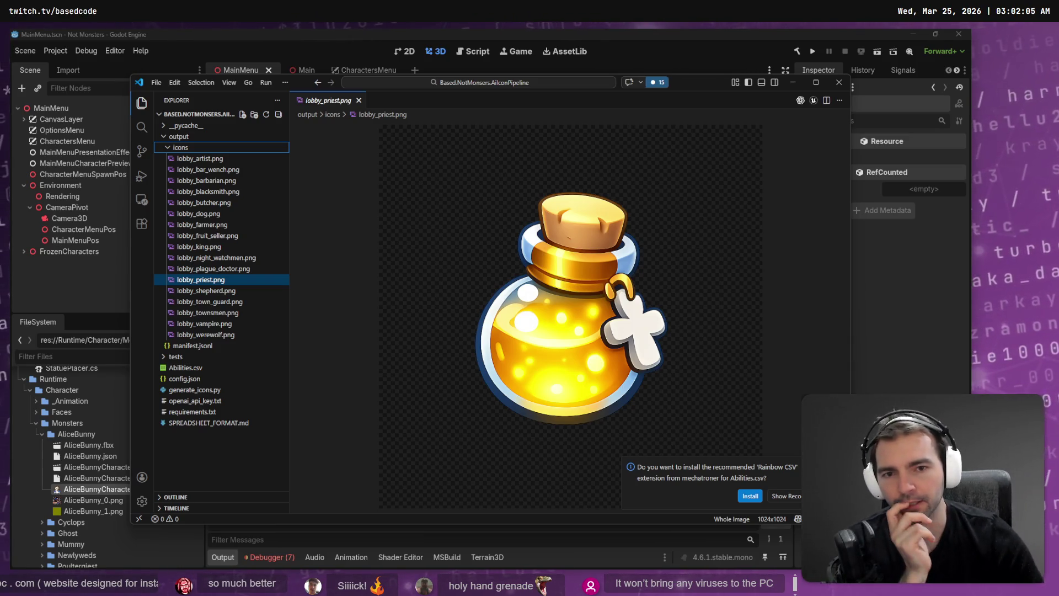
Preview the werewolf, vampire bat, townsmen, town guard, priest, plague doctor and night watchmen icons.
{"action": "left_click", "coordinate": [221, 334]}
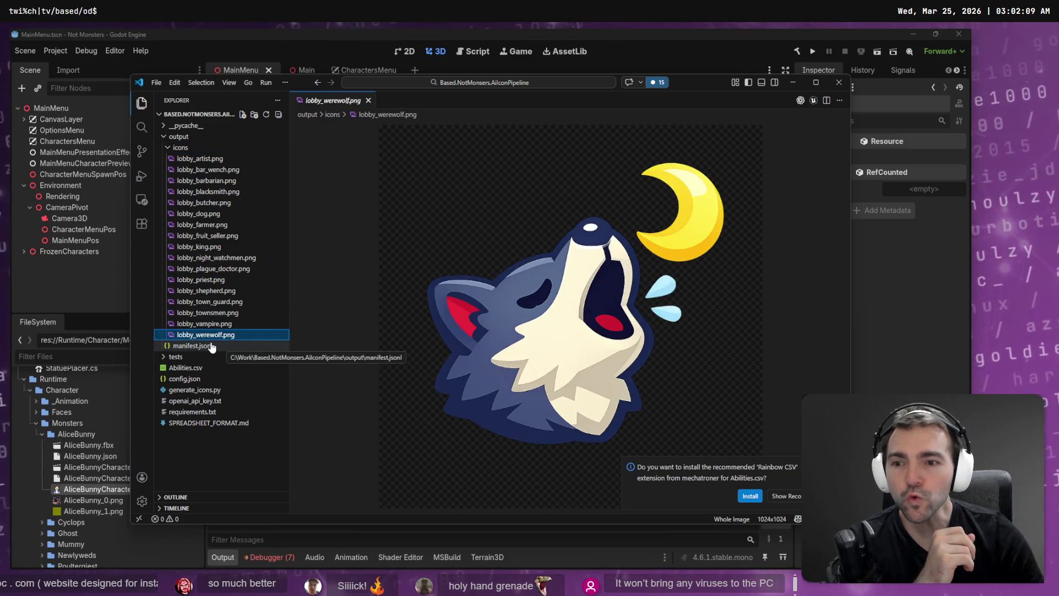
{"action": "left_click", "coordinate": [231, 325]}
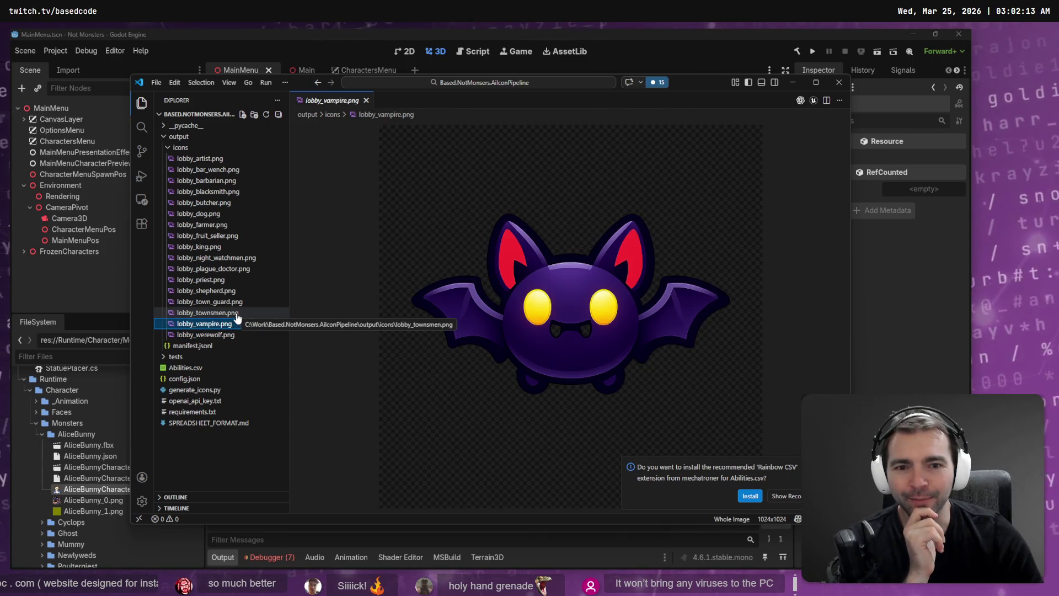
{"action": "left_click", "coordinate": [237, 312]}
{"action": "left_click", "coordinate": [237, 313]}
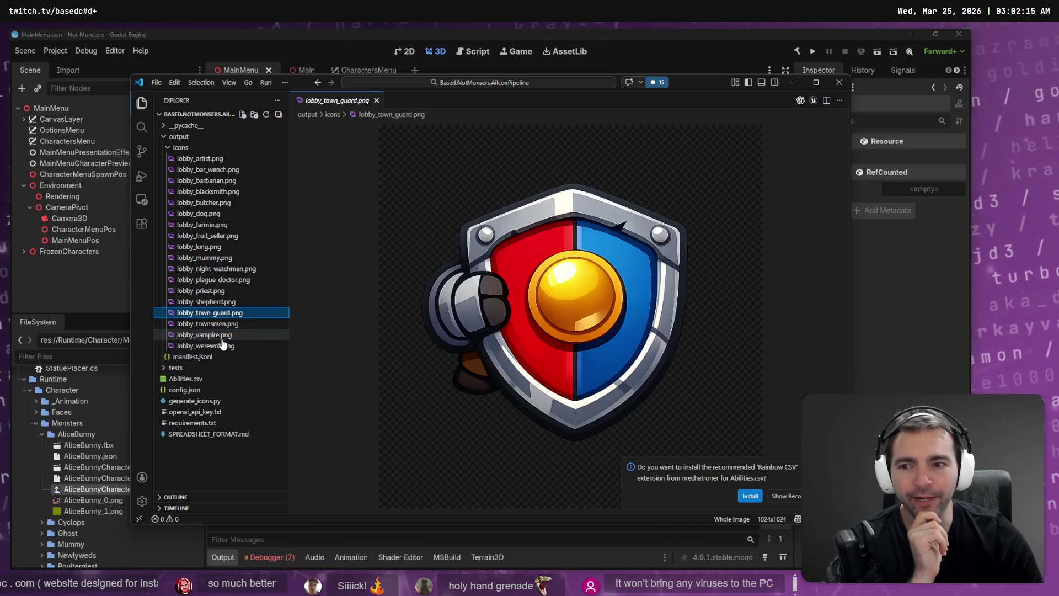
{"action": "left_click", "coordinate": [231, 335]}
{"action": "left_click", "coordinate": [225, 291]}
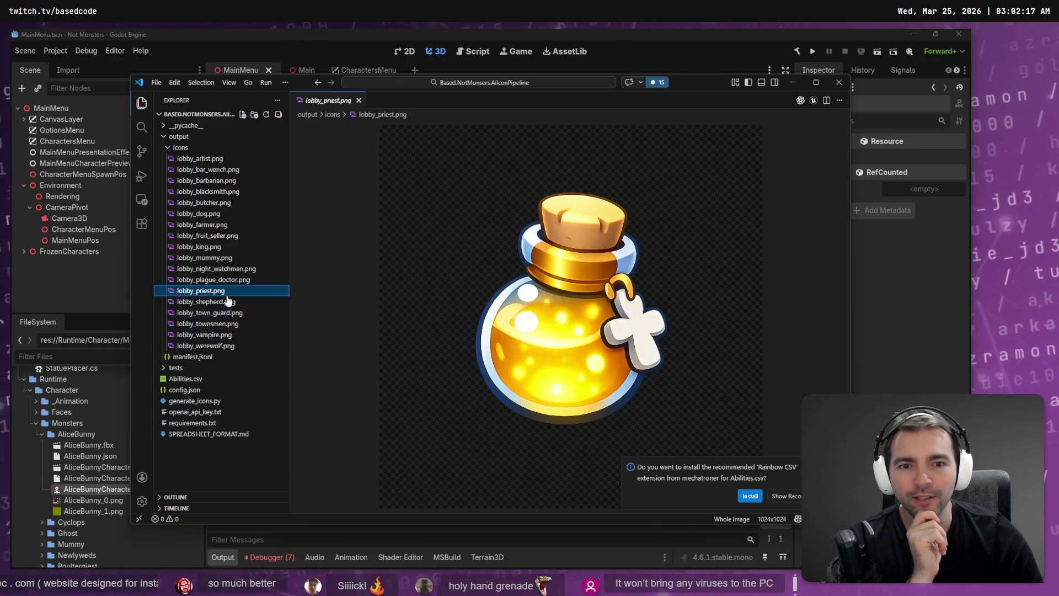
{"action": "left_click", "coordinate": [232, 282]}
{"action": "left_click", "coordinate": [235, 270]}
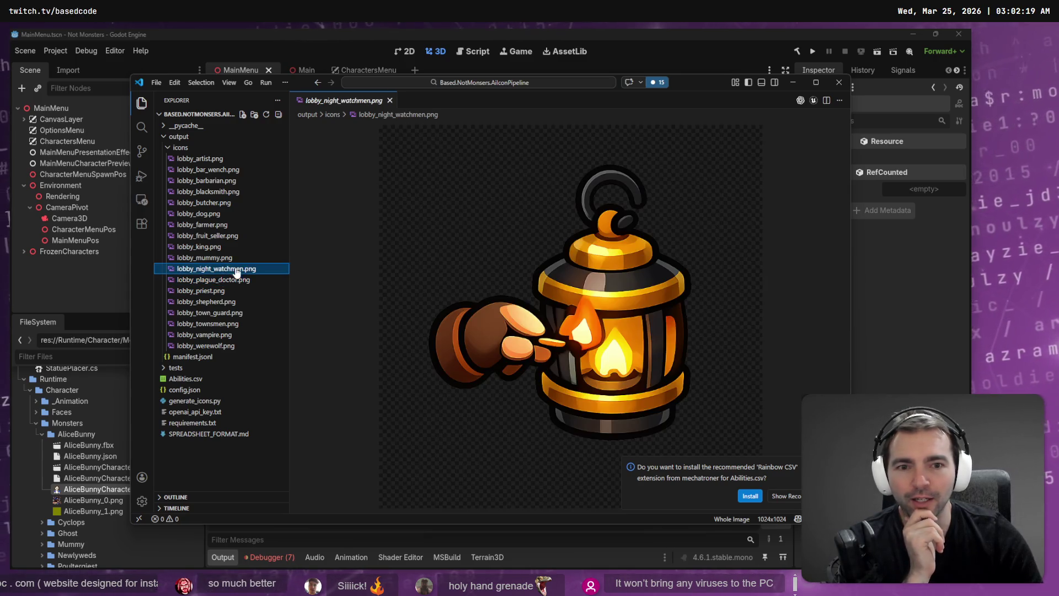
Preview the mummy, king, fruit seller, farmer, dog, butcher, blacksmith anvil and barbarian axe icons.
{"action": "left_click", "coordinate": [227, 257]}
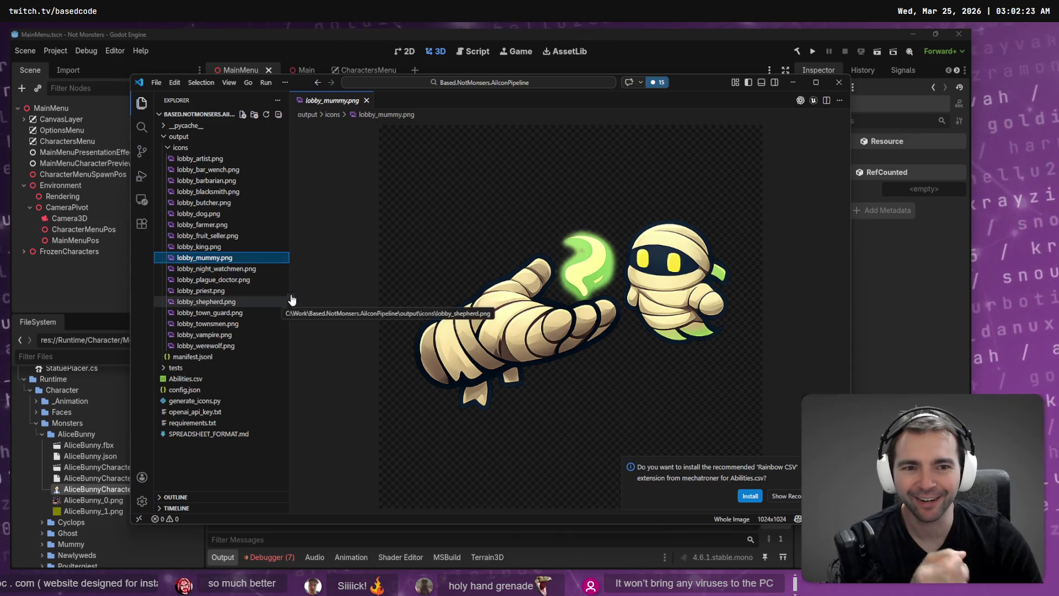
{"action": "left_click", "coordinate": [239, 246]}
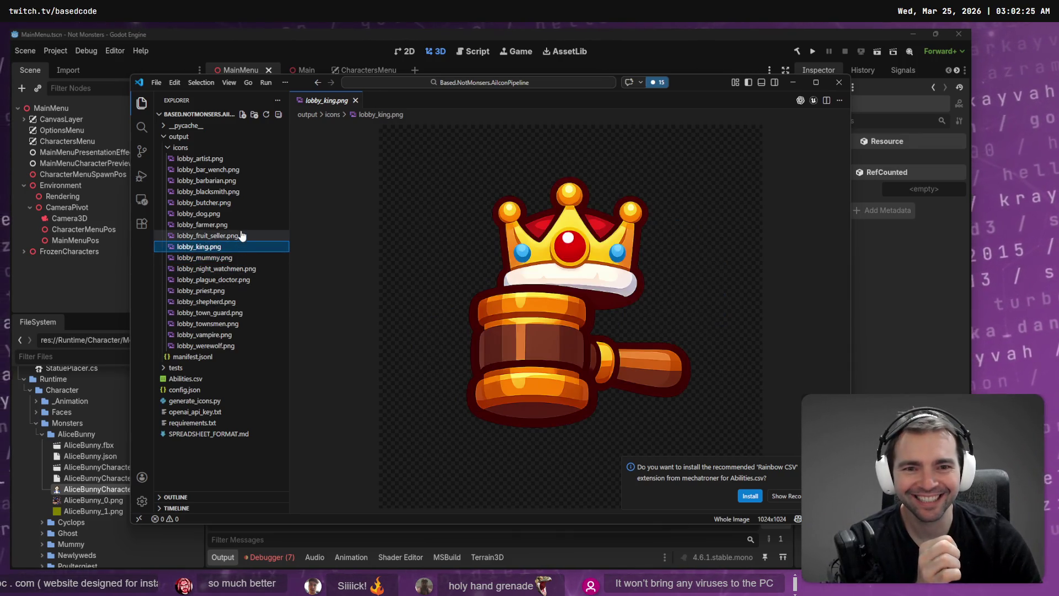
{"action": "left_click", "coordinate": [241, 236]}
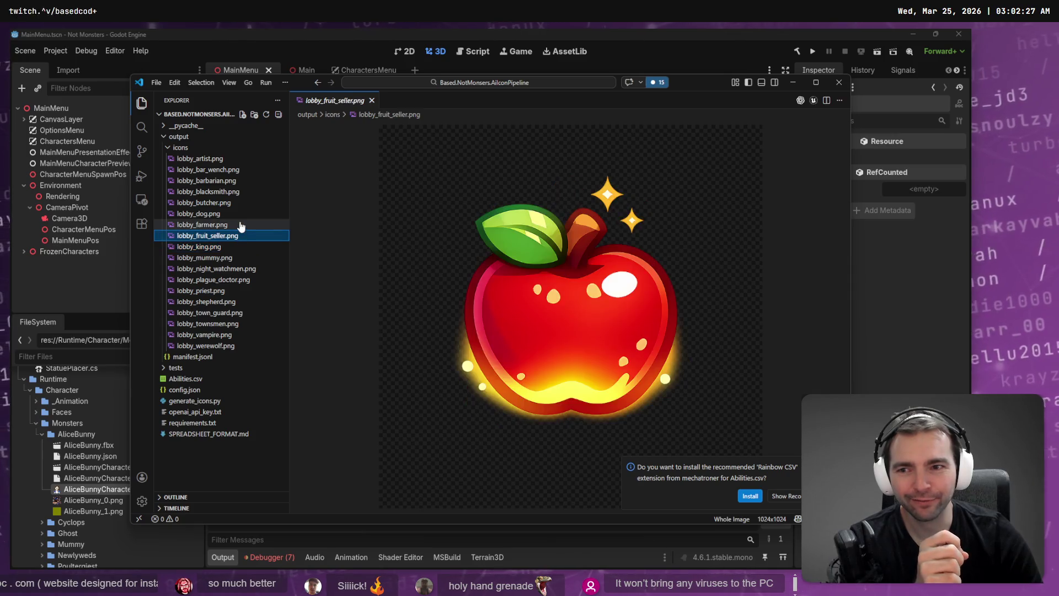
{"action": "left_click", "coordinate": [241, 224]}
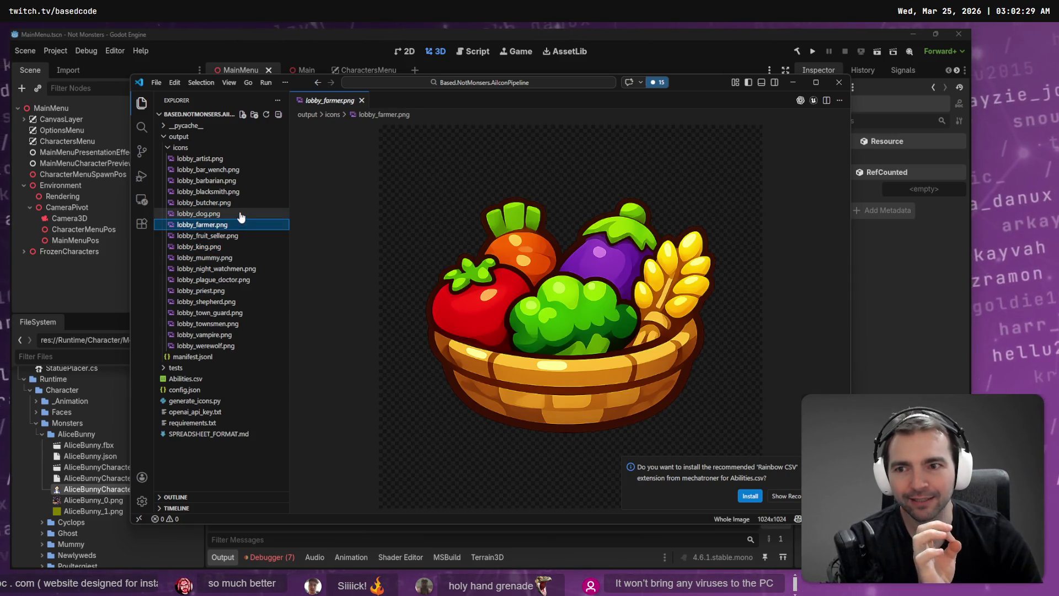
{"action": "left_click", "coordinate": [241, 215]}
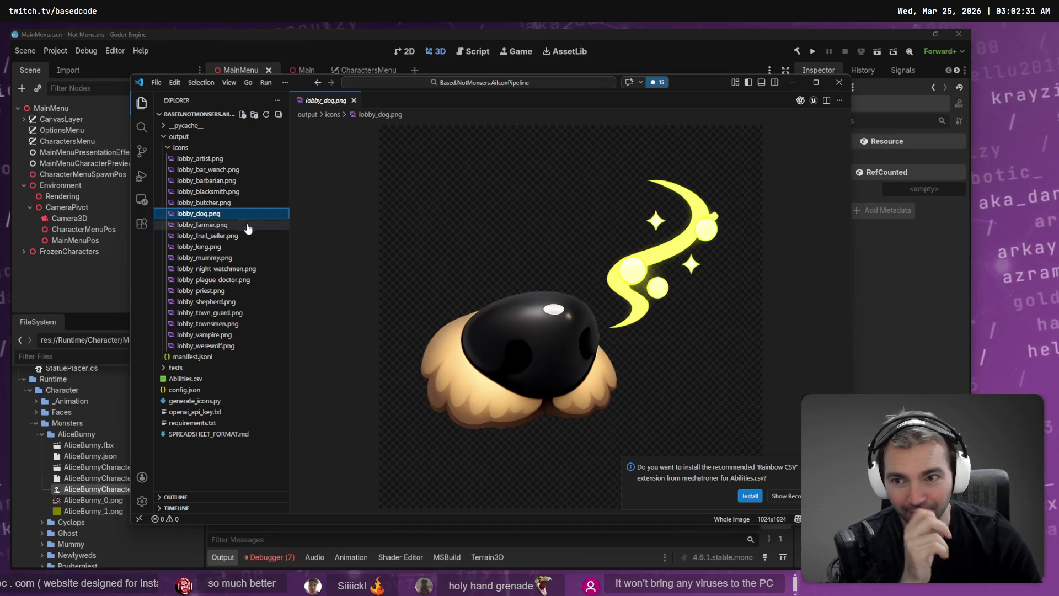
{"action": "left_click", "coordinate": [241, 204]}
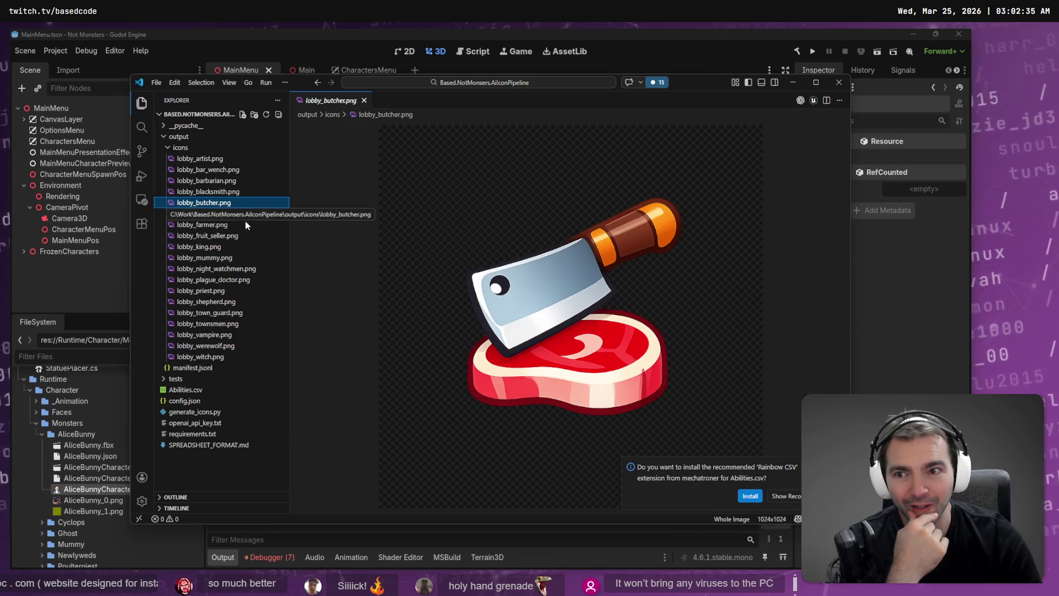
{"action": "left_click", "coordinate": [241, 192]}
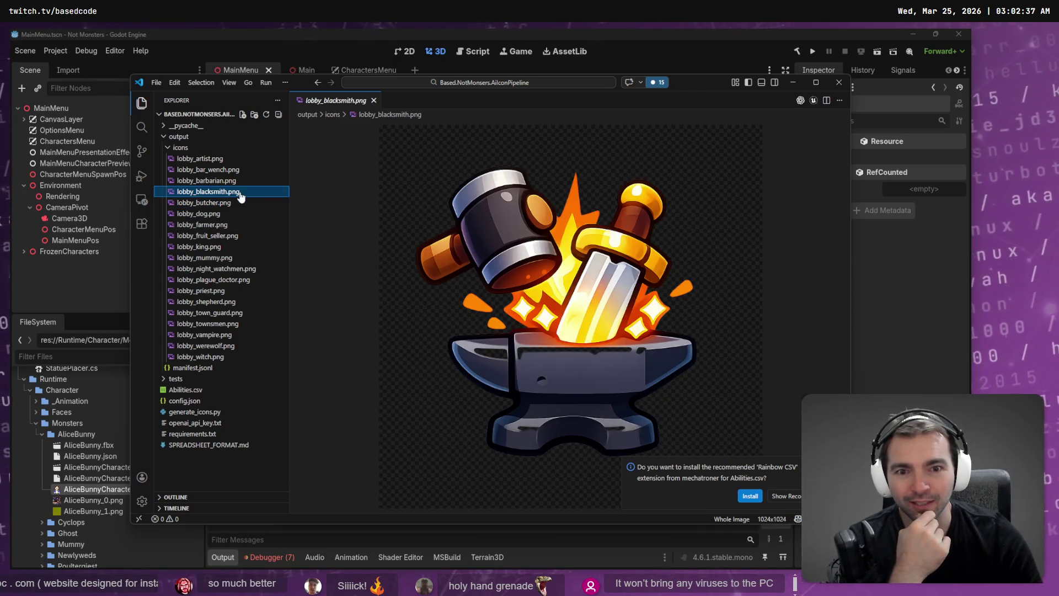
{"action": "left_click", "coordinate": [241, 184]}
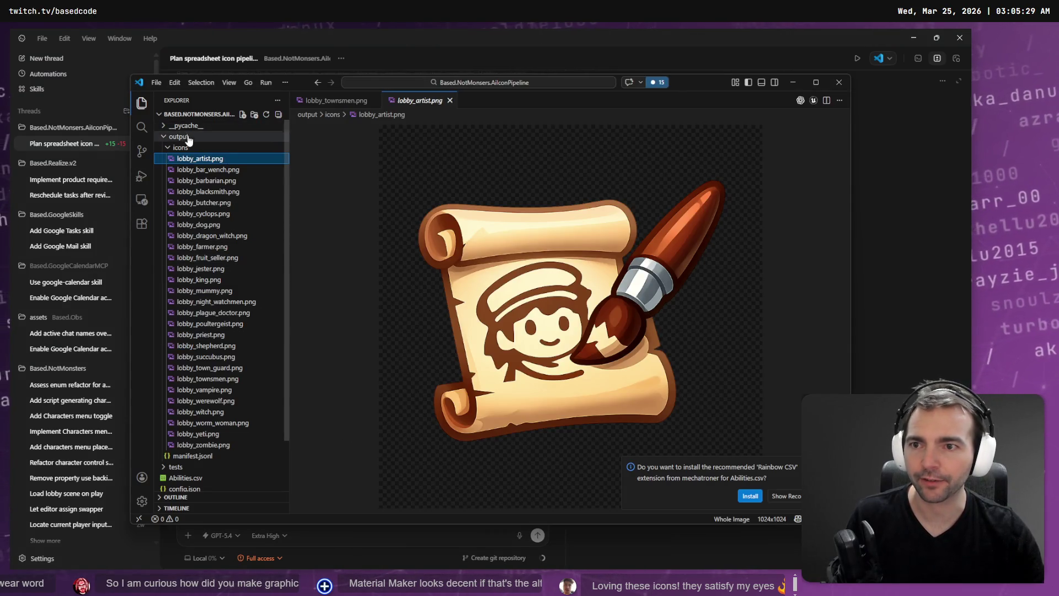
Bring up the context menu for the output/icons folder.
{"action": "right_click", "coordinate": [200, 149]}
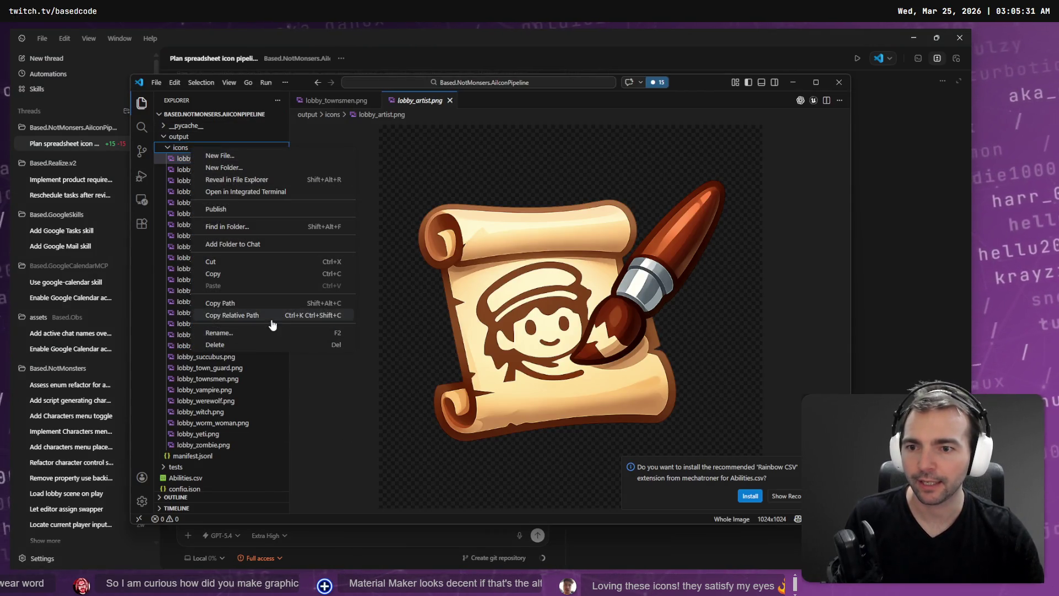
Reveal the icons folder in File Explorer and clear the selection in the output folder.
{"action": "left_click", "coordinate": [267, 179]}
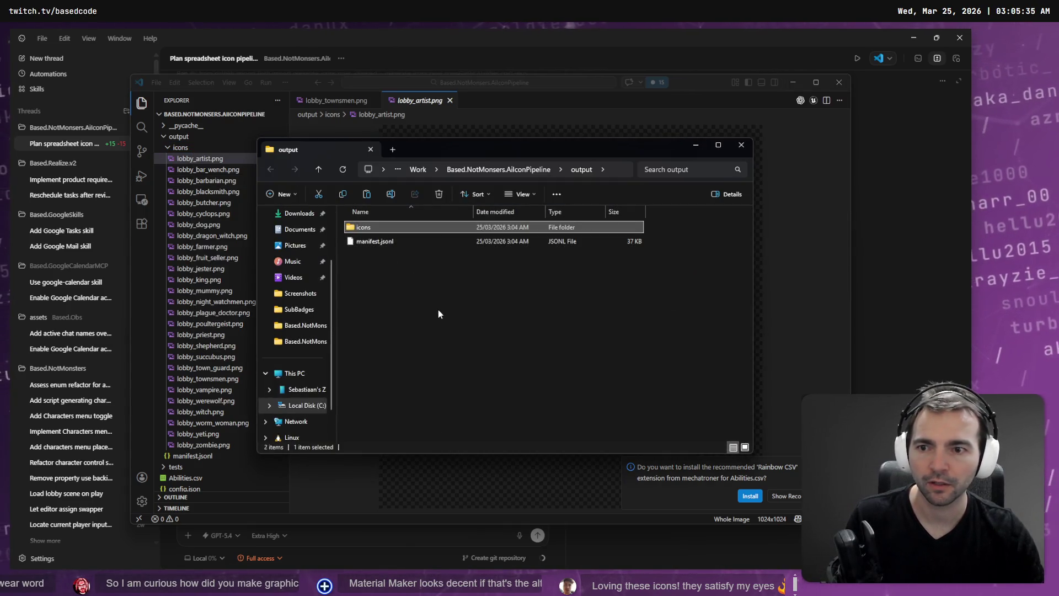
{"action": "left_click", "coordinate": [438, 312]}
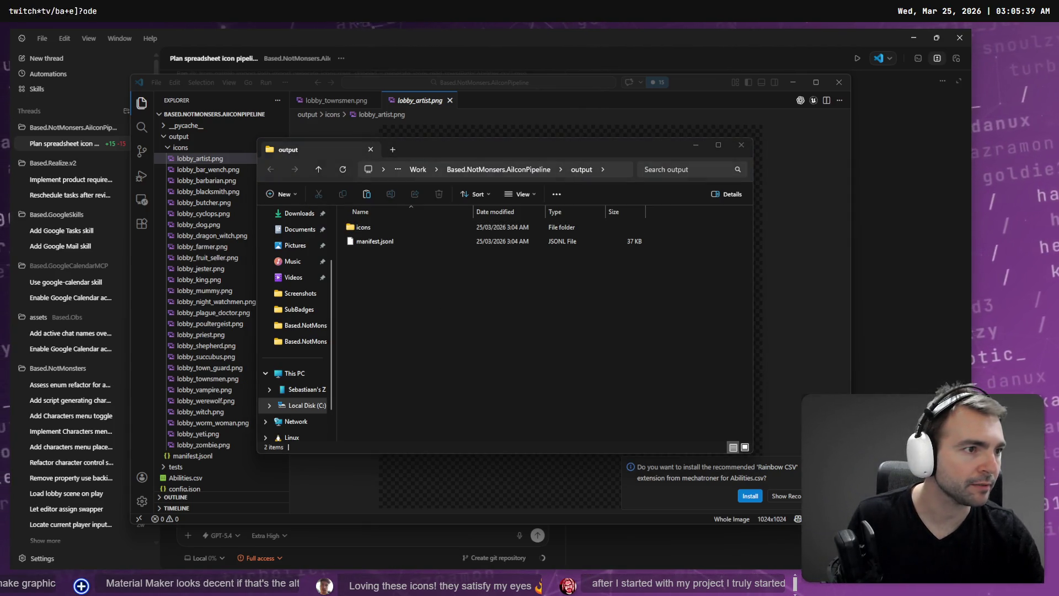
{"action": "key", "text": "alt+Tab"}
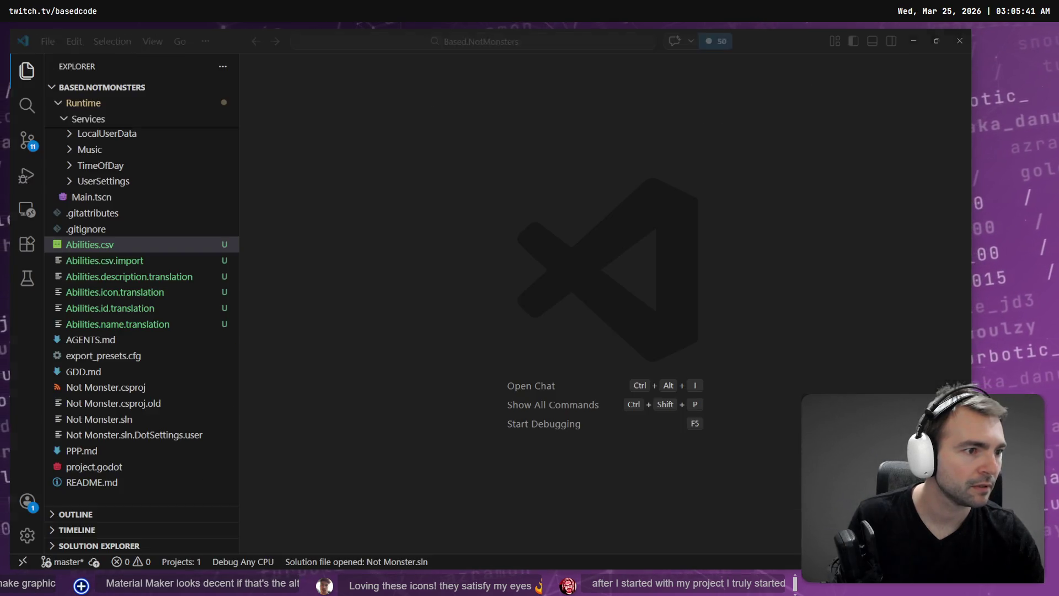
Close the lobby_artist.png and lobby_townsmen.png preview tabs in the pipeline project.
{"action": "scroll", "coordinate": [106, 199], "scroll_direction": "up", "scroll_amount": 1}
{"action": "scroll", "coordinate": [107, 200], "scroll_direction": "up", "scroll_amount": 2}
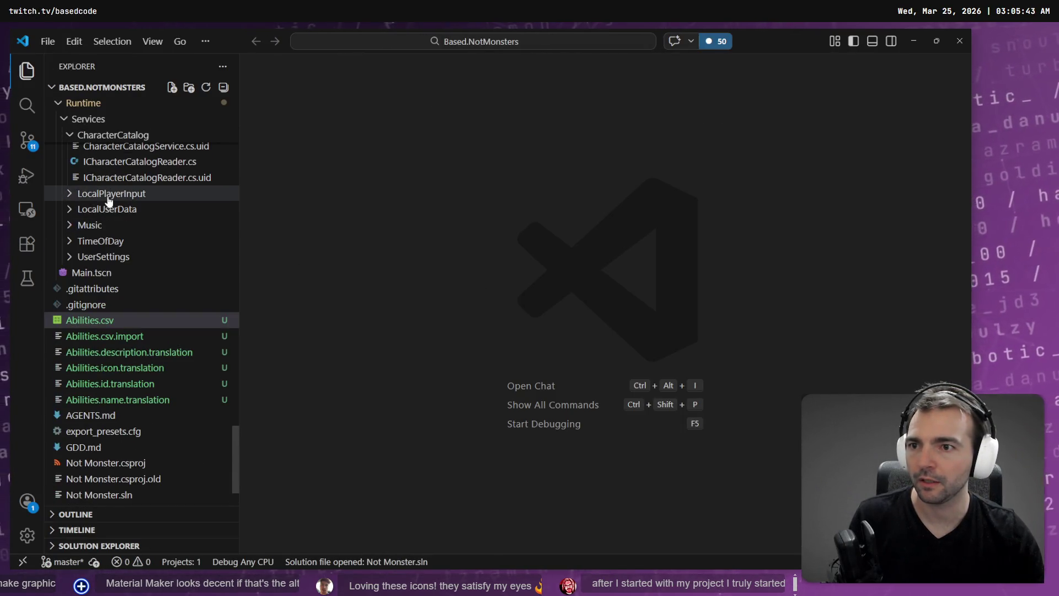
{"action": "scroll", "coordinate": [199, 319], "scroll_direction": "up", "scroll_amount": 2}
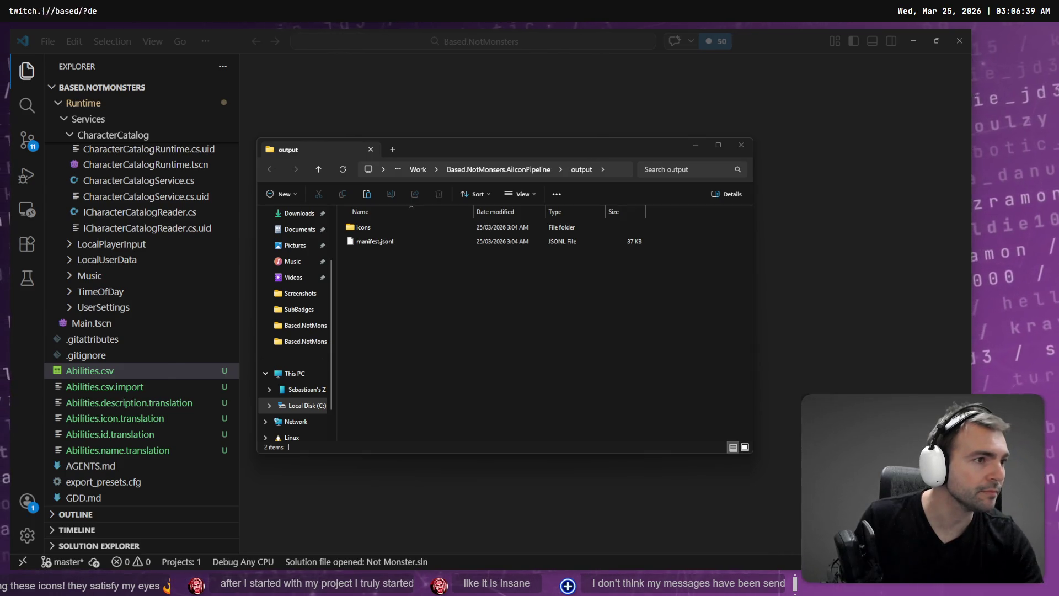
{"action": "middle_click", "coordinate": [402, 102]}
{"action": "middle_click", "coordinate": [332, 97]}
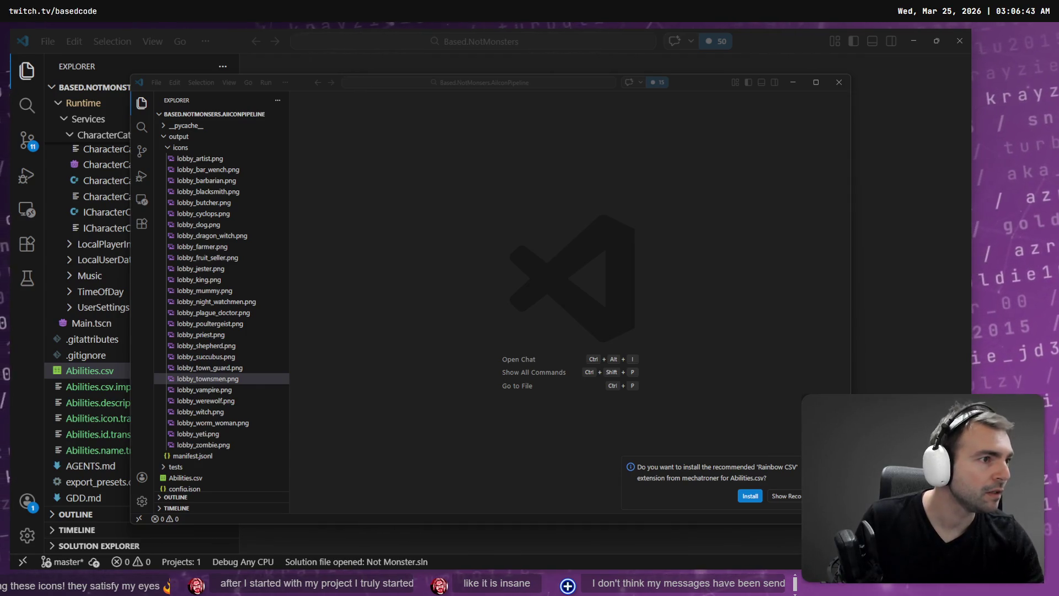
Dictate a Codex prompt requesting a script that deploys the icons into a sibling project folder.
{"action": "key", "text": "alt+Tab"}
{"action": "key", "text": "super+h"}
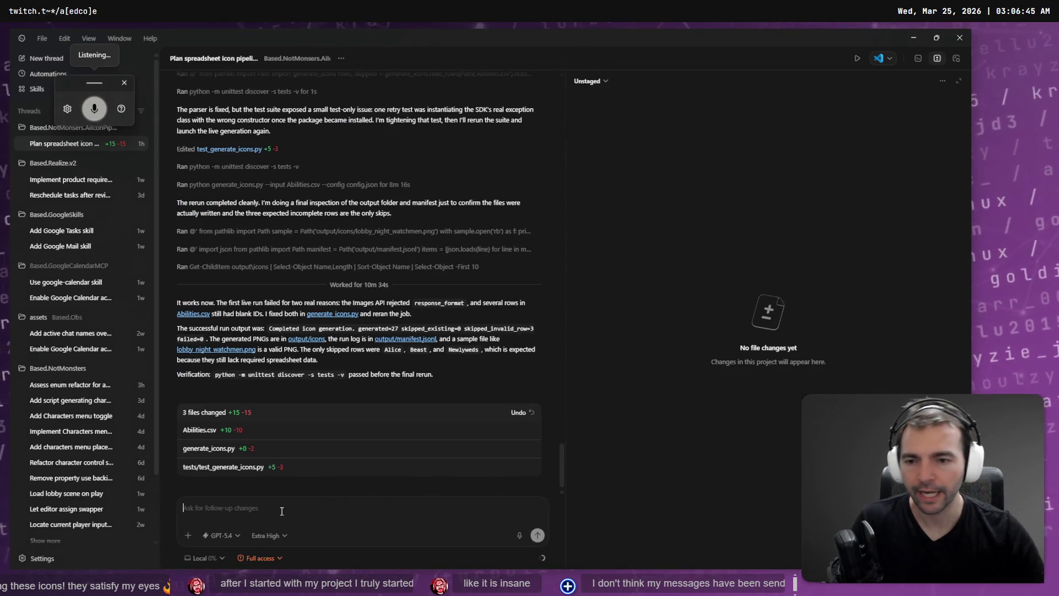
{"action": "type", "text": "now I want to add a script to this project"}
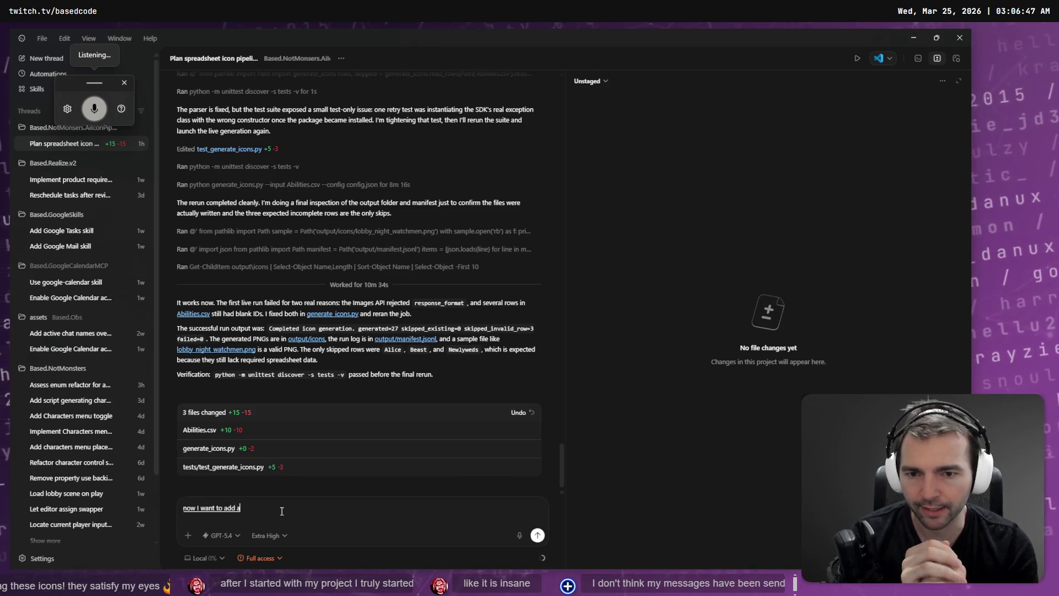
{"action": "type", "text": " that deploys these files into"}
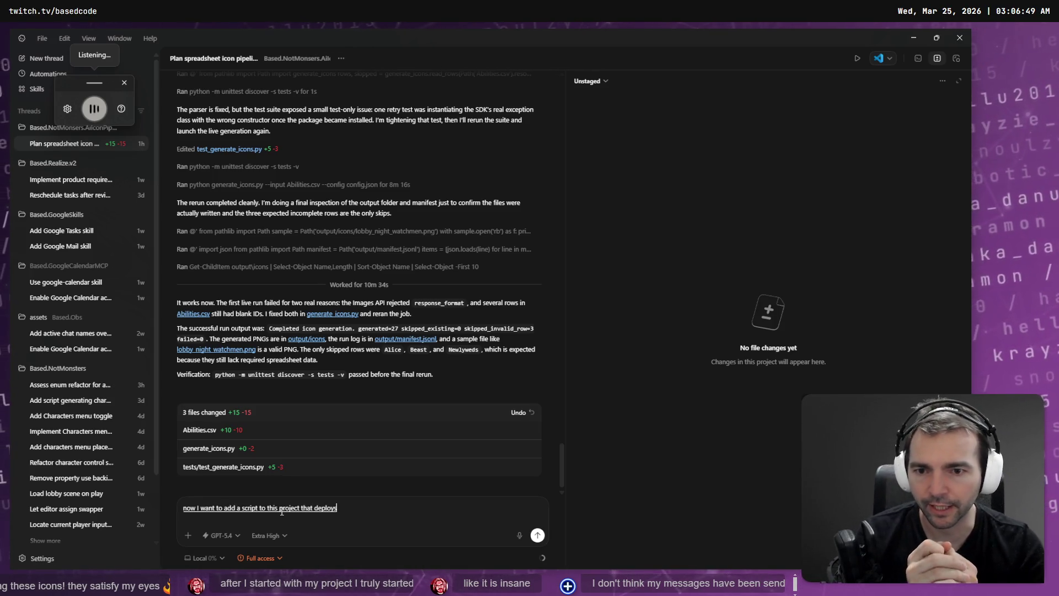
{"action": "type", "text": " a sibling folder"}
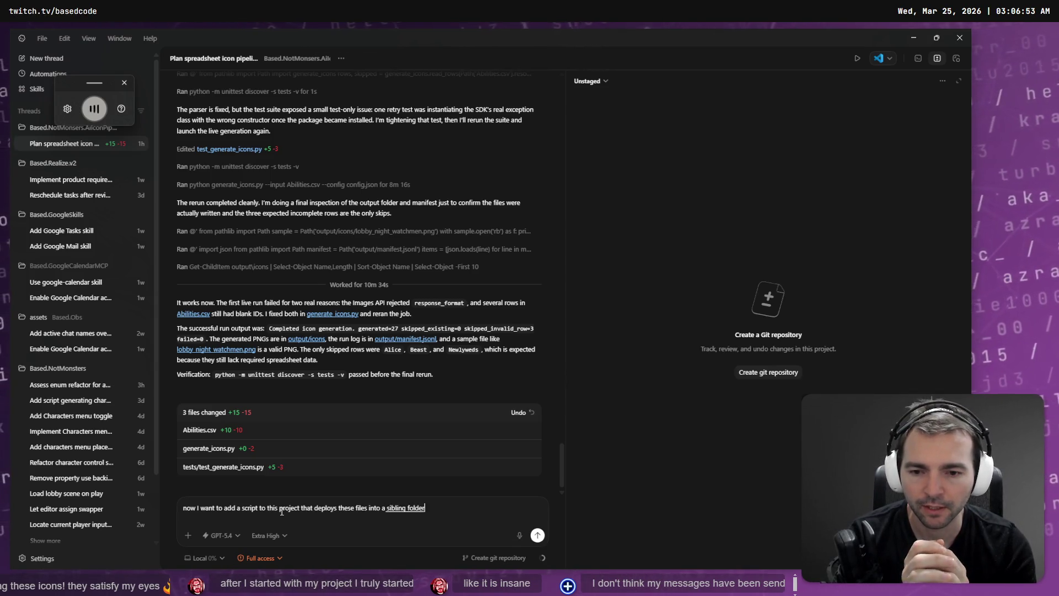
{"action": "type", "text": "."}
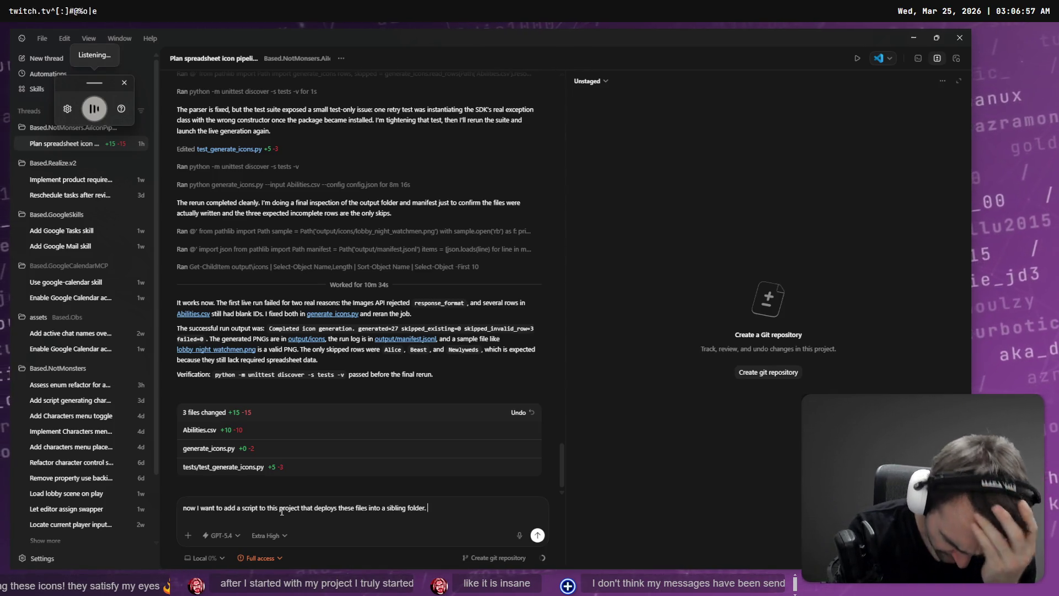
{"action": "type", "text": " it has a specific hierarchy that is predictable"}
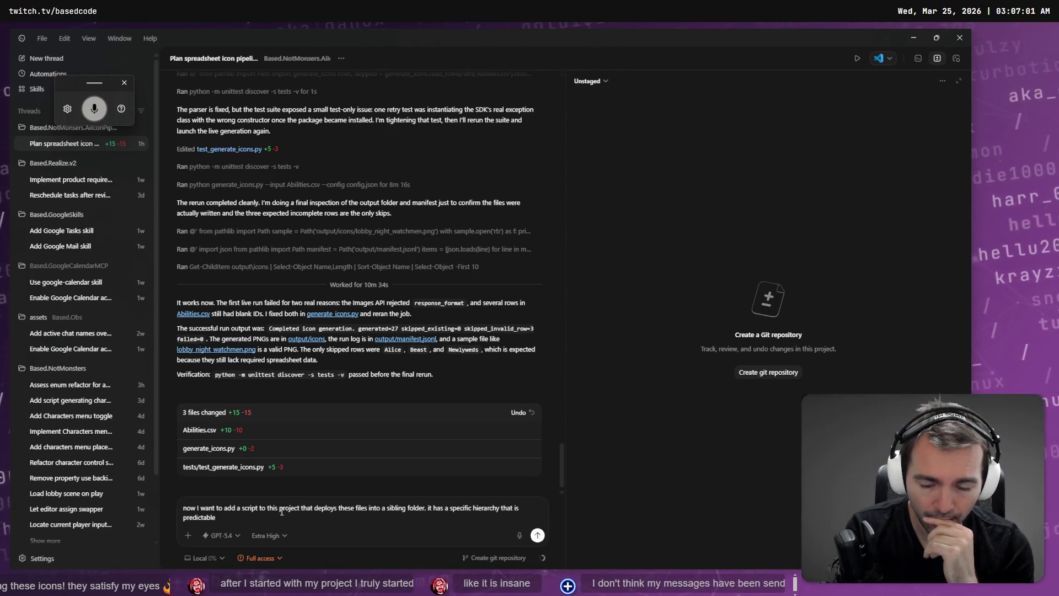
{"action": "type", "text": ","}
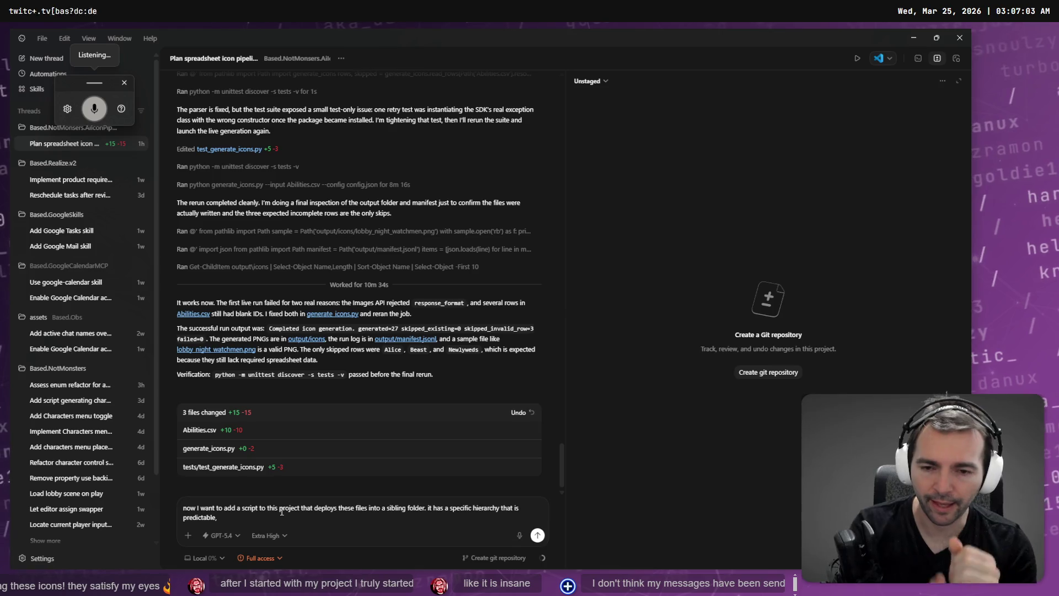
{"action": "type", "text": " and I want to use it"}
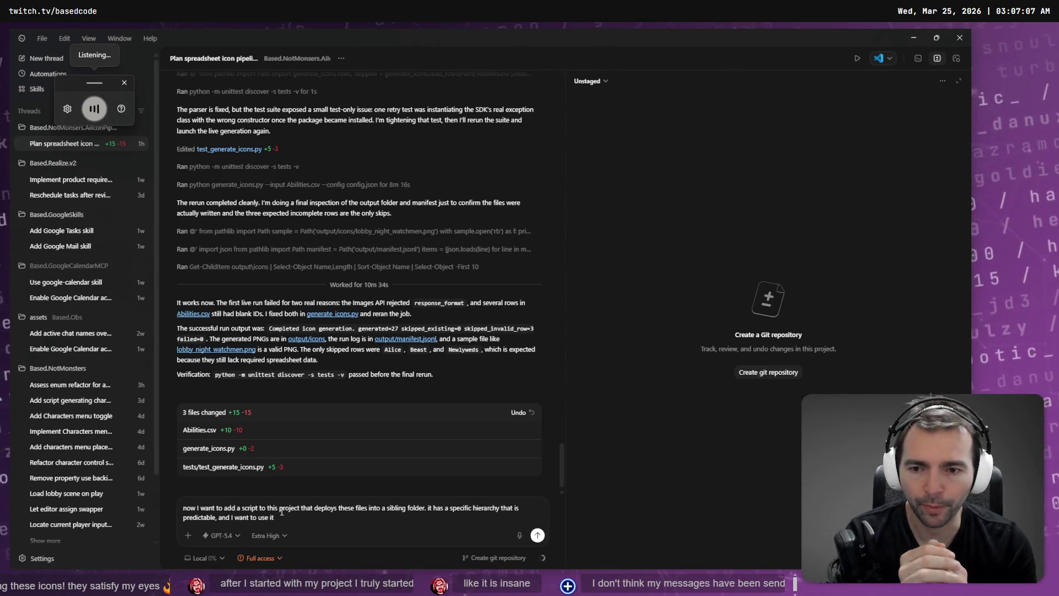
{"action": "type", "text": " copy the newly generated"}
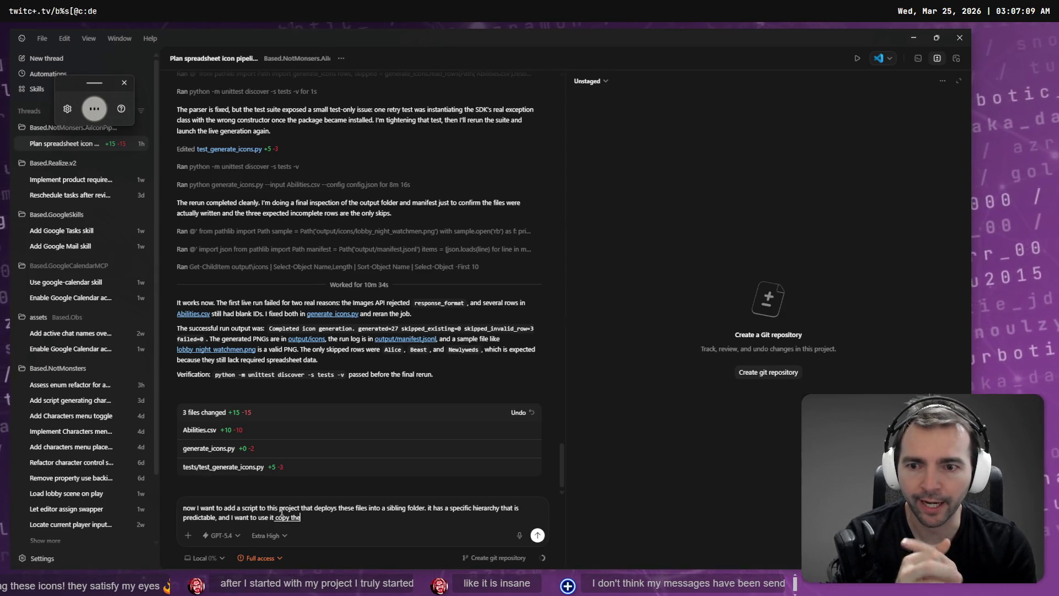
{"action": "type", "text": " icons into the appropriate loc"}
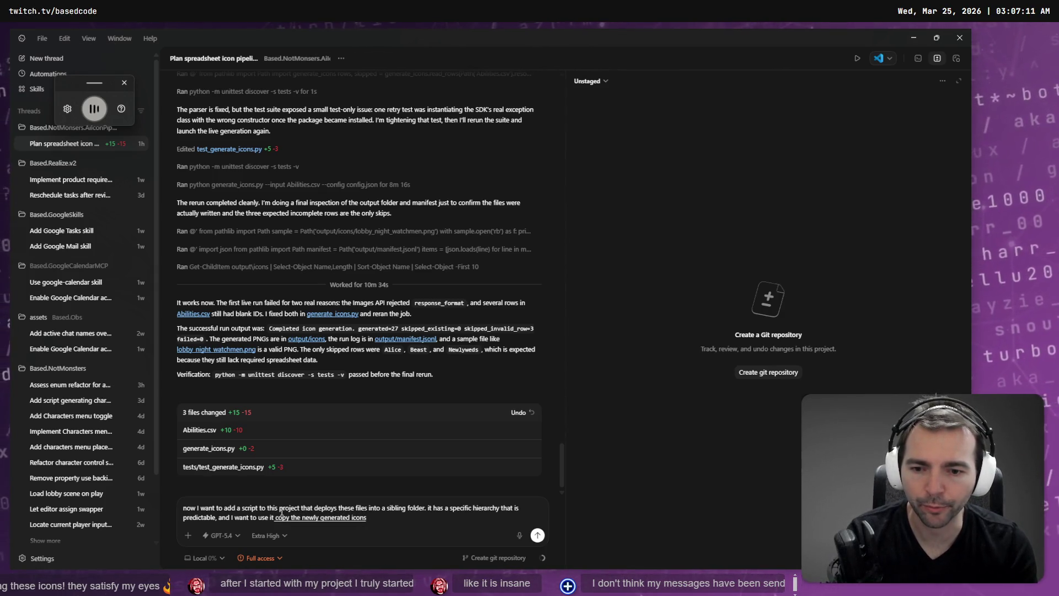
{"action": "type", "text": "ations within that project."}
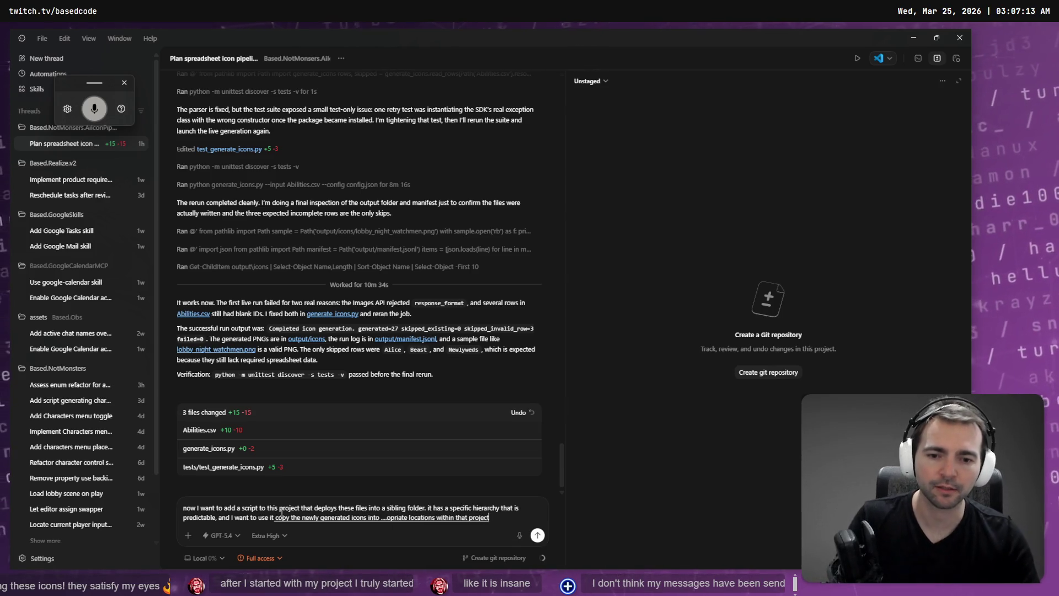
{"action": "key", "text": "alt+Tab"}
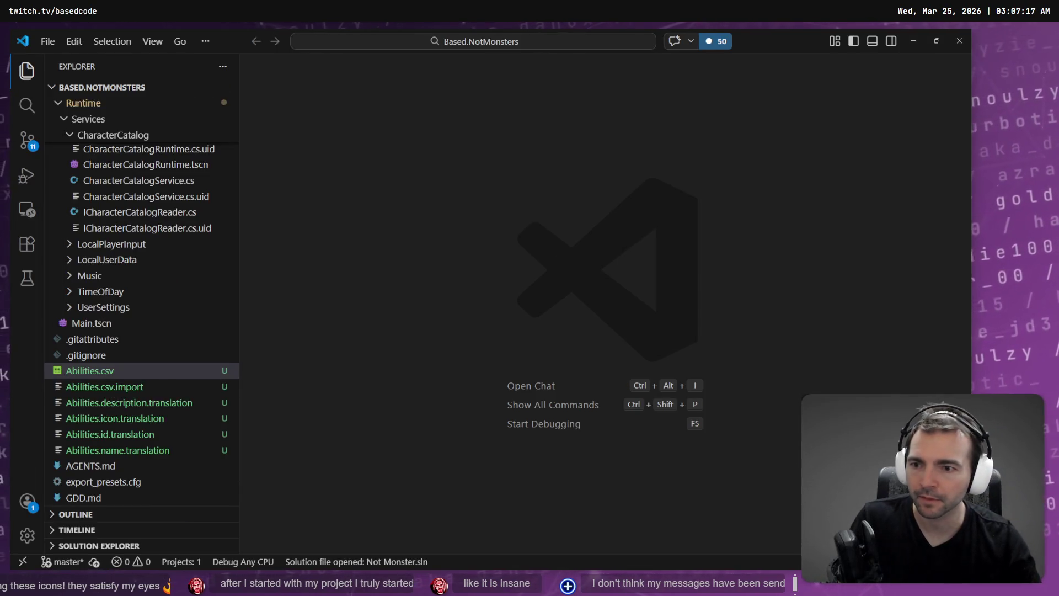
Open Abilities.csv as an editable table and select the Night Watchmen name cell.
{"action": "left_click", "coordinate": [84, 372]}
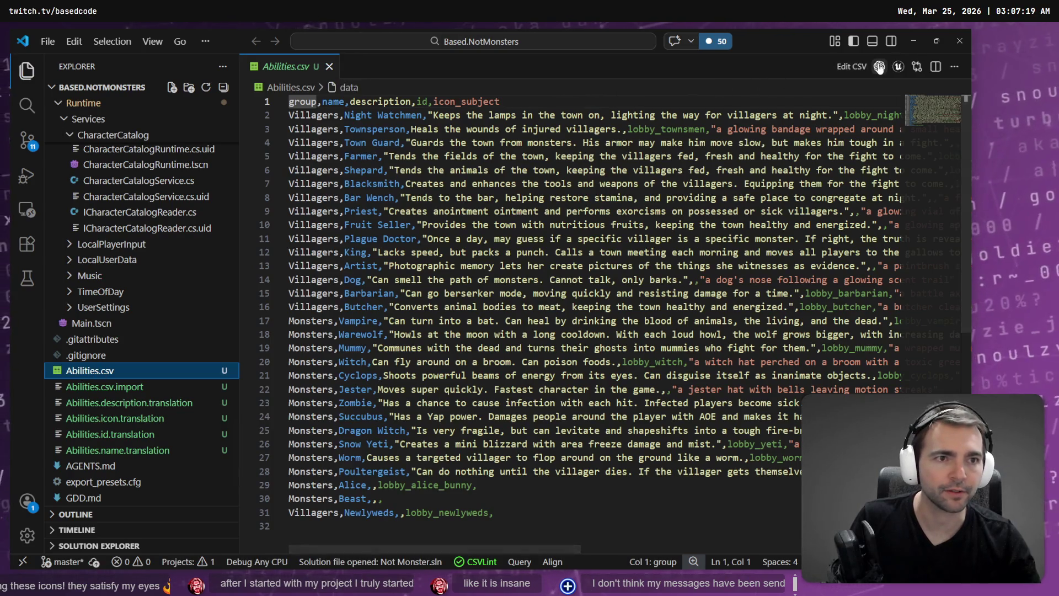
{"action": "left_click", "coordinate": [852, 66]}
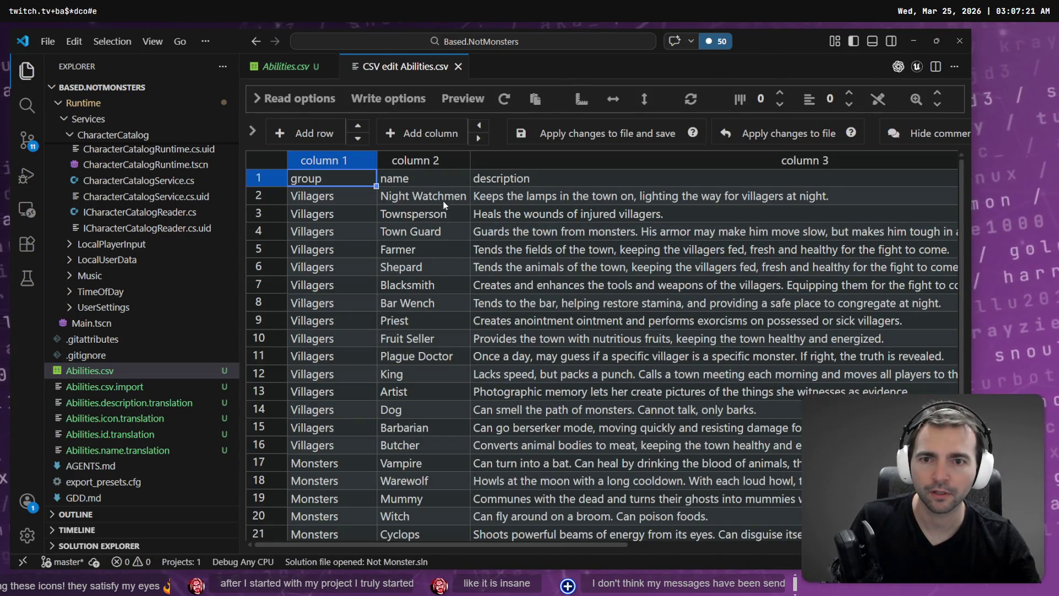
{"action": "left_click", "coordinate": [443, 200]}
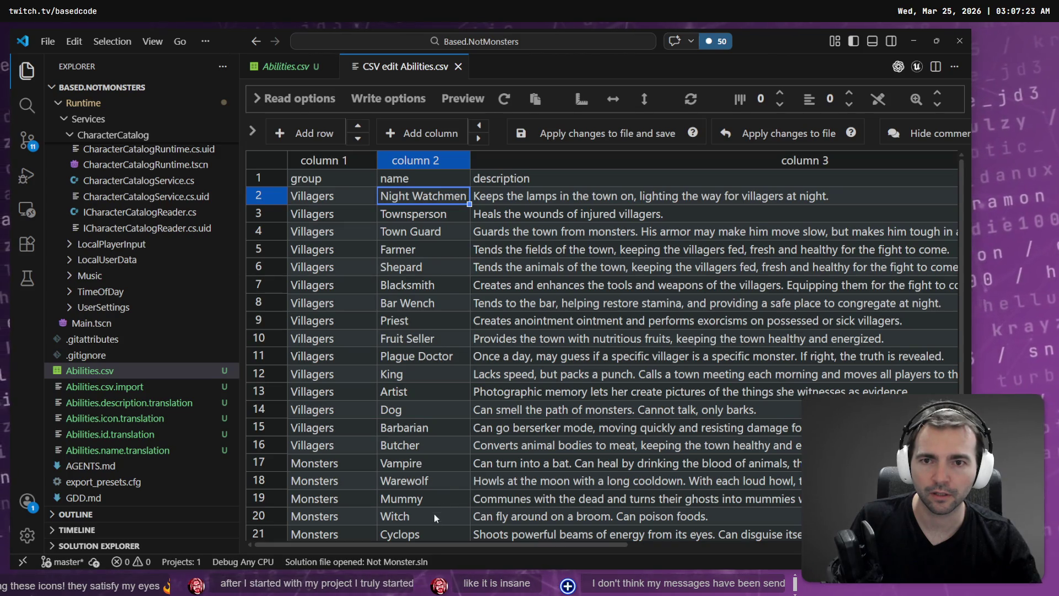
{"action": "mouse_move", "coordinate": [415, 541]}
{"action": "left_mouse_down"}
{"action": "mouse_move", "coordinate": [764, 546]}
{"action": "mouse_move", "coordinate": [438, 546]}
{"action": "left_mouse_up"}
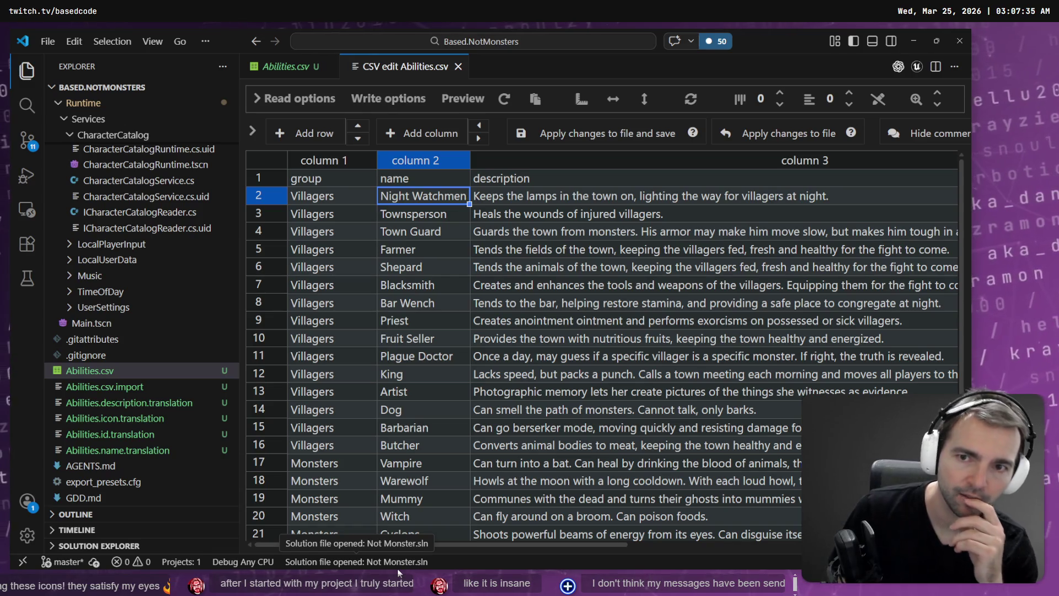
{"action": "key", "text": "alt+Tab"}
{"action": "key", "text": "alt+Tab"}
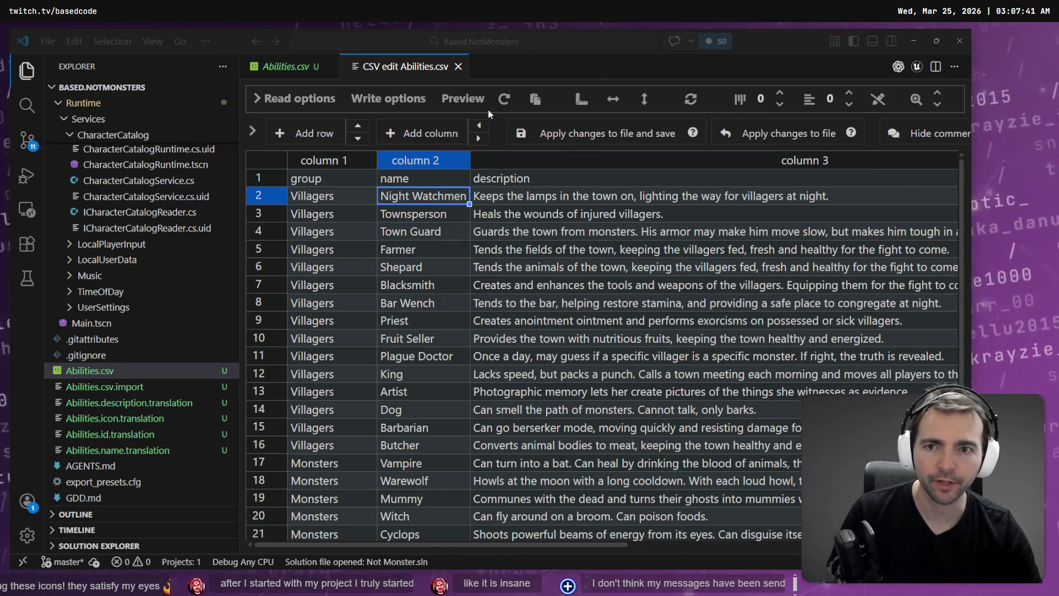
{"action": "key", "text": "alt+Tab"}
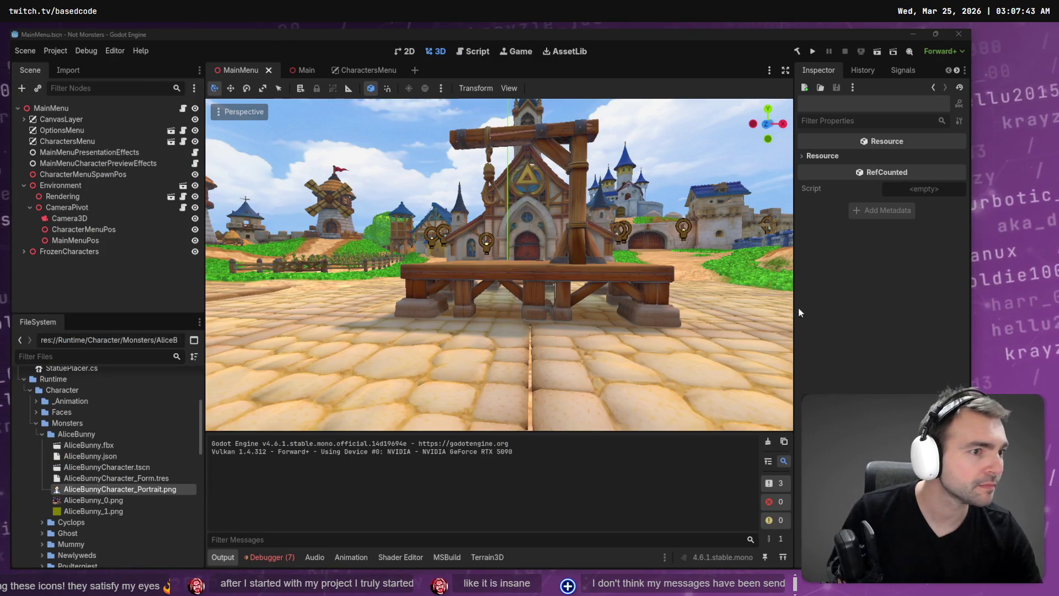
Navigate File Explorer up to the Work folder and into Based.NotMonsters.
{"action": "key", "text": "alt+Tab"}
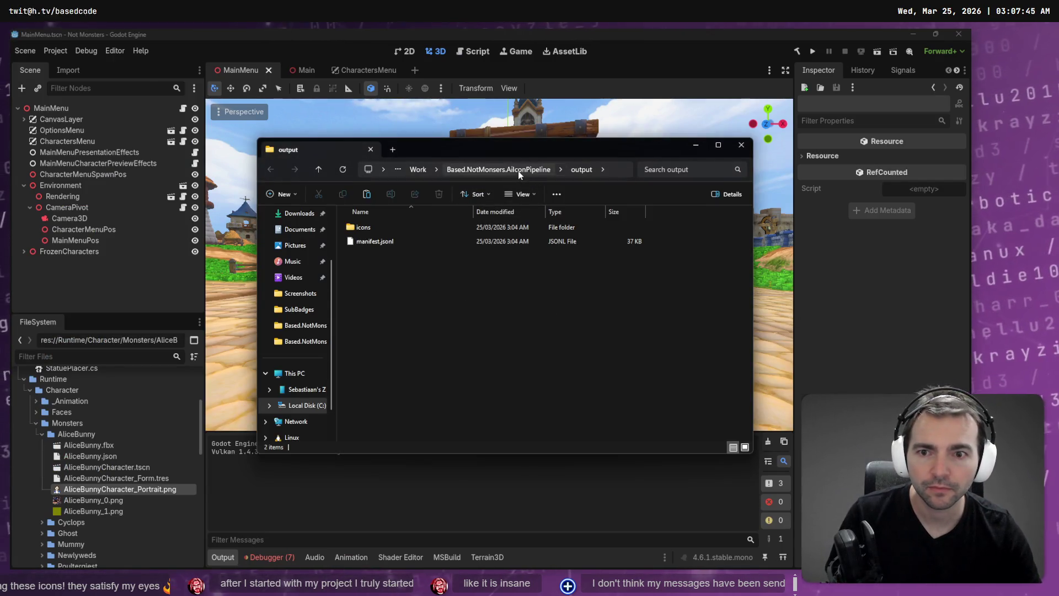
{"action": "left_click", "coordinate": [518, 170]}
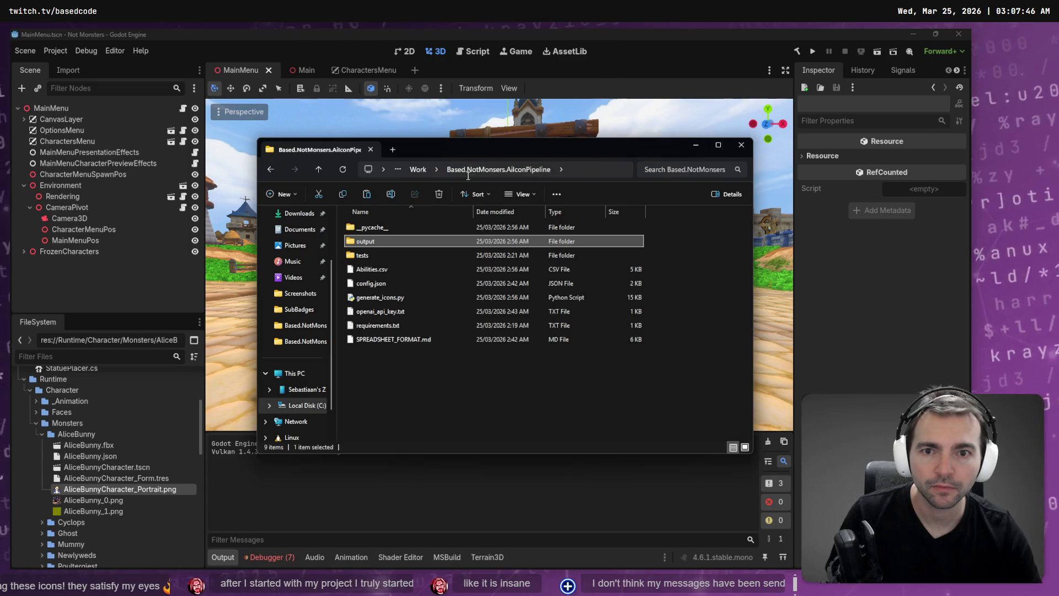
{"action": "left_click", "coordinate": [419, 171]}
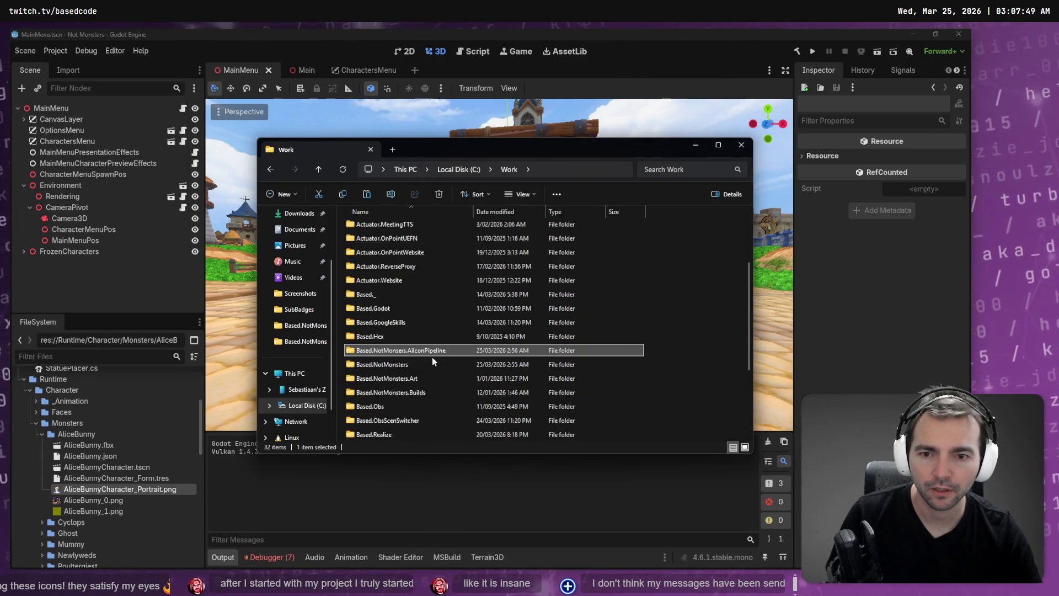
{"action": "double_click", "coordinate": [432, 359]}
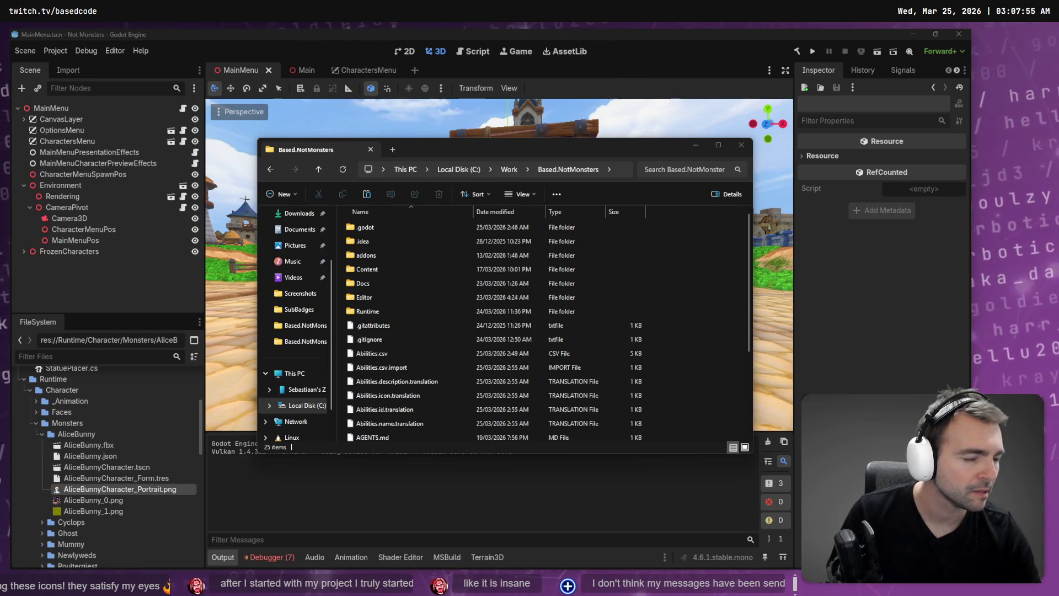
{"action": "key", "text": "alt+Tab"}
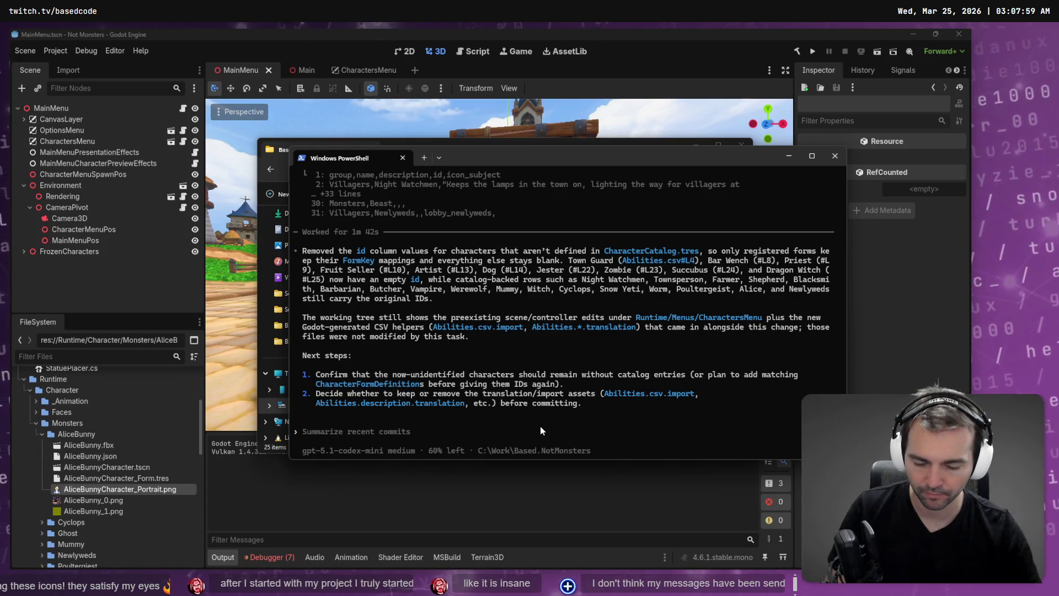
Dictate a request for a column of each character's folder path relative to the project root.
{"action": "key", "text": "super+h"}
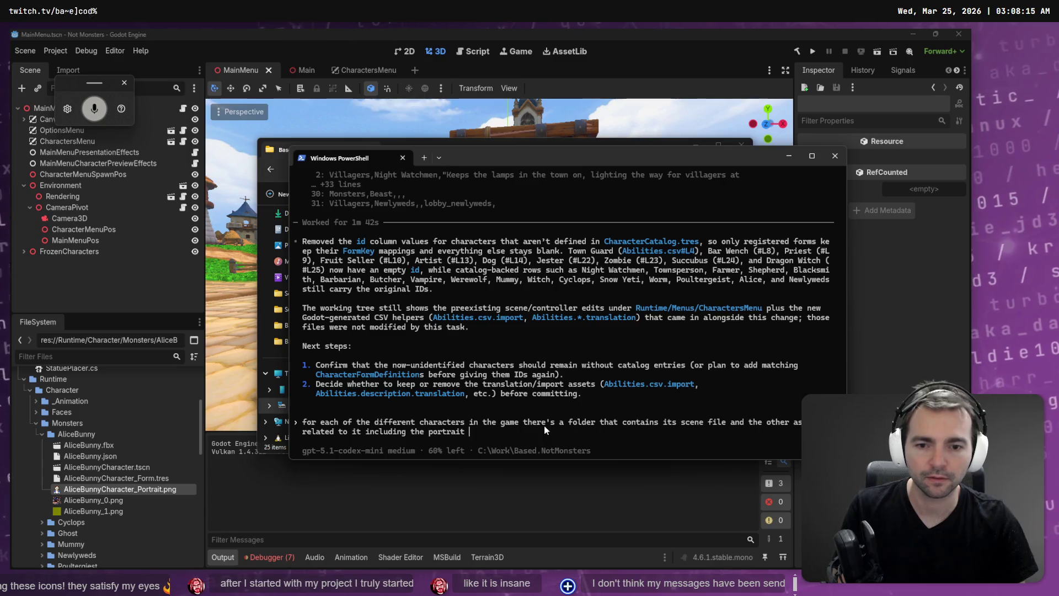
{"action": "key", "text": "super+h"}
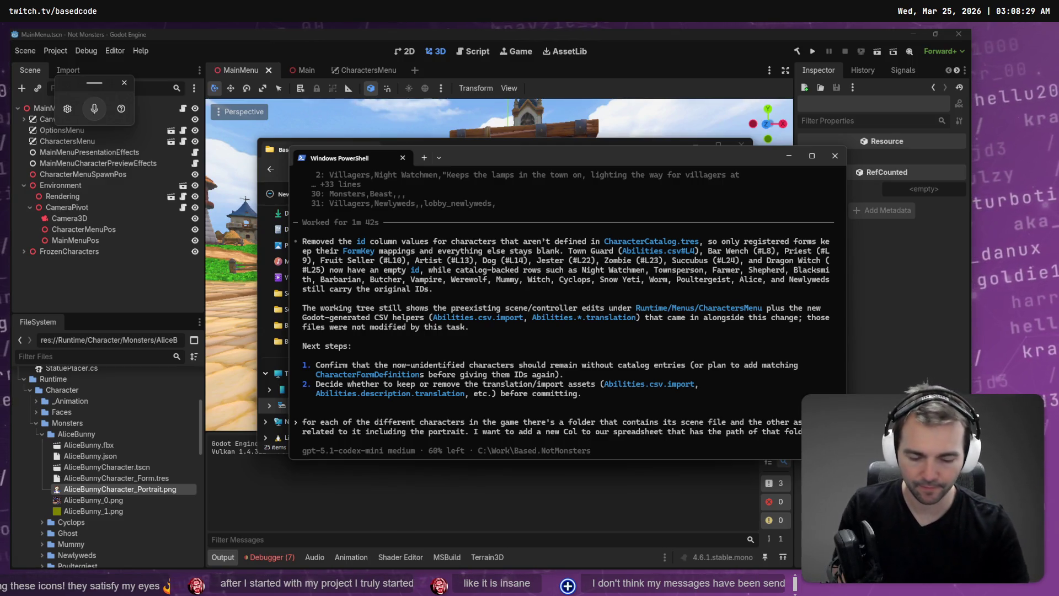
{"action": "key", "text": "super+h"}
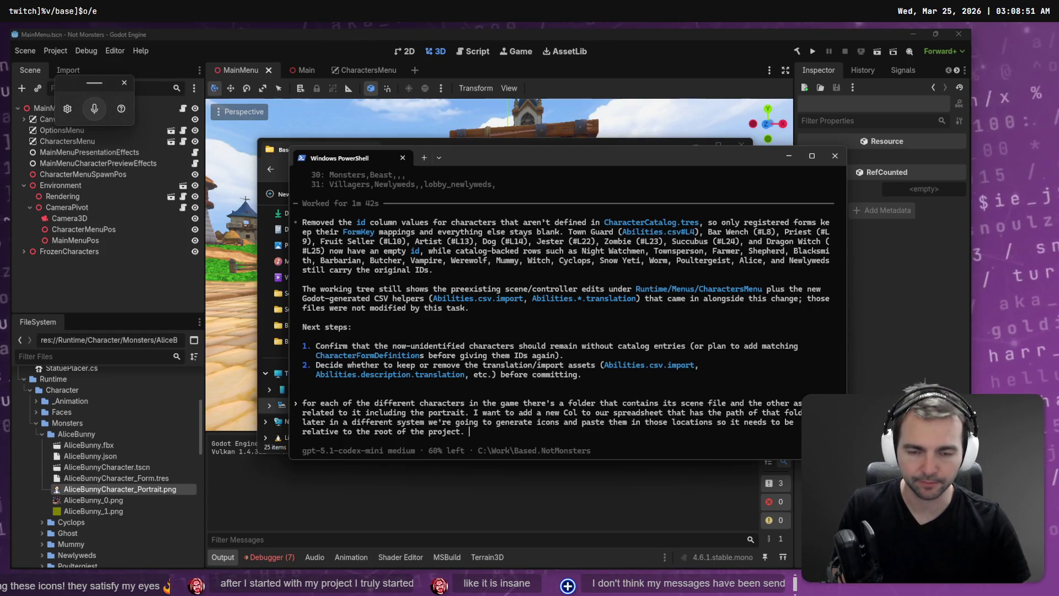
{"action": "key", "text": "super+h"}
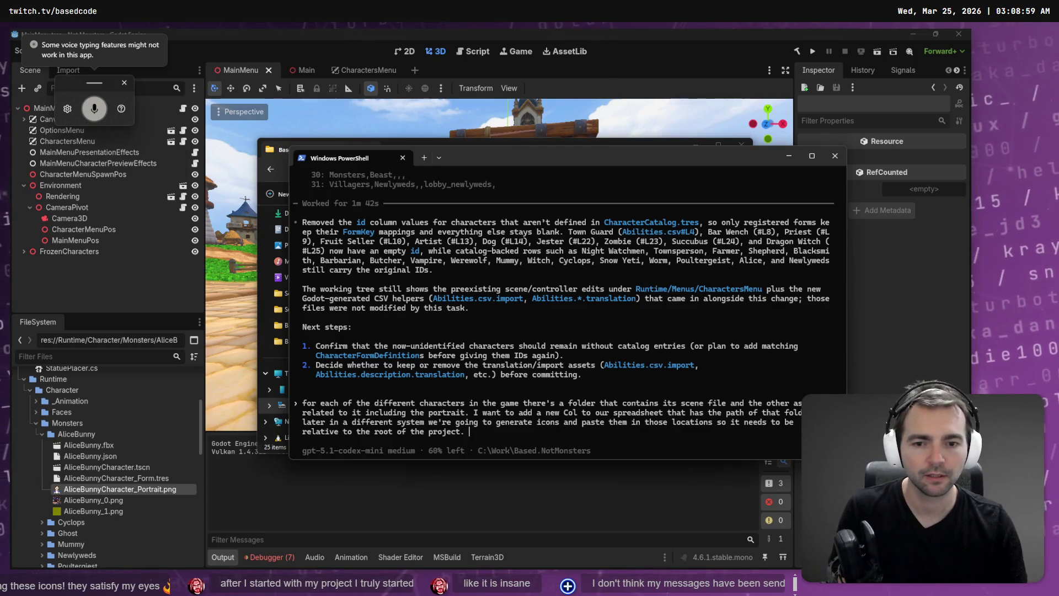
Require folder paths to match each character ID and submit the request to Codex.
{"action": "type", "text": "make sure that the folder path is the correct one for the given ID of the character."}
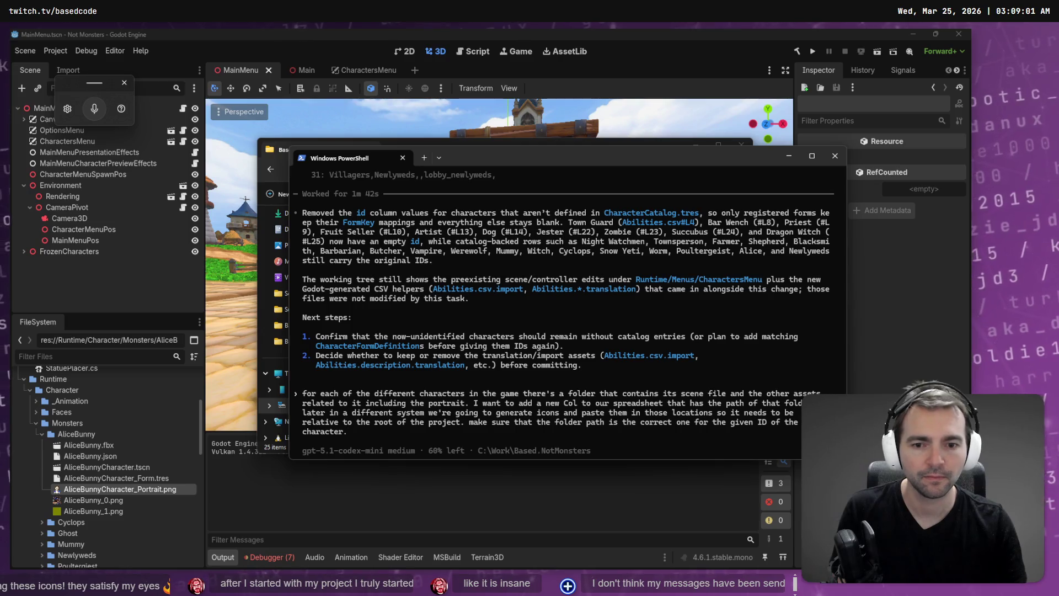
{"action": "key", "text": "Return"}
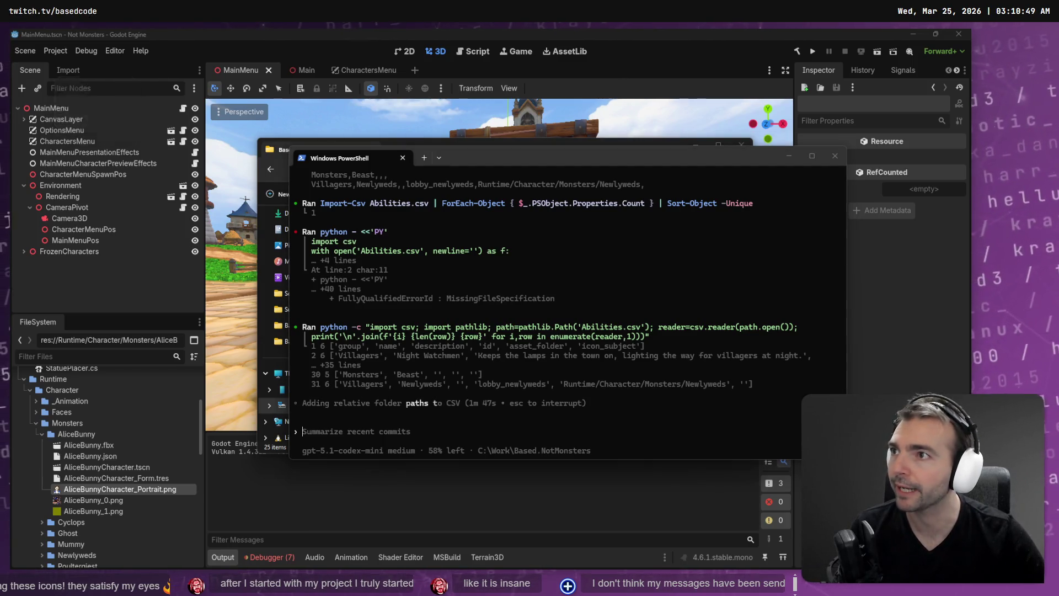
{"action": "key", "text": "super+1"}
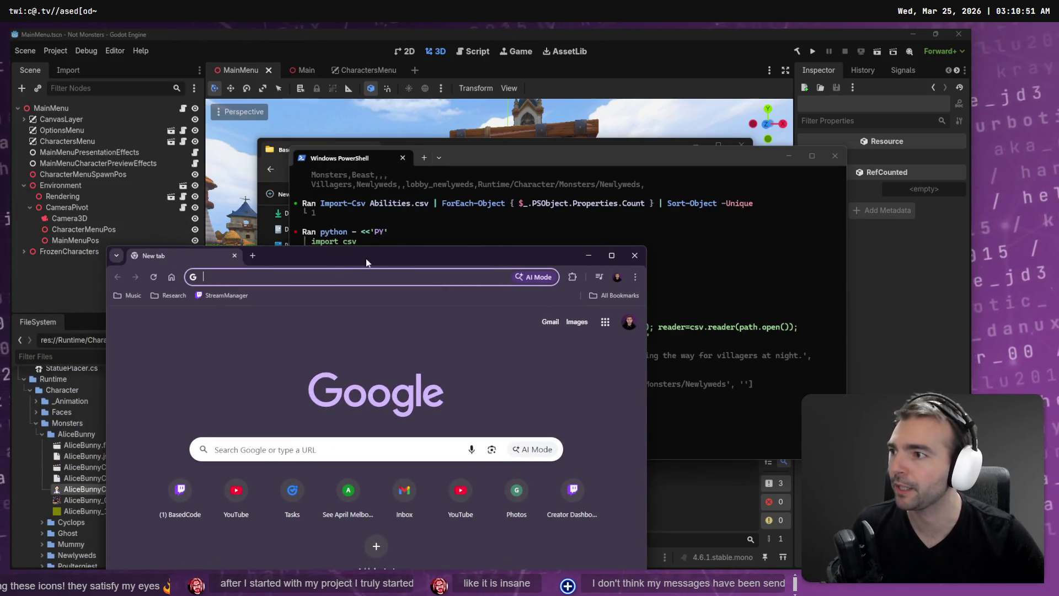
Search for 'material maker' and open the official Material Maker website.
{"action": "double_click", "coordinate": [291, 257]}
{"action": "type", "text": "matr"}
{"action": "key", "text": "BackSpace"}
{"action": "type", "text": "erial maker"}
{"action": "key", "text": "Return"}
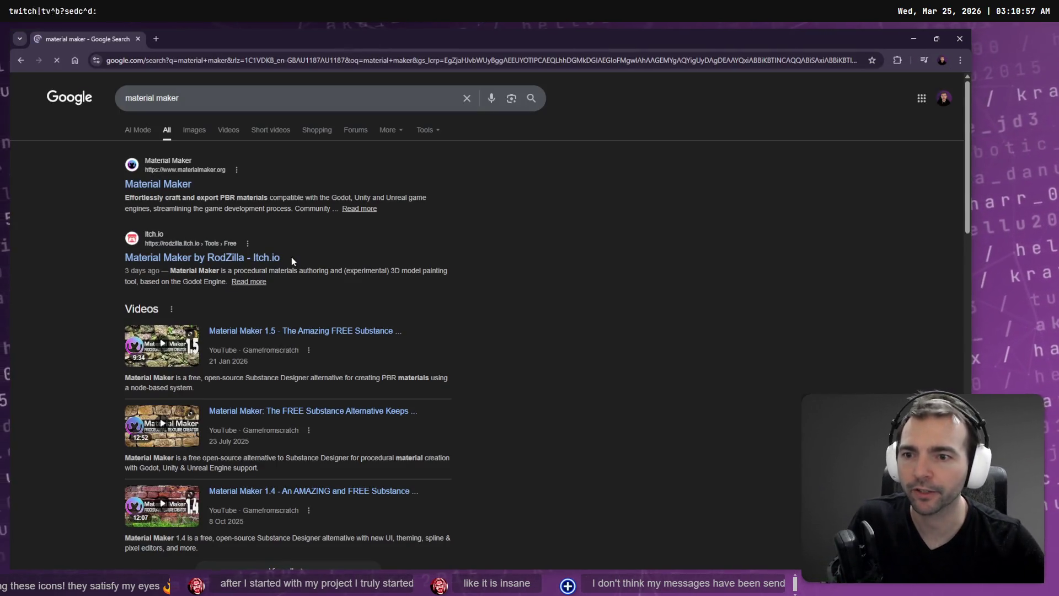
{"action": "left_click", "coordinate": [158, 184]}
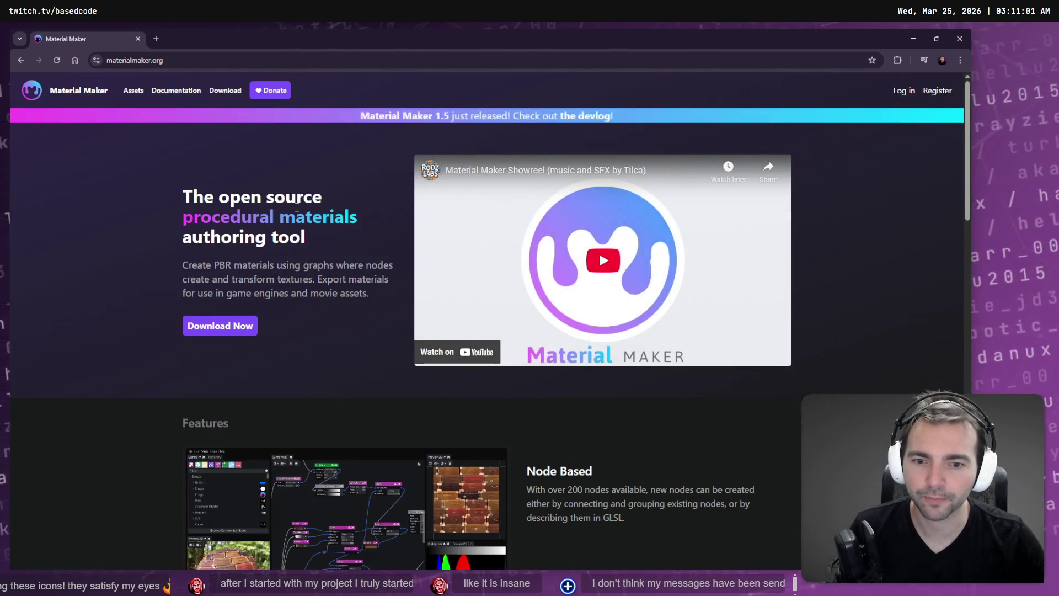
Bookmark the Material Maker homepage into Research and close the browser window.
{"action": "scroll", "coordinate": [297, 208], "scroll_direction": "down", "scroll_amount": 4}
{"action": "scroll", "coordinate": [590, 345], "scroll_direction": "down", "scroll_amount": 2}
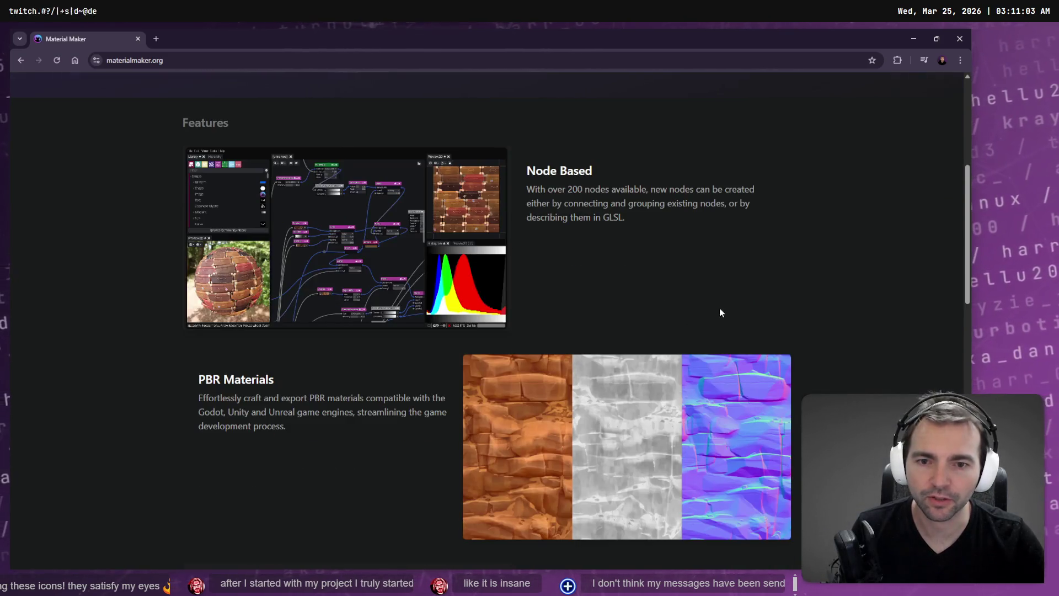
{"action": "scroll", "coordinate": [634, 304], "scroll_direction": "up", "scroll_amount": 6}
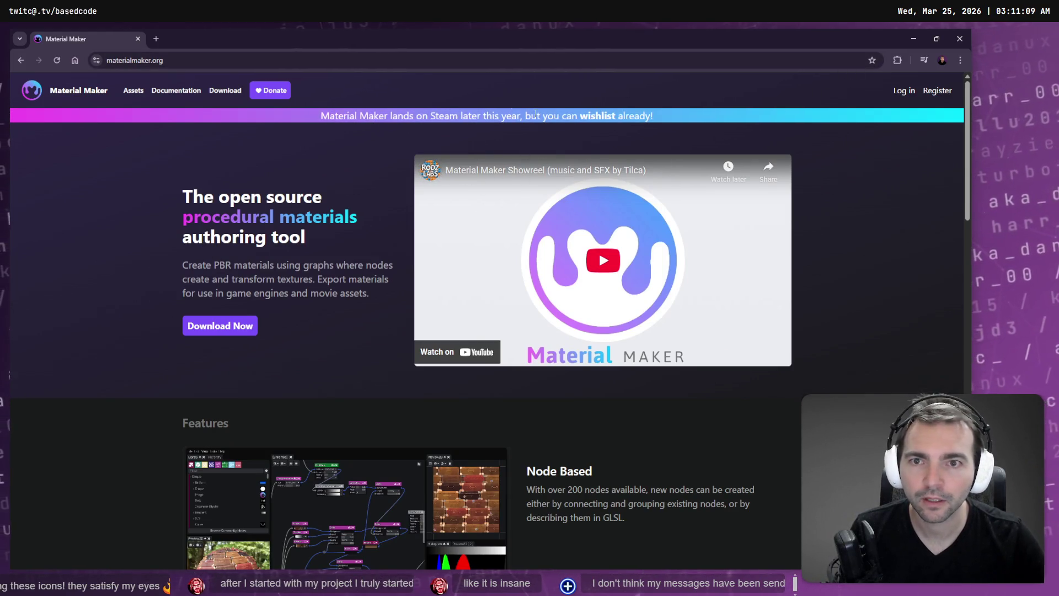
{"action": "left_click", "coordinate": [872, 60]}
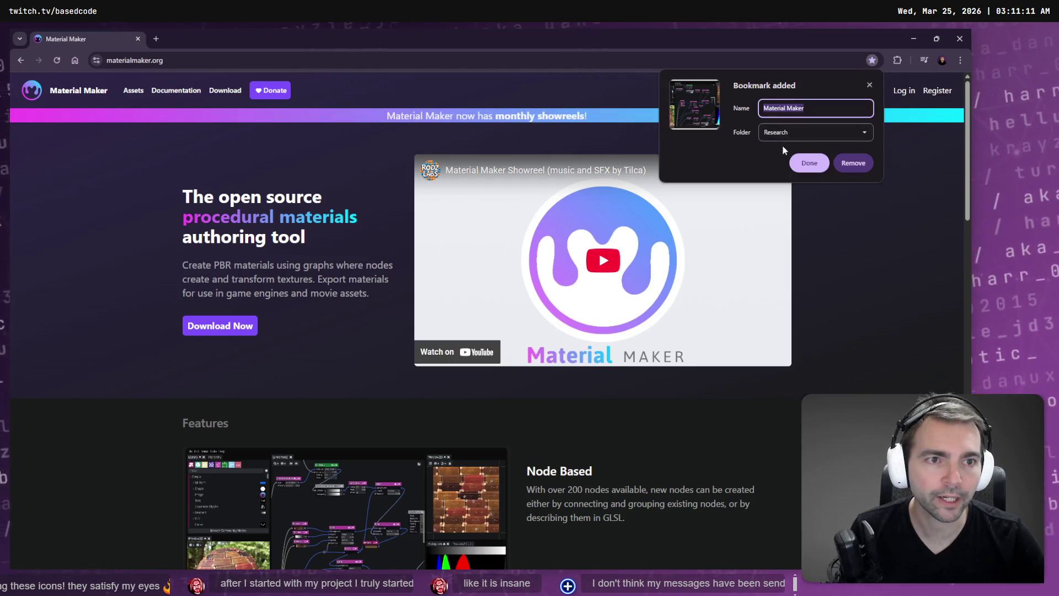
{"action": "left_click", "coordinate": [809, 163]}
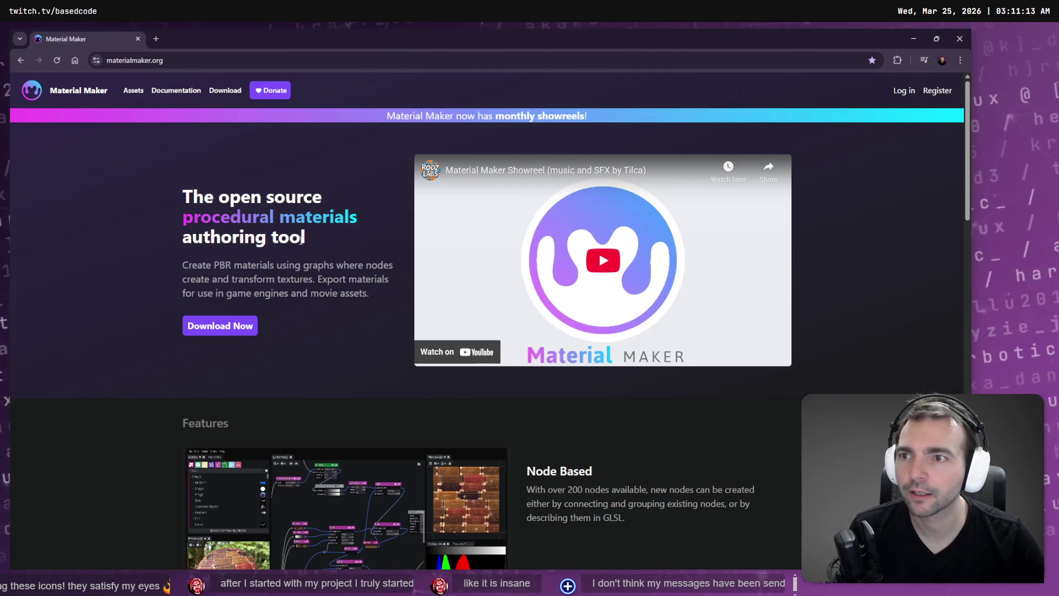
{"action": "middle_click", "coordinate": [71, 38]}
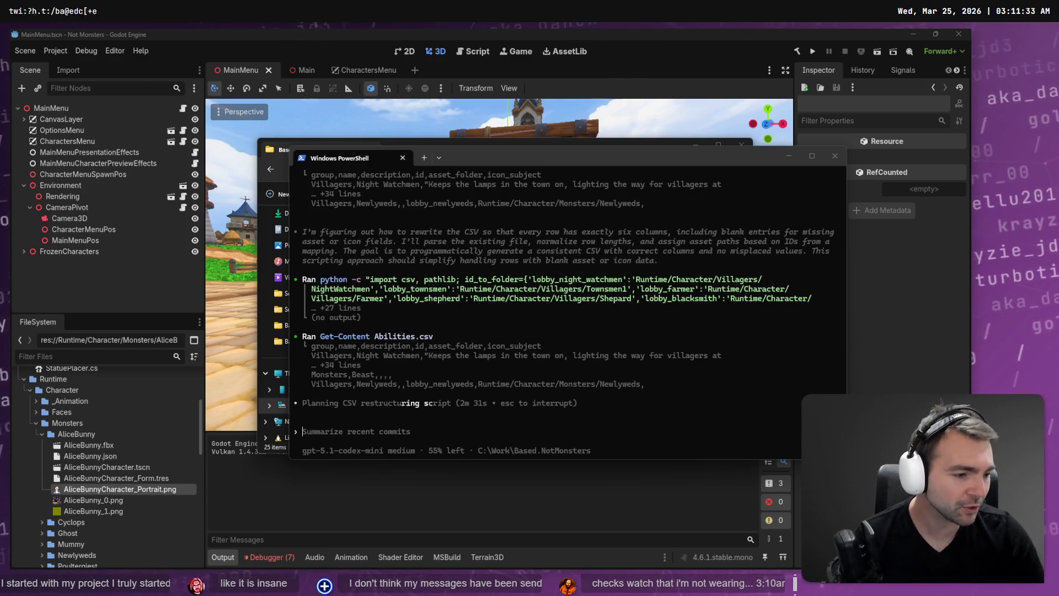
In the AiIconPipeline project, preview the lobby icons from artist and dog through poultergeist.
{"action": "key", "text": "alt+Tab"}
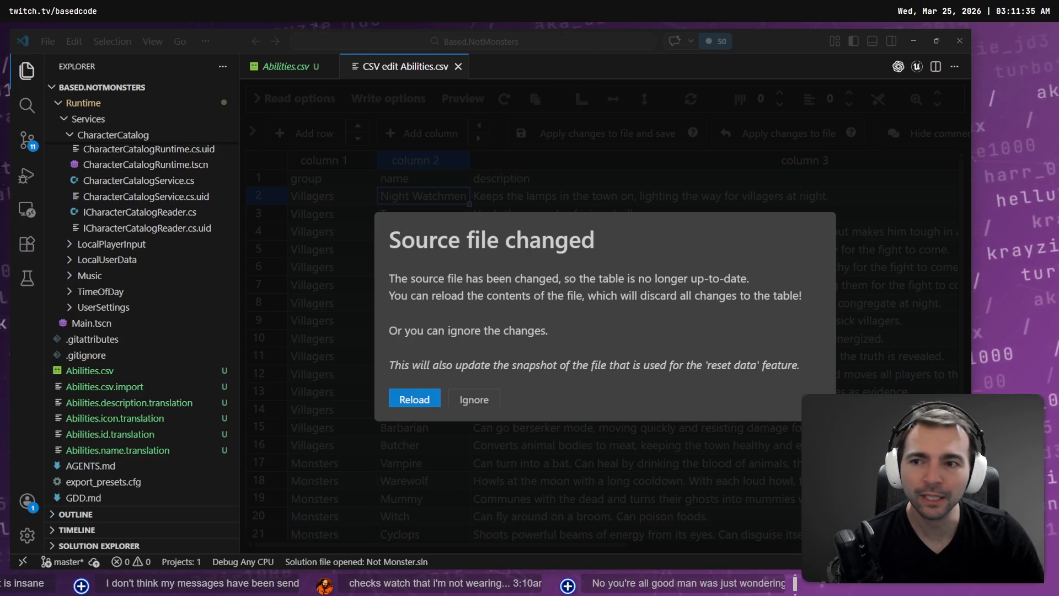
{"action": "key", "text": "alt+Tab"}
{"action": "left_click", "coordinate": [216, 159]}
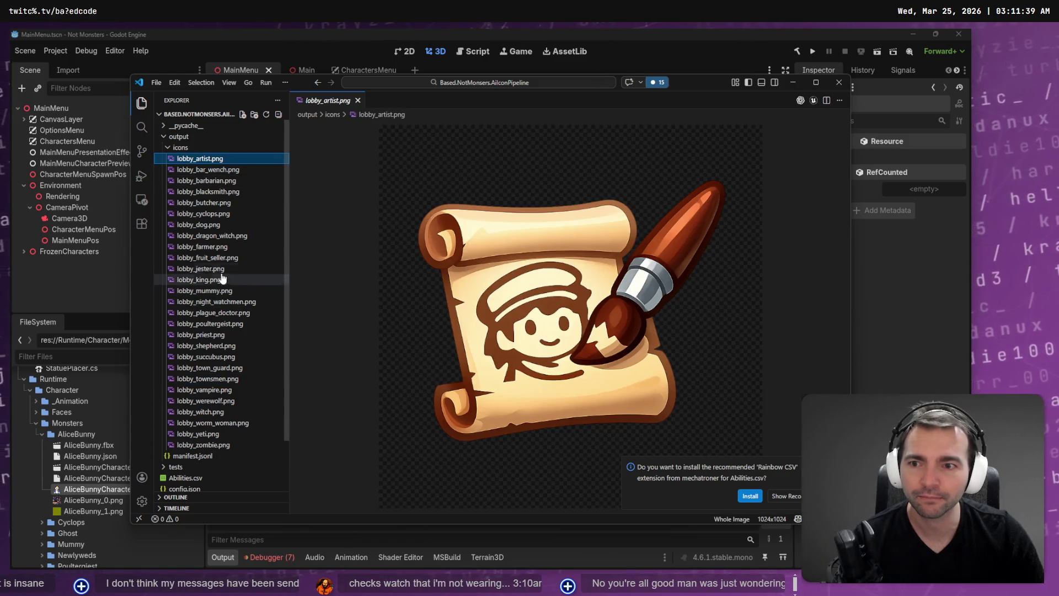
{"action": "left_click", "coordinate": [214, 225]}
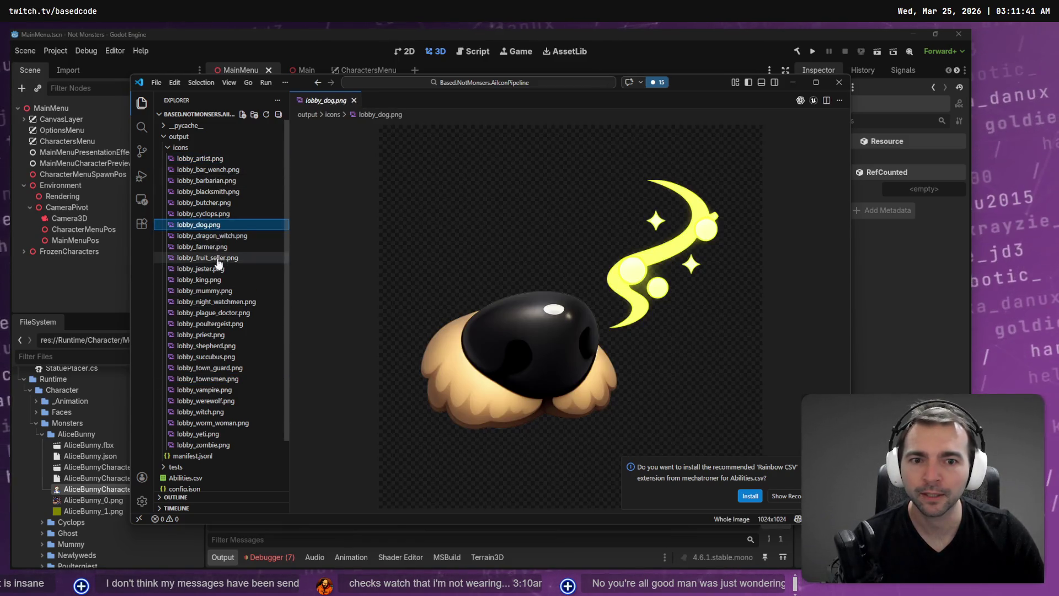
{"action": "left_click", "coordinate": [212, 280]}
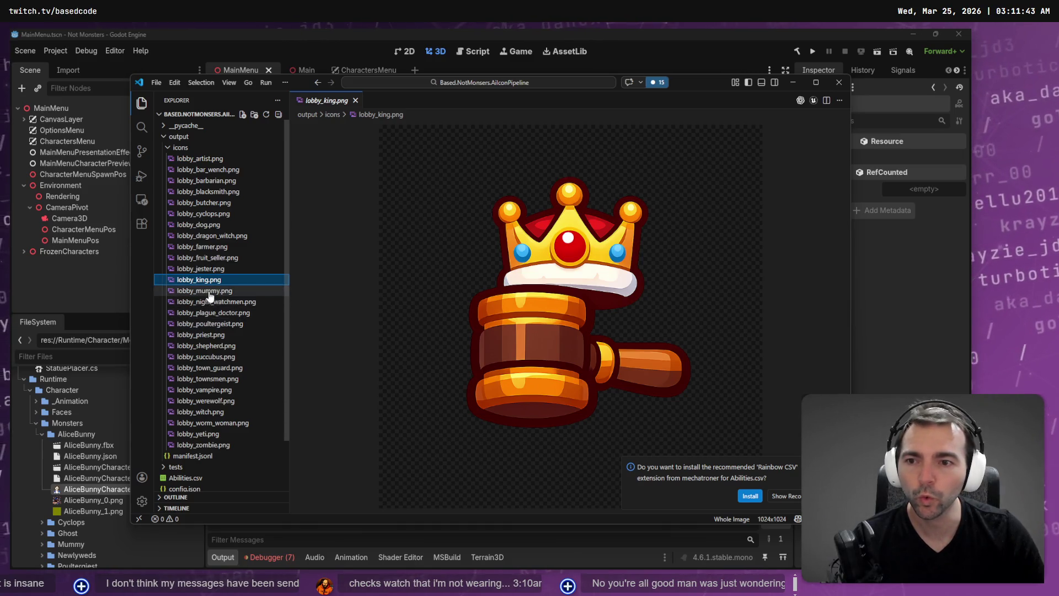
{"action": "left_click", "coordinate": [209, 291]}
{"action": "left_click", "coordinate": [217, 302]}
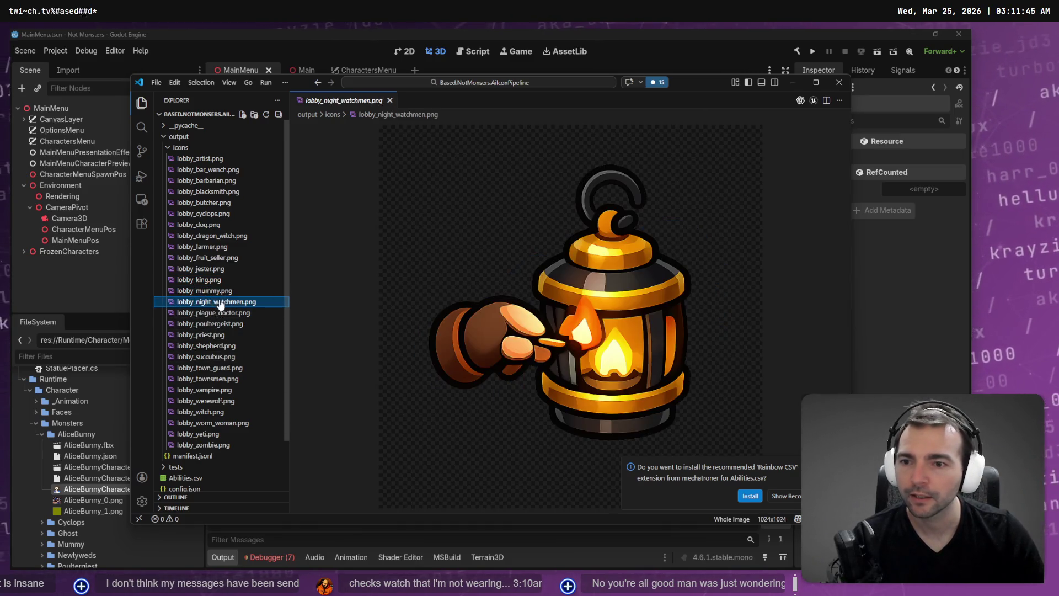
{"action": "left_click", "coordinate": [219, 312]}
{"action": "left_click", "coordinate": [223, 325]}
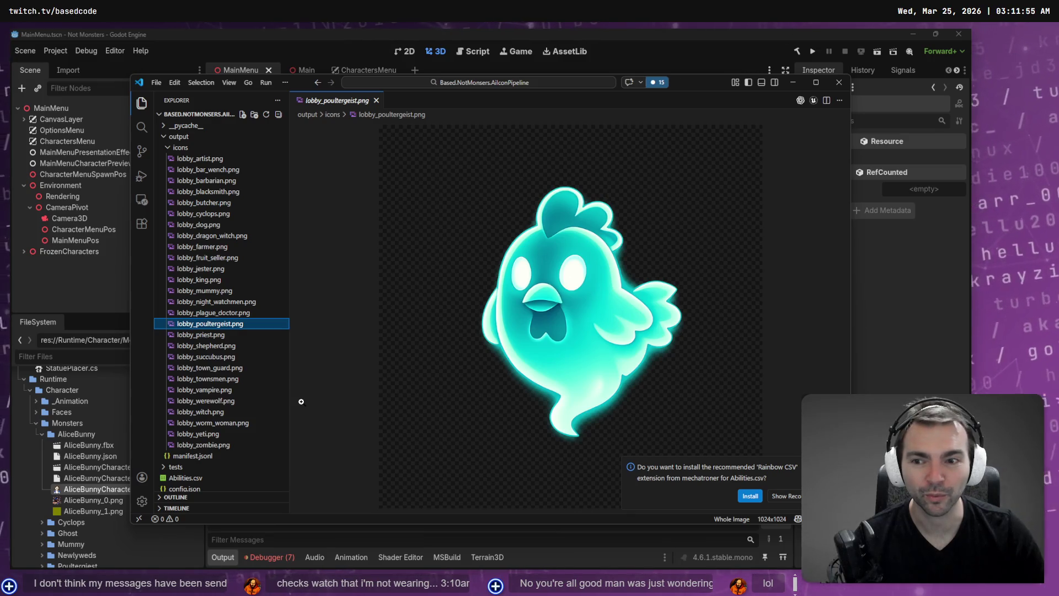
Preview the lobby icons from priest, shepherd and succubus through witch, worm_woman and yeti.
{"action": "left_click", "coordinate": [221, 336]}
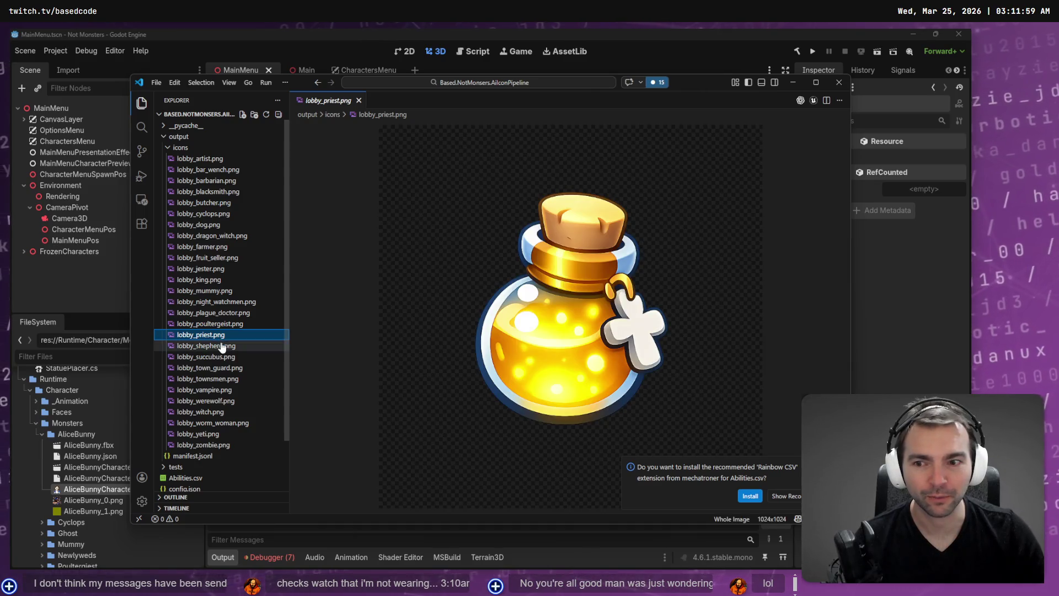
{"action": "left_click", "coordinate": [220, 346]}
{"action": "left_click", "coordinate": [223, 357]}
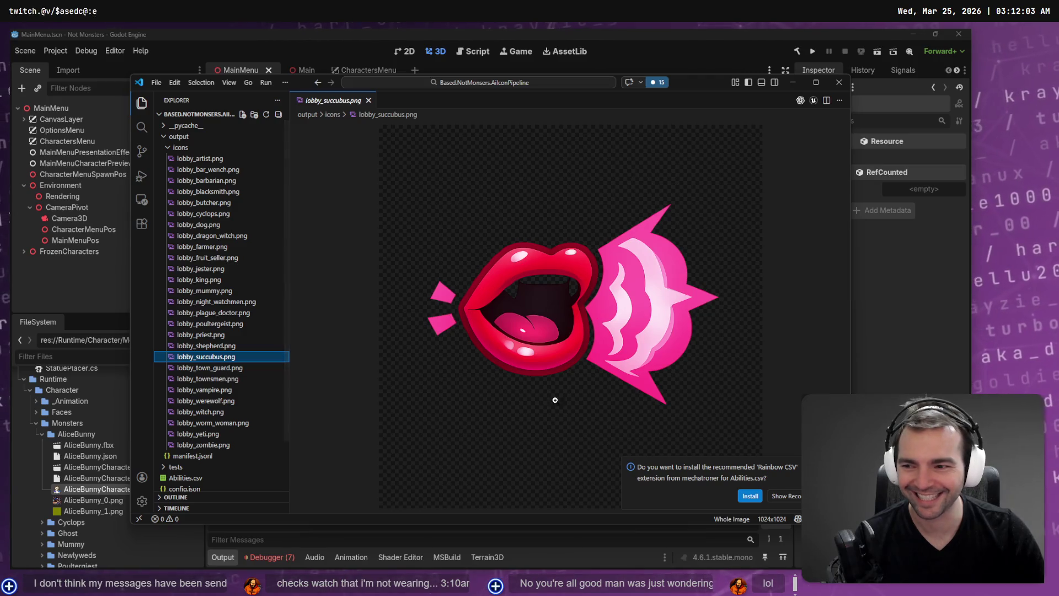
{"action": "left_click", "coordinate": [188, 367]}
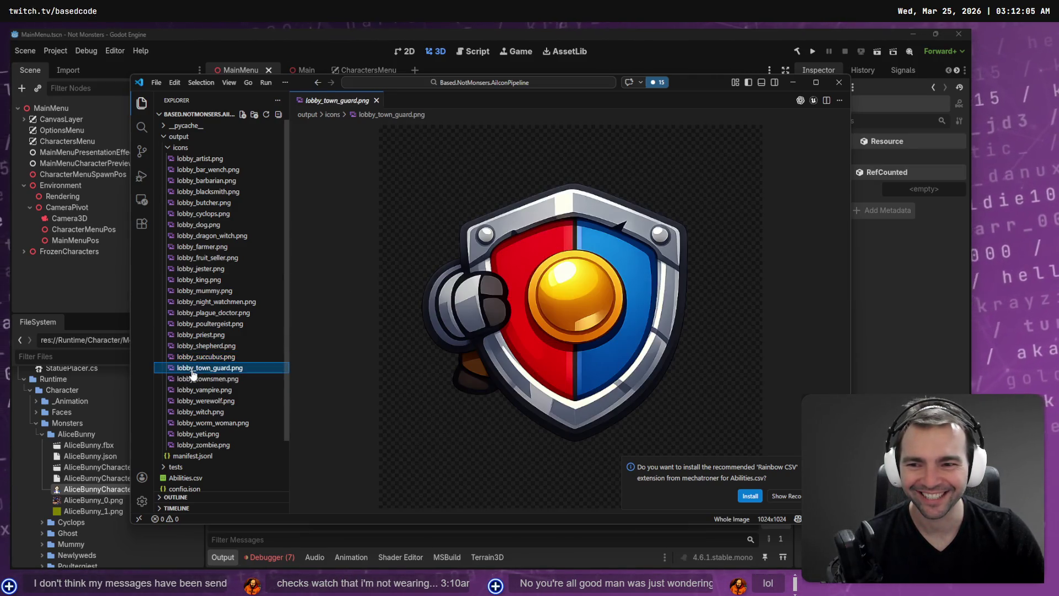
{"action": "left_click", "coordinate": [201, 380]}
{"action": "left_click", "coordinate": [206, 390]}
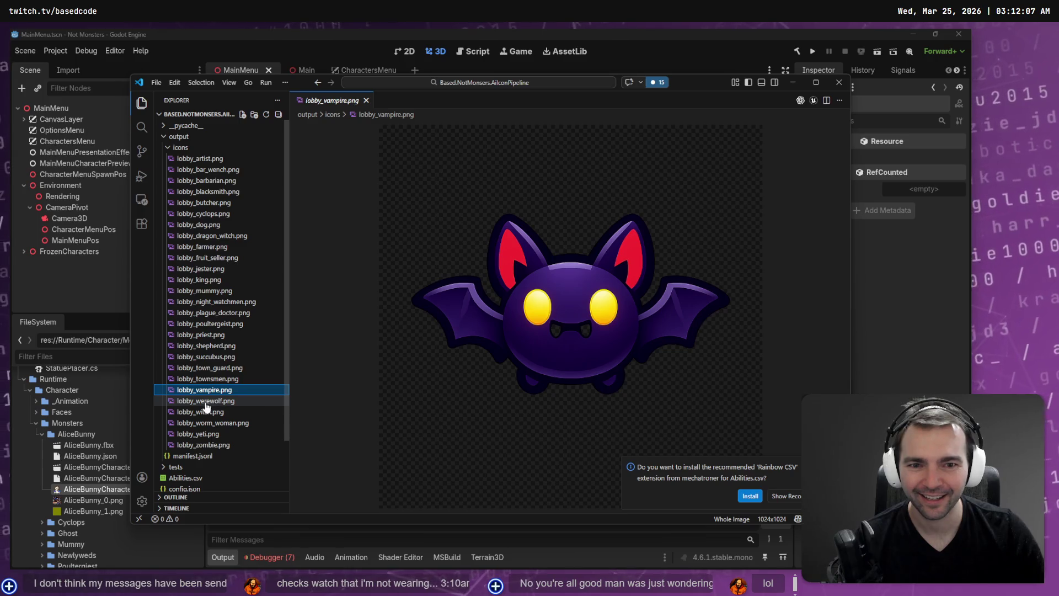
{"action": "left_click", "coordinate": [207, 401]}
{"action": "left_click", "coordinate": [208, 412]}
{"action": "left_click", "coordinate": [212, 423]}
{"action": "left_click", "coordinate": [216, 435]}
Recheck worm_woman and yeti, then view the zombie, artist, bar_wench, barbarian and blacksmith icons.
{"action": "left_click", "coordinate": [226, 423]}
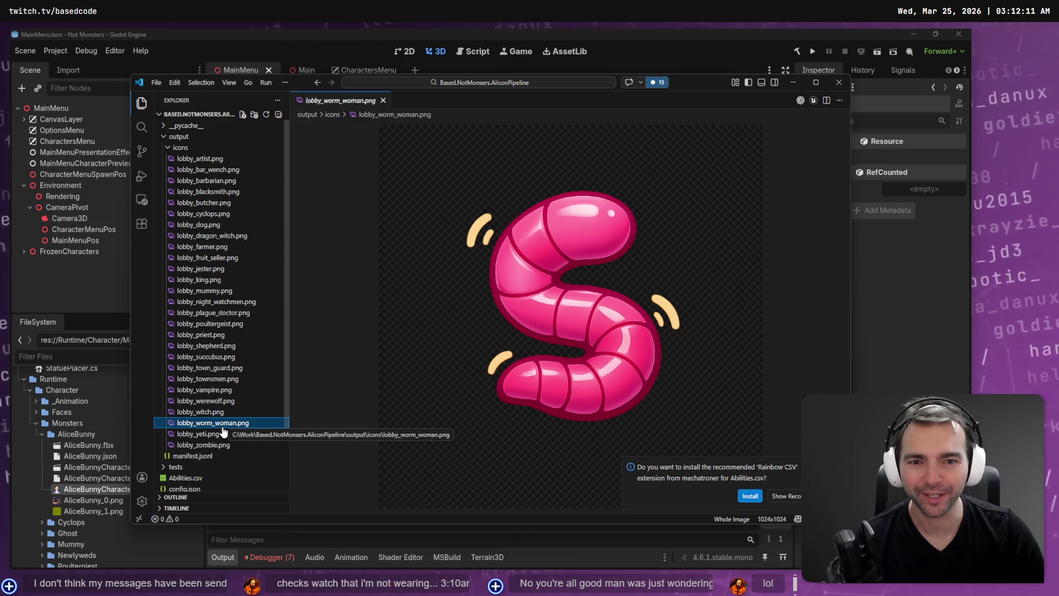
{"action": "left_click", "coordinate": [221, 434]}
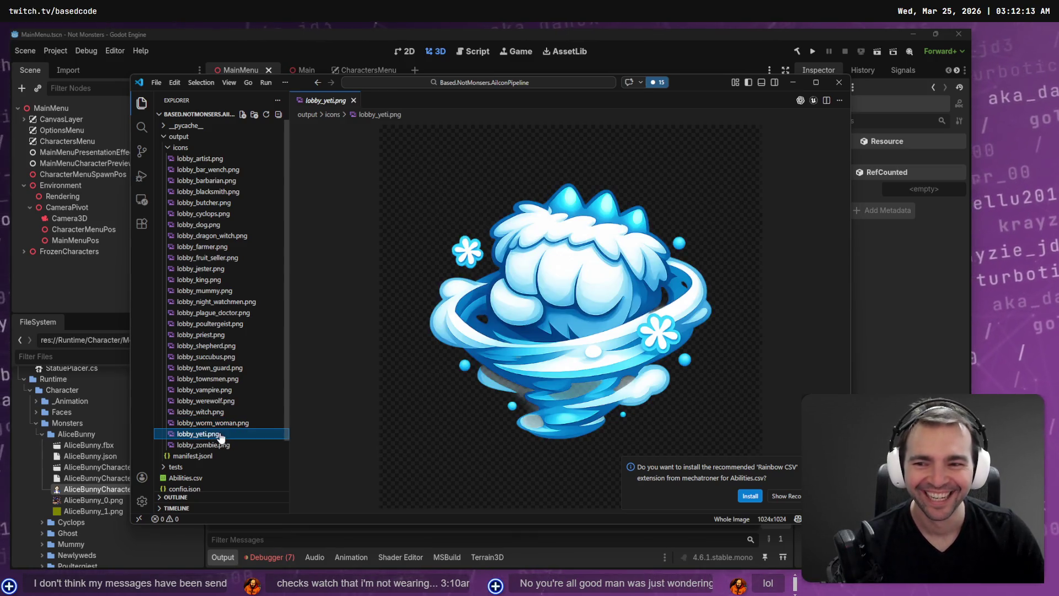
{"action": "left_click", "coordinate": [222, 445]}
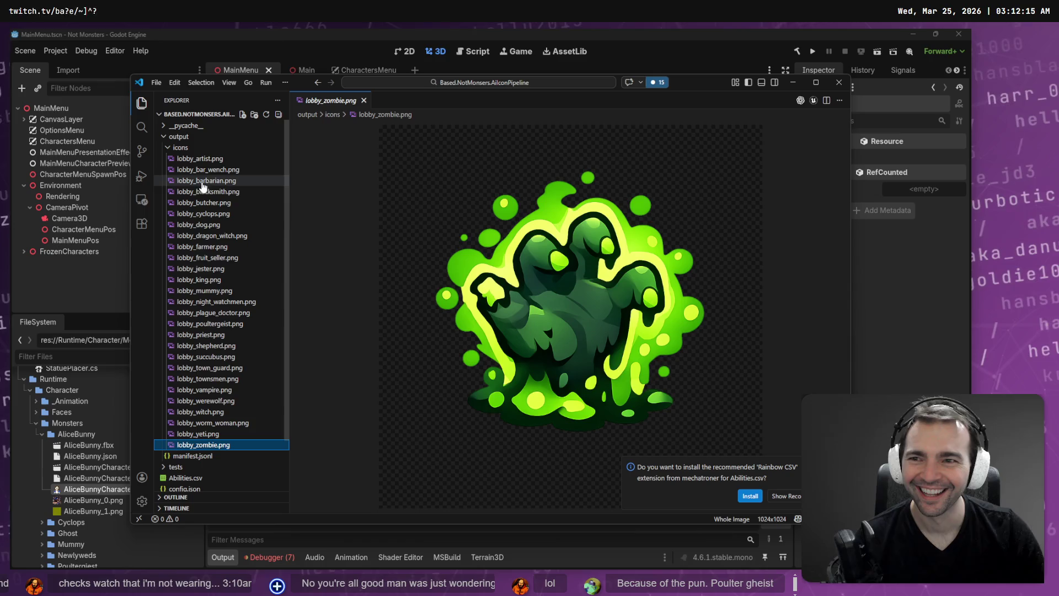
{"action": "left_click", "coordinate": [206, 159]}
{"action": "left_click", "coordinate": [212, 170]}
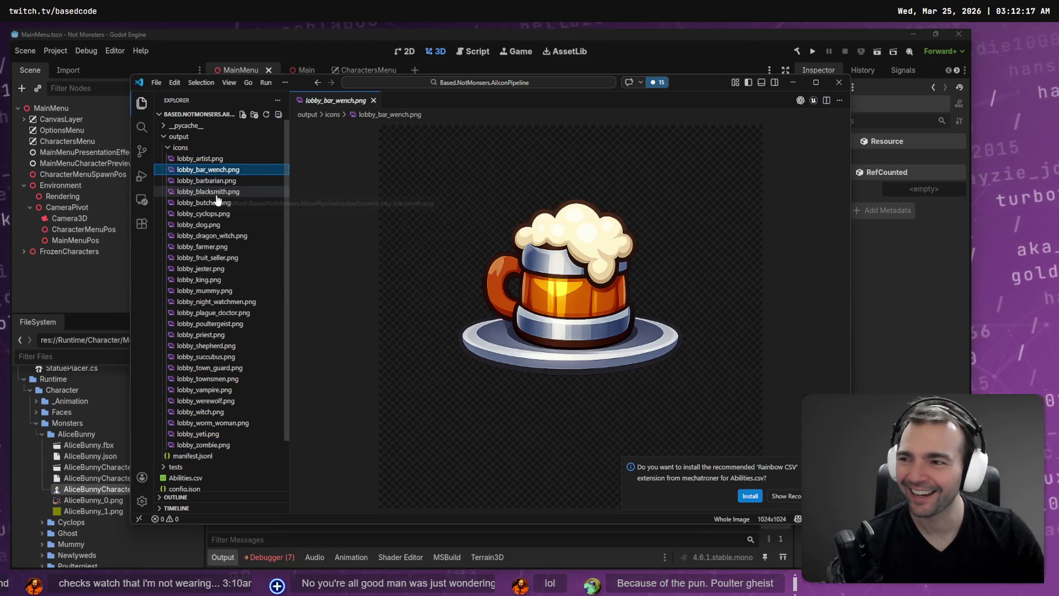
{"action": "left_click", "coordinate": [223, 182]}
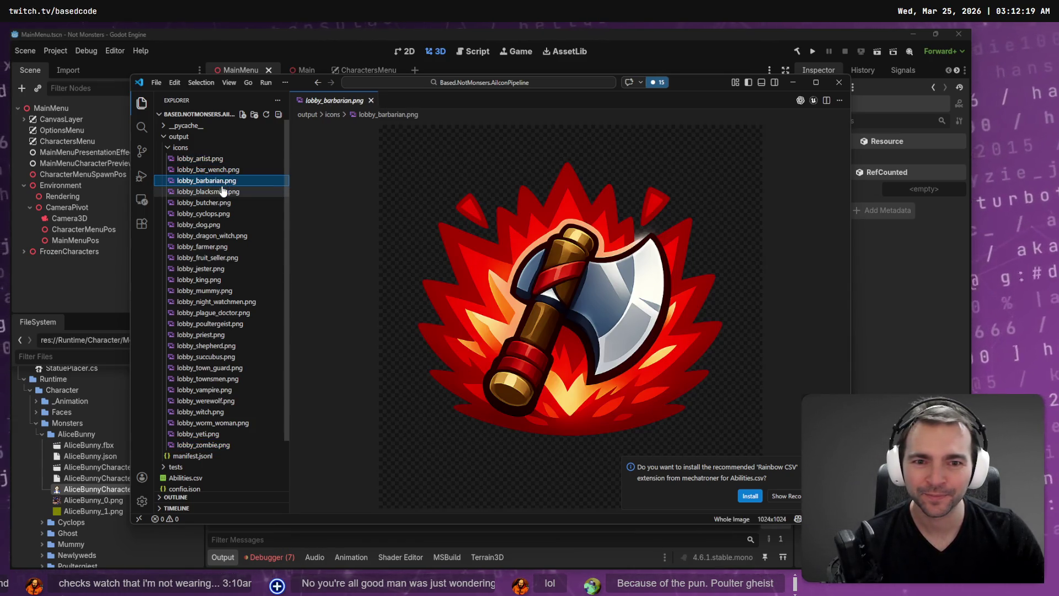
{"action": "left_click", "coordinate": [223, 191]}
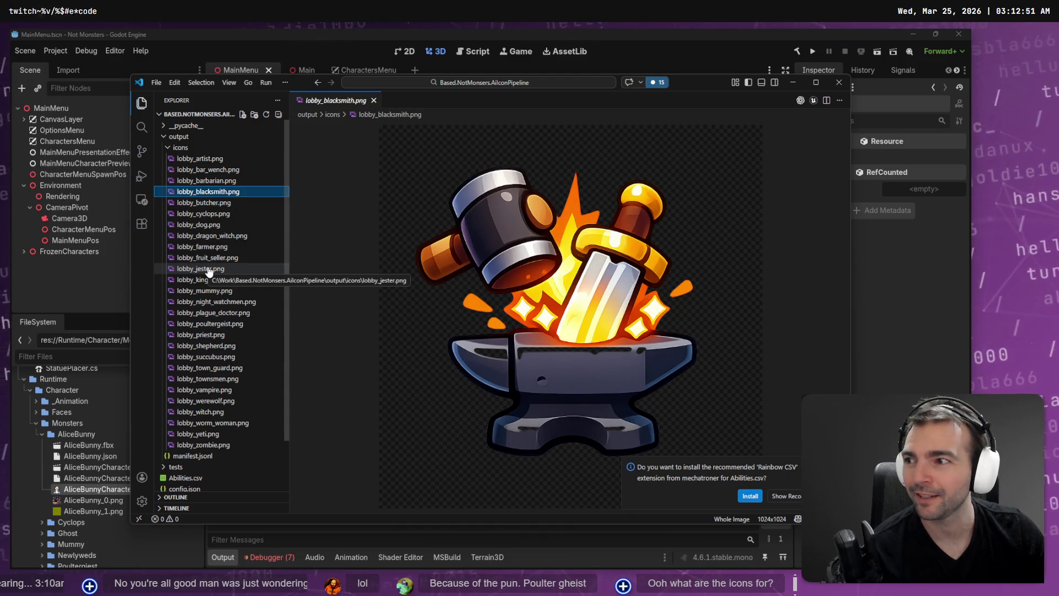
Take another look at the lobby_poultergeist ghost-chicken icon preview.
{"action": "left_click", "coordinate": [237, 326]}
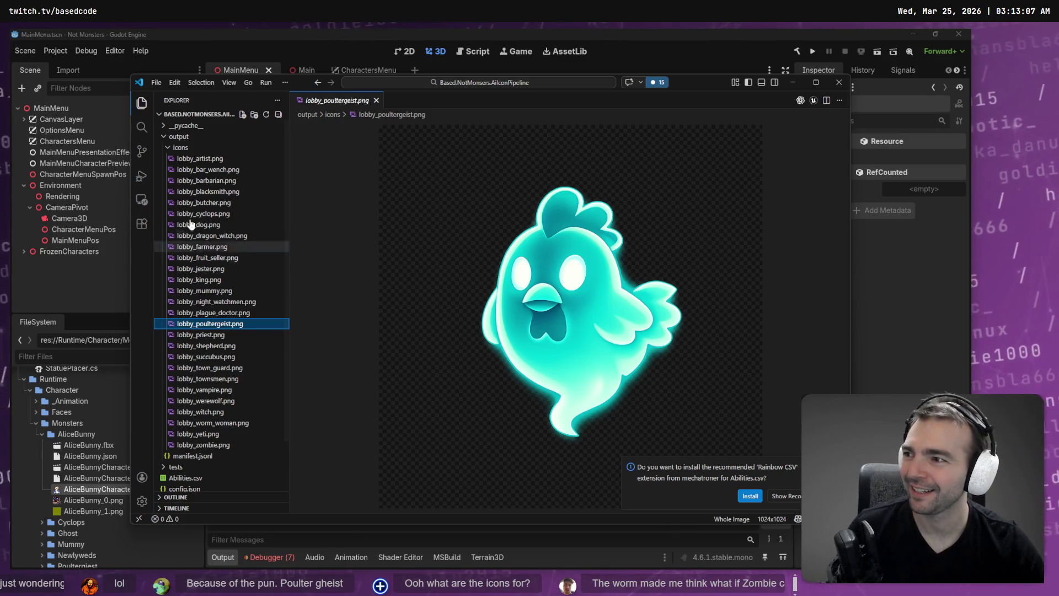
{"action": "key", "text": "alt+Tab"}
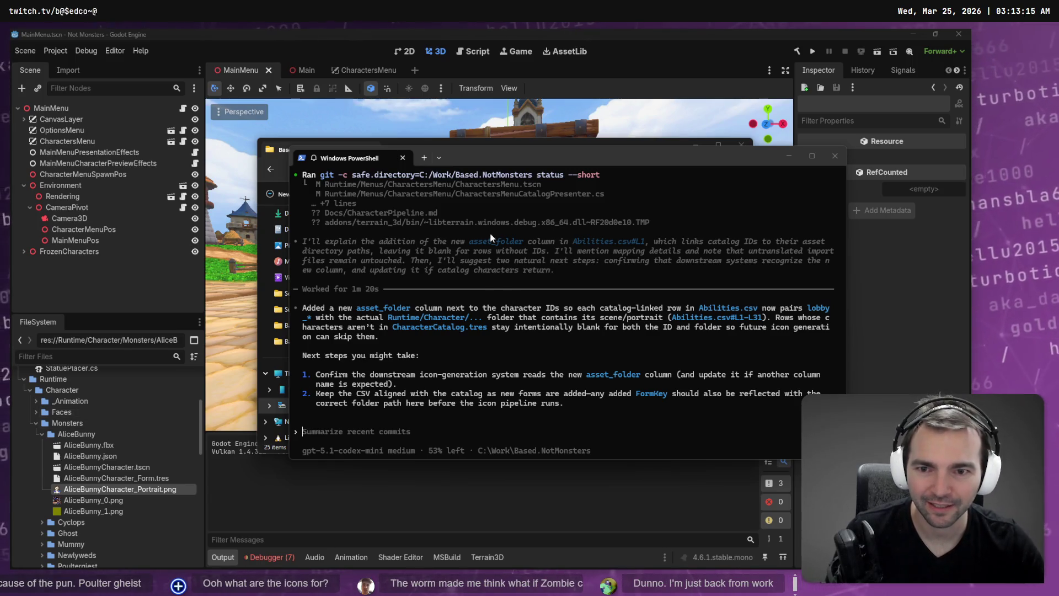
Scroll through the Codex output summarising the new asset_folder column in Abilities.csv.
{"action": "left_click", "coordinate": [462, 141]}
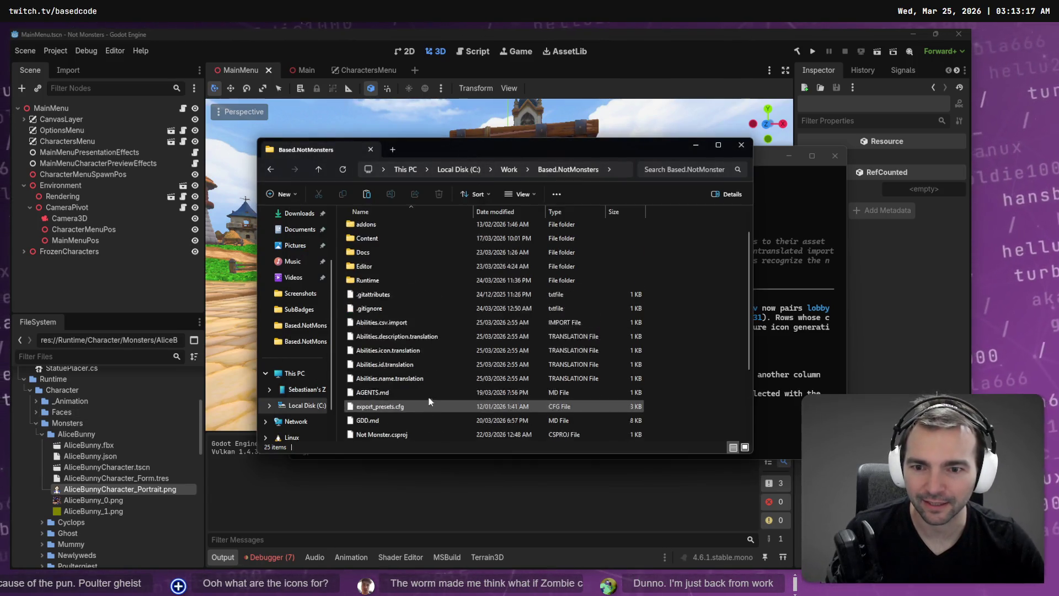
{"action": "scroll", "coordinate": [417, 364], "scroll_direction": "up", "scroll_amount": 2}
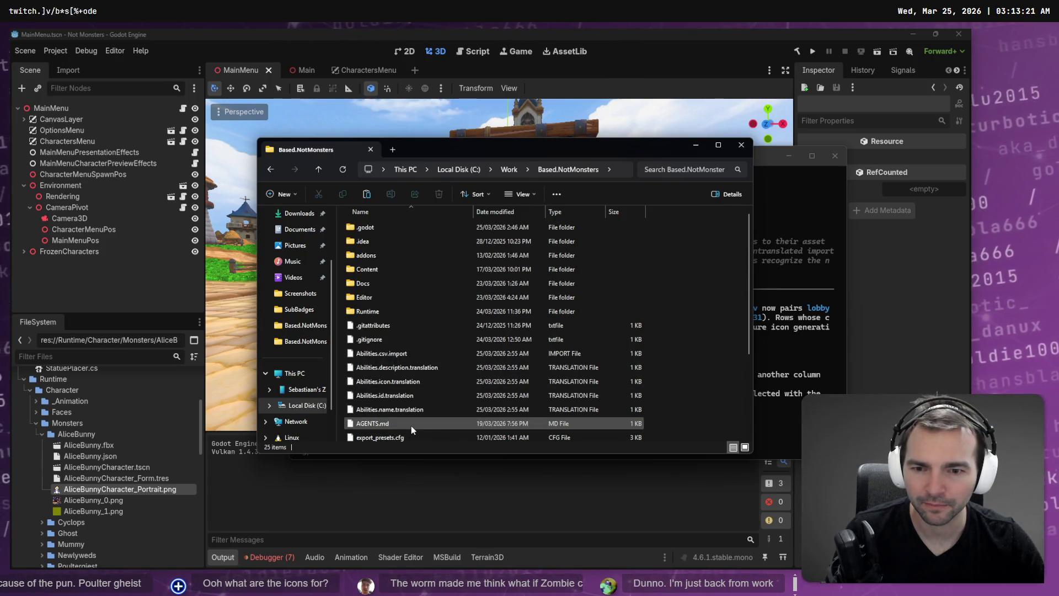
{"action": "scroll", "coordinate": [538, 389], "scroll_direction": "down", "scroll_amount": 1}
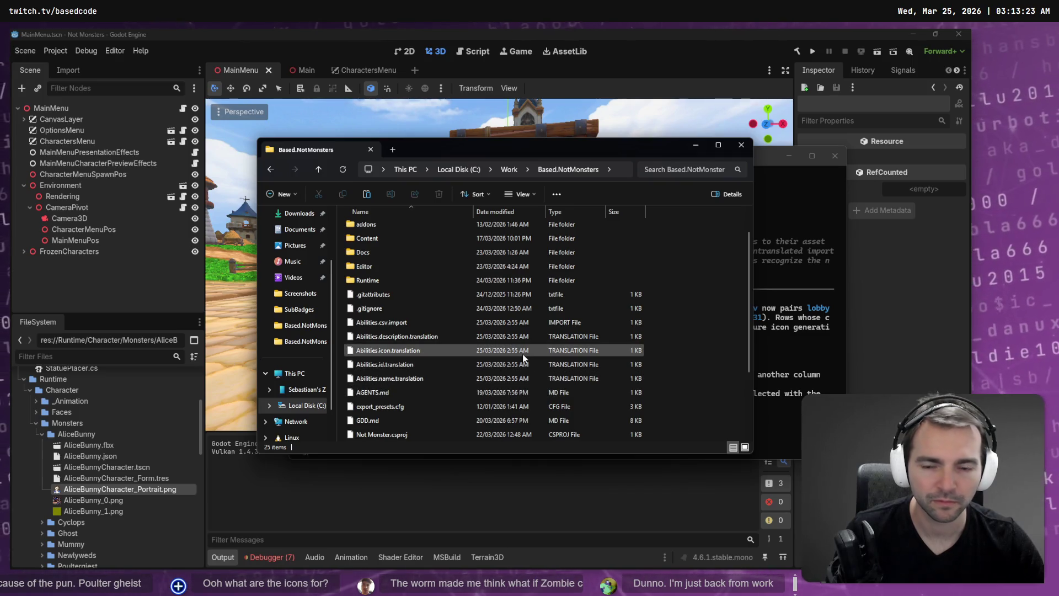
{"action": "left_click", "coordinate": [821, 314]}
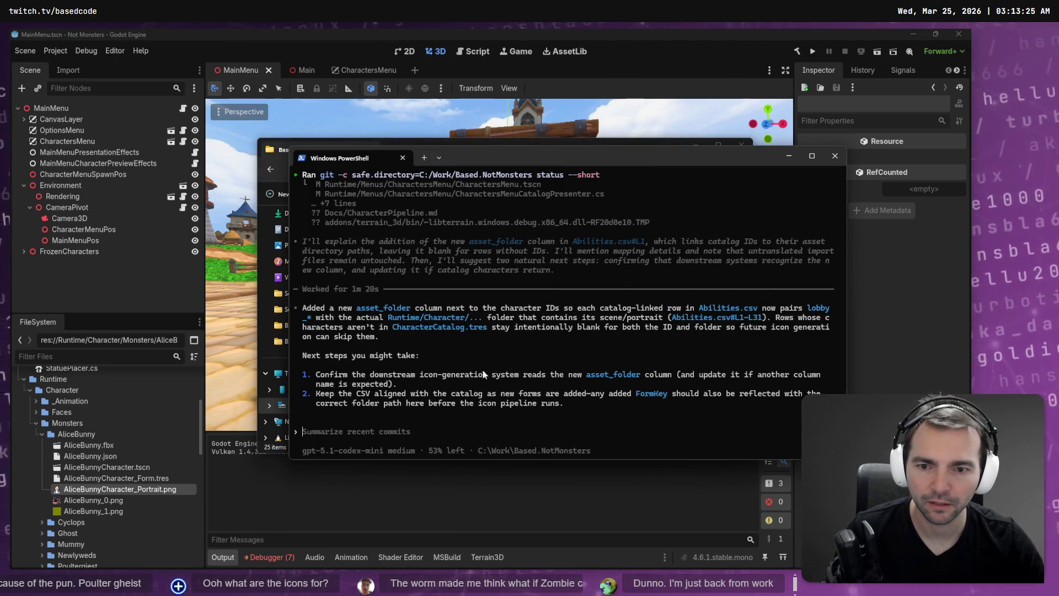
{"action": "scroll", "coordinate": [475, 375], "scroll_direction": "up", "scroll_amount": 4}
{"action": "scroll", "coordinate": [441, 318], "scroll_direction": "up", "scroll_amount": 3}
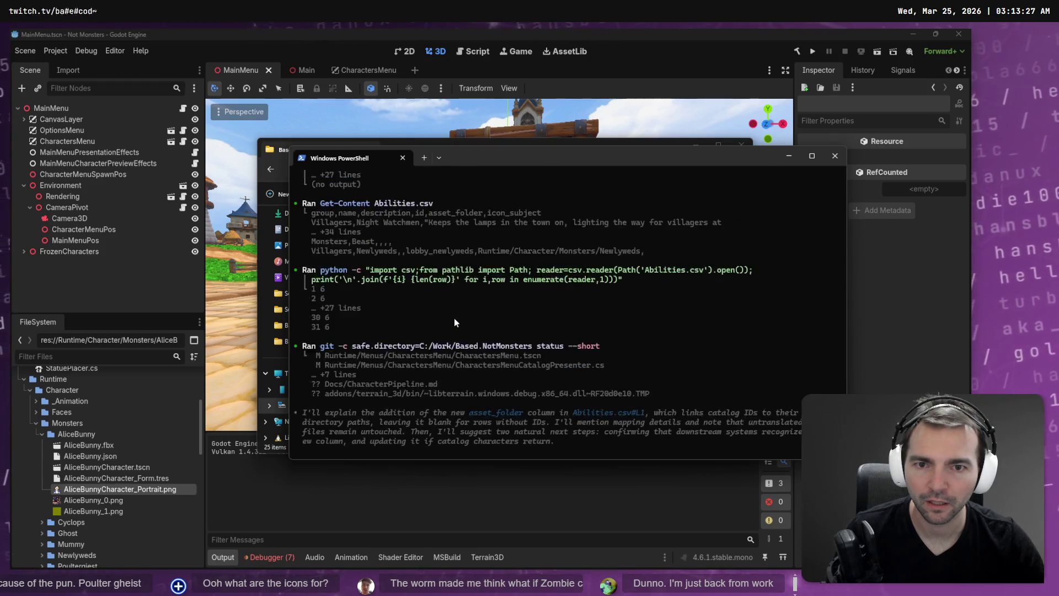
{"action": "scroll", "coordinate": [441, 314], "scroll_direction": "up", "scroll_amount": 3}
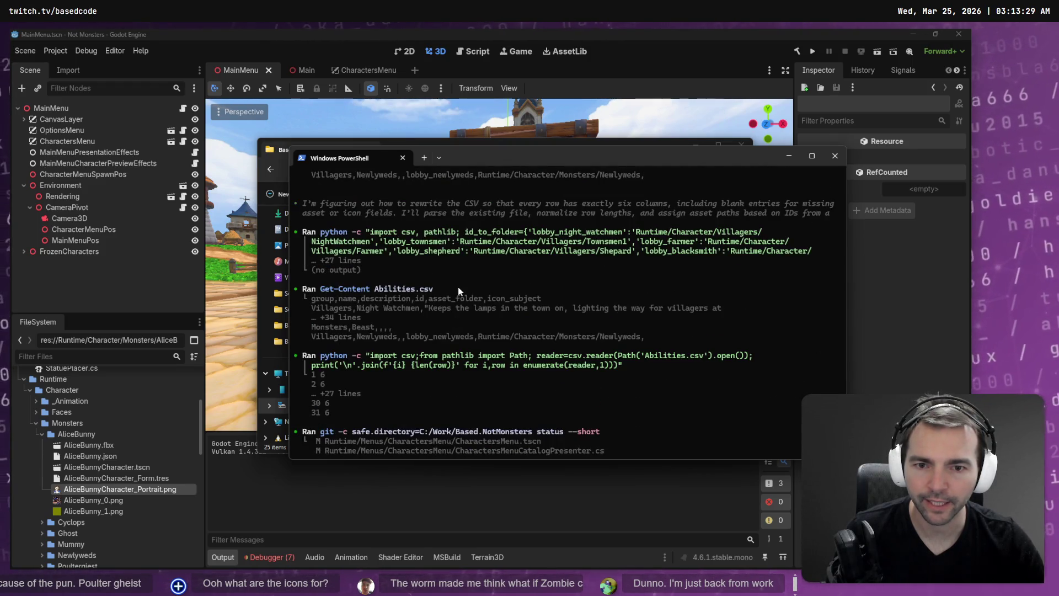
{"action": "scroll", "coordinate": [457, 289], "scroll_direction": "down", "scroll_amount": 7}
{"action": "scroll", "coordinate": [499, 349], "scroll_direction": "down", "scroll_amount": 2}
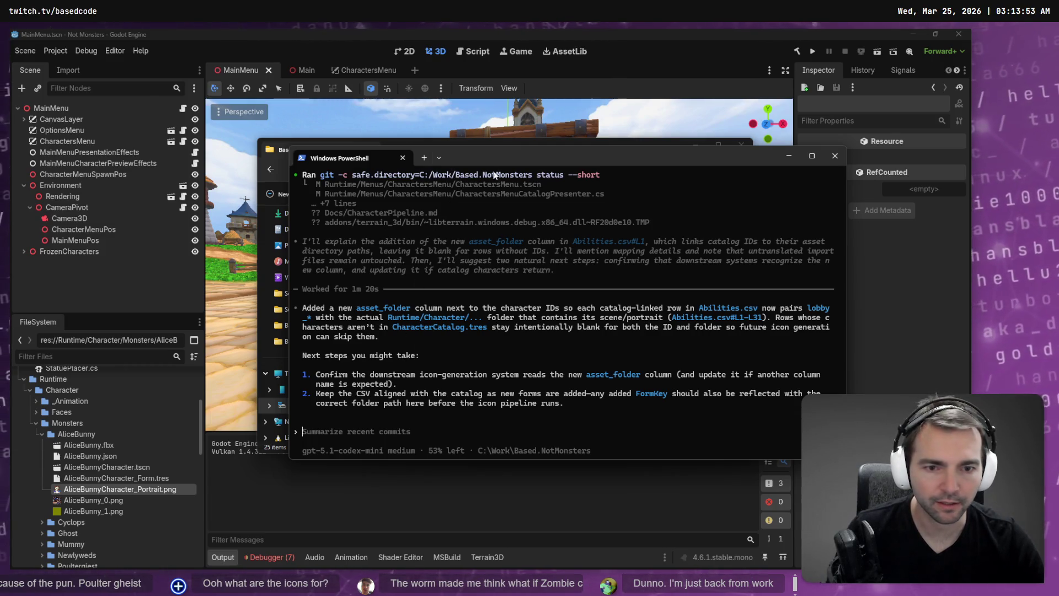
{"action": "type", "text": "@Ass"}
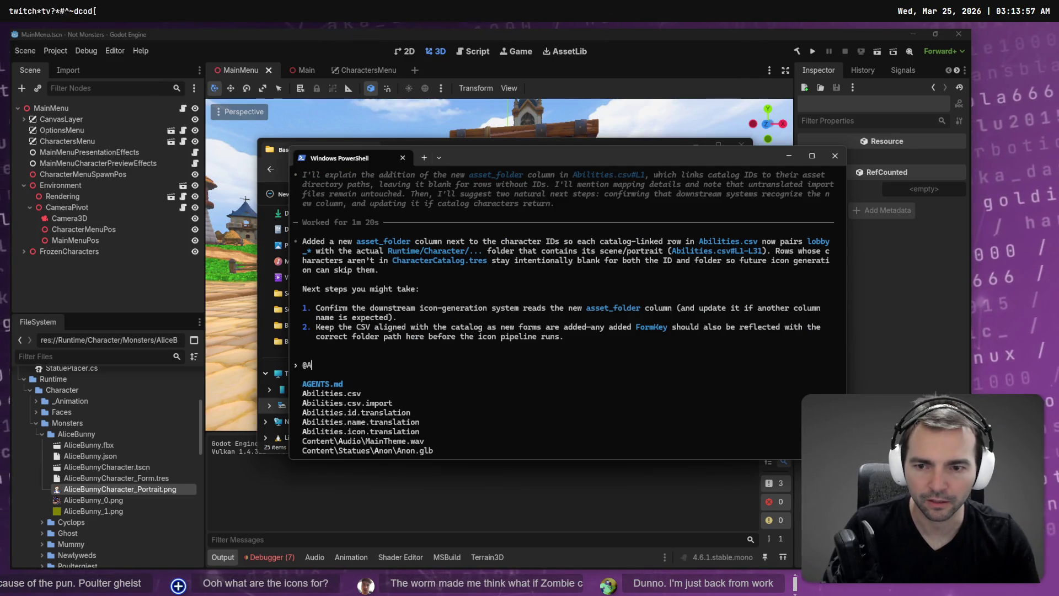
{"action": "key", "text": "Tab"}
{"action": "key", "text": "BackSpace"}
{"action": "key", "text": "BackSpace"}
{"action": "key", "text": "BackSpace"}
{"action": "key", "text": "alt+Tab"}
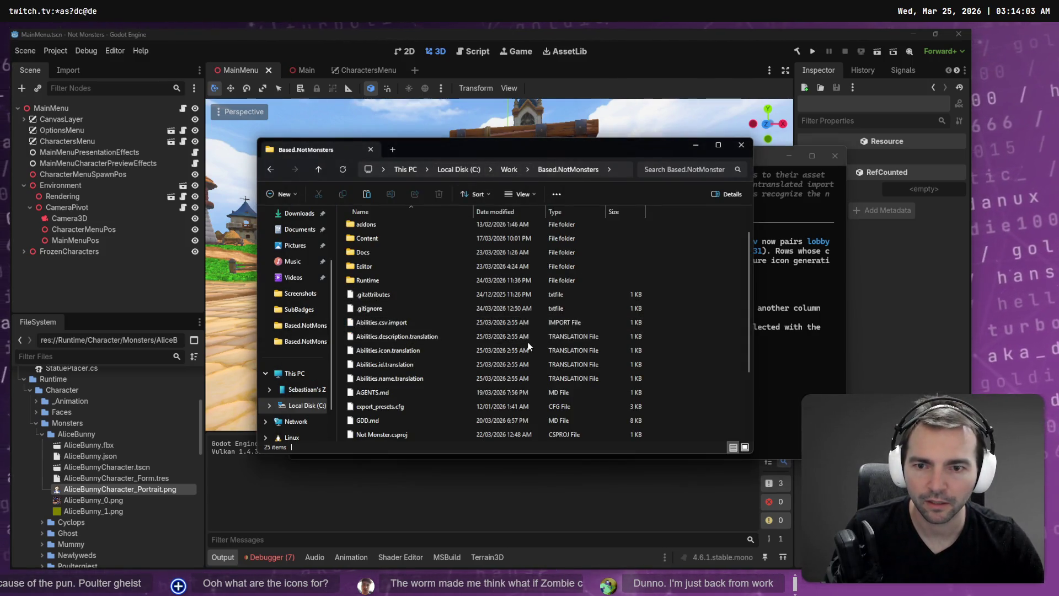
Reveal Abilities.csv from the Godot project files in File Explorer.
{"action": "left_click", "coordinate": [427, 324]}
{"action": "scroll", "coordinate": [427, 310], "scroll_direction": "down", "scroll_amount": 3}
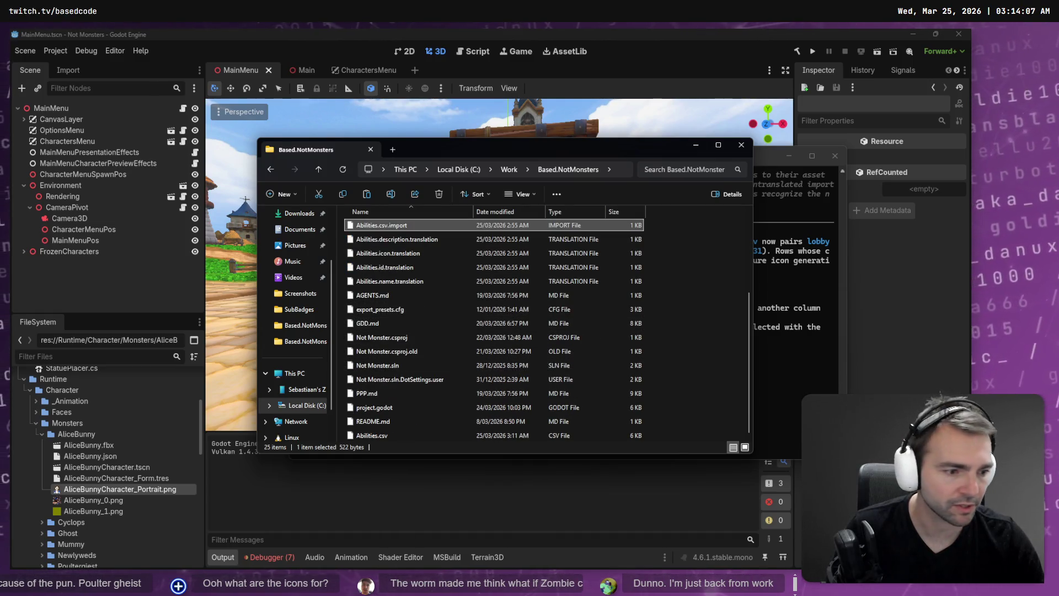
{"action": "left_click", "coordinate": [84, 411]}
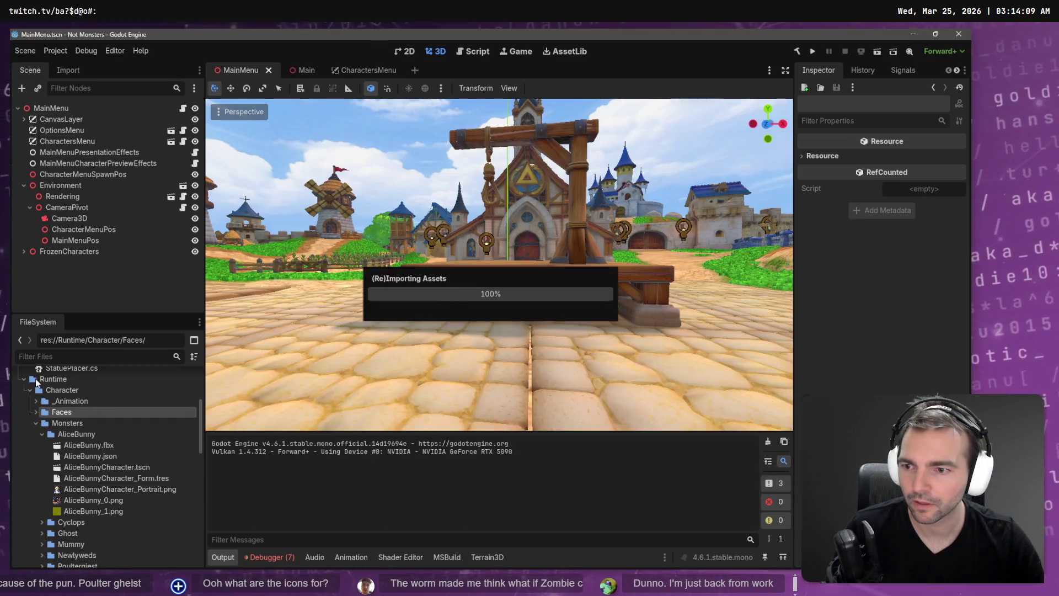
{"action": "left_click", "coordinate": [25, 380]}
{"action": "left_click", "coordinate": [61, 459]}
{"action": "right_click", "coordinate": [61, 459]}
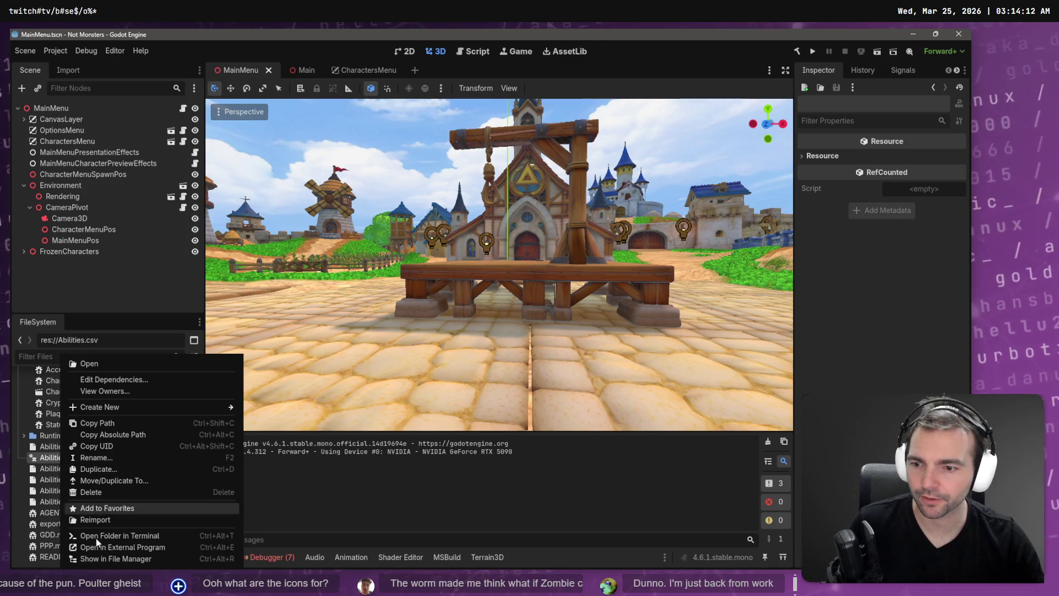
{"action": "left_click", "coordinate": [134, 557]}
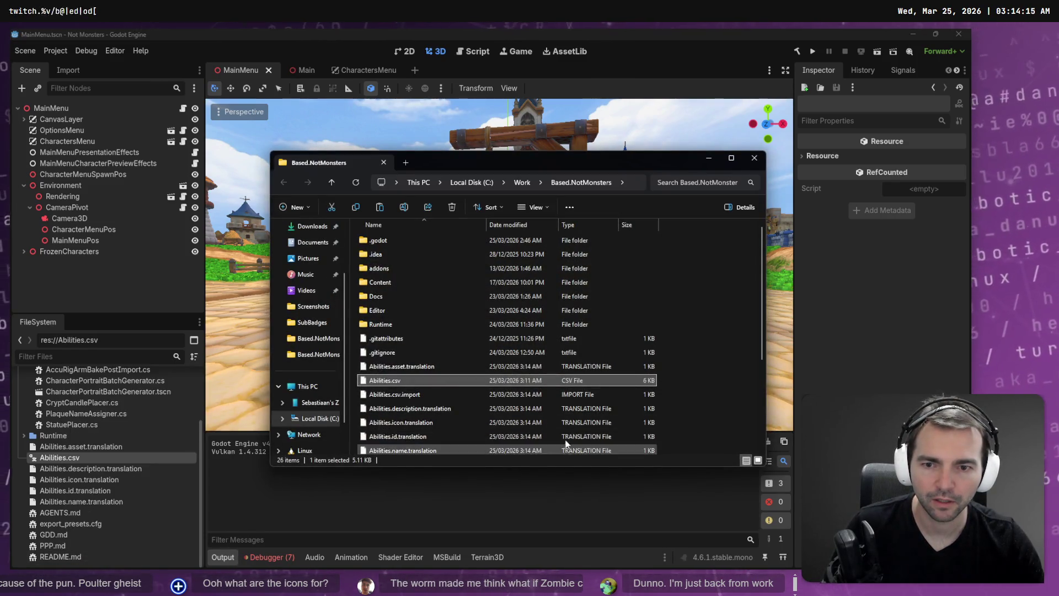
Paste Abilities.csv into Based.NotMonsers.AiIconPipeline, replacing the older copy.
{"action": "left_click", "coordinate": [519, 182]}
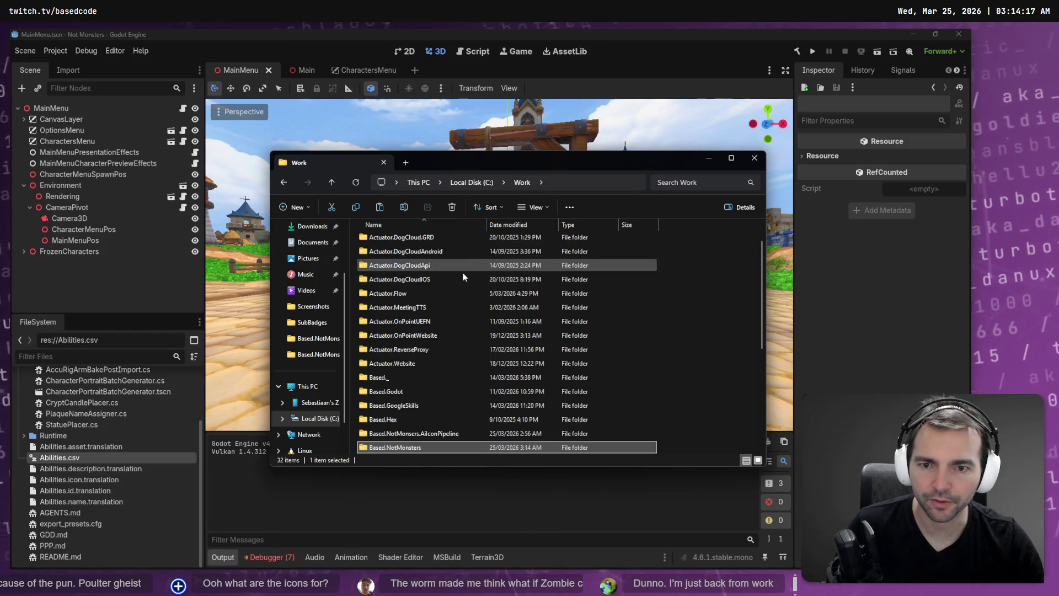
{"action": "scroll", "coordinate": [544, 406], "scroll_direction": "down", "scroll_amount": 2}
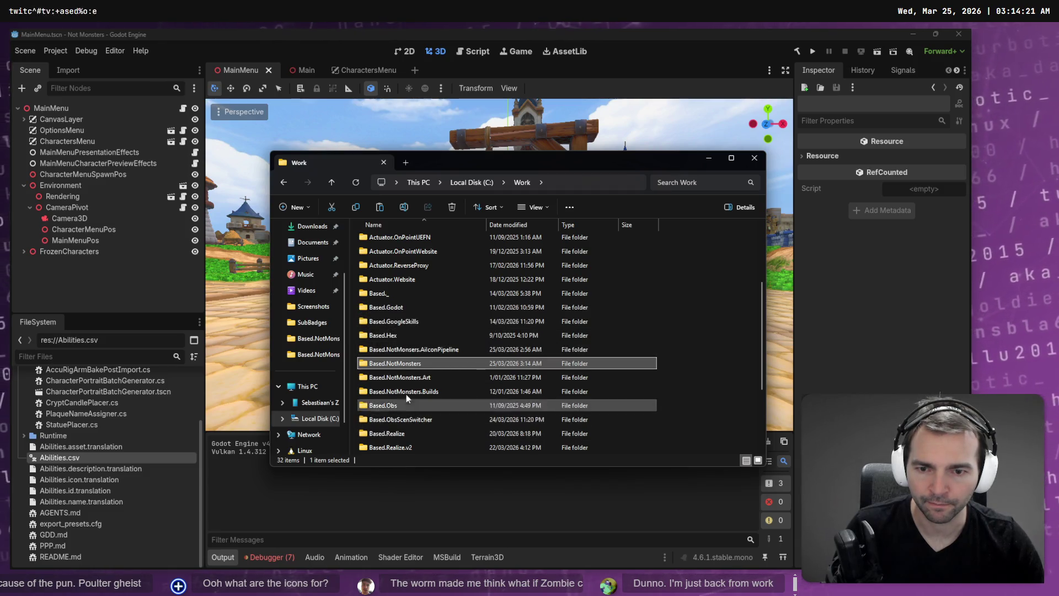
{"action": "double_click", "coordinate": [425, 351]}
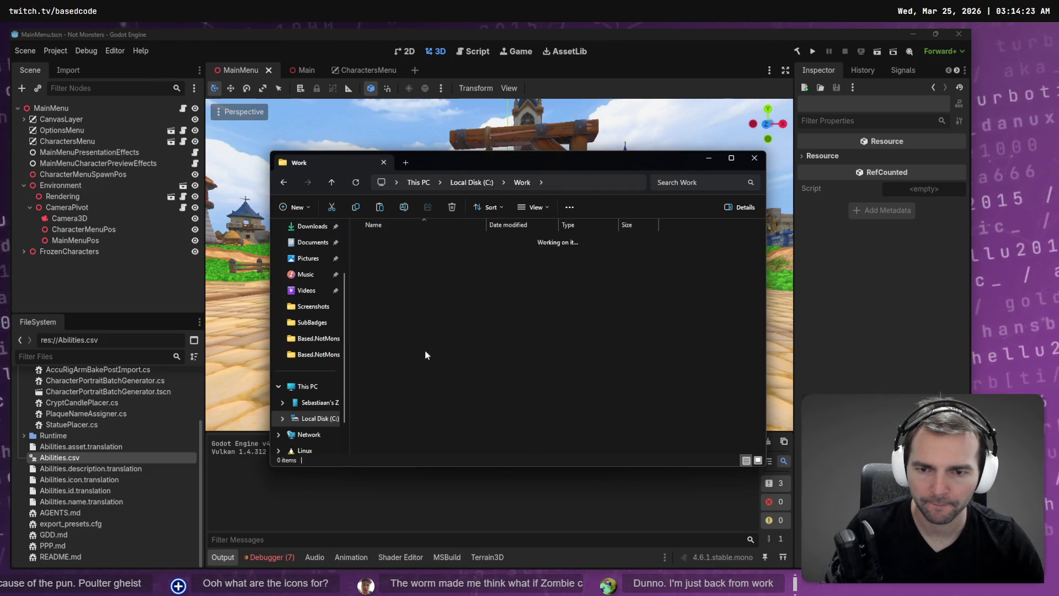
{"action": "key", "text": "ctrl+v"}
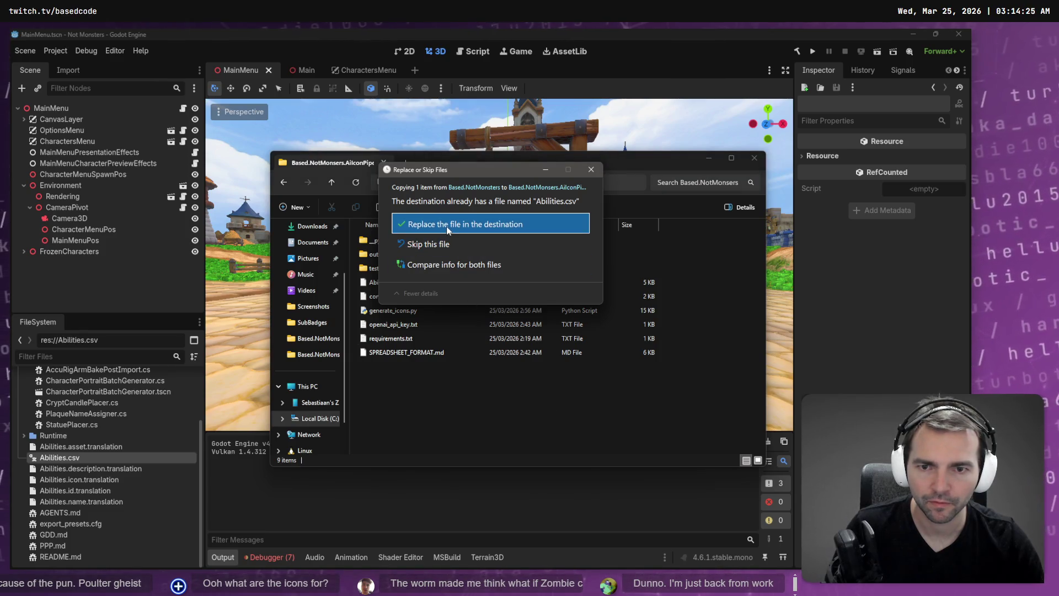
{"action": "left_click", "coordinate": [446, 226]}
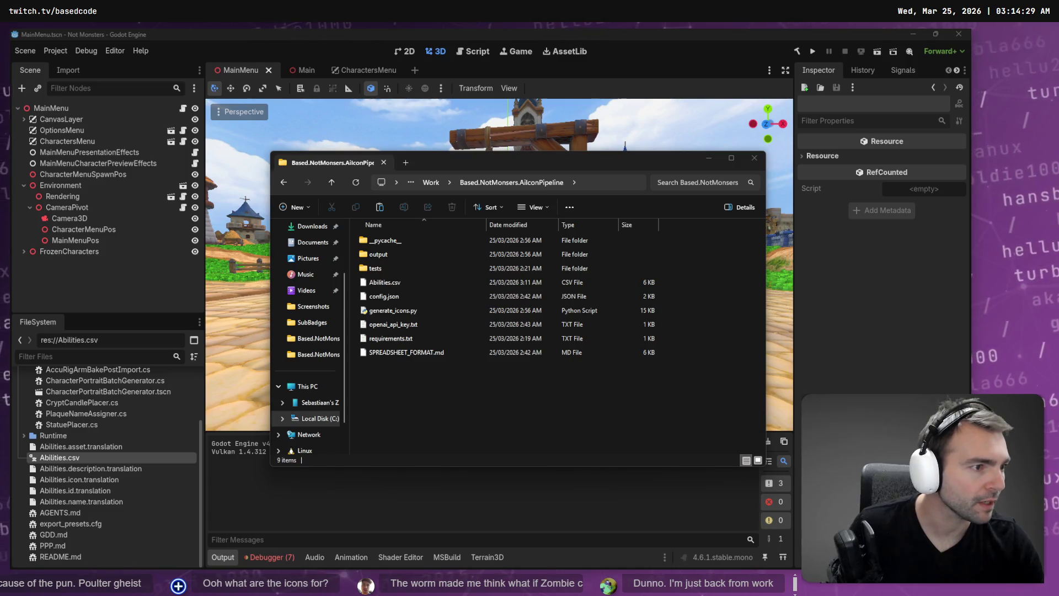
{"action": "key", "text": "alt+Tab"}
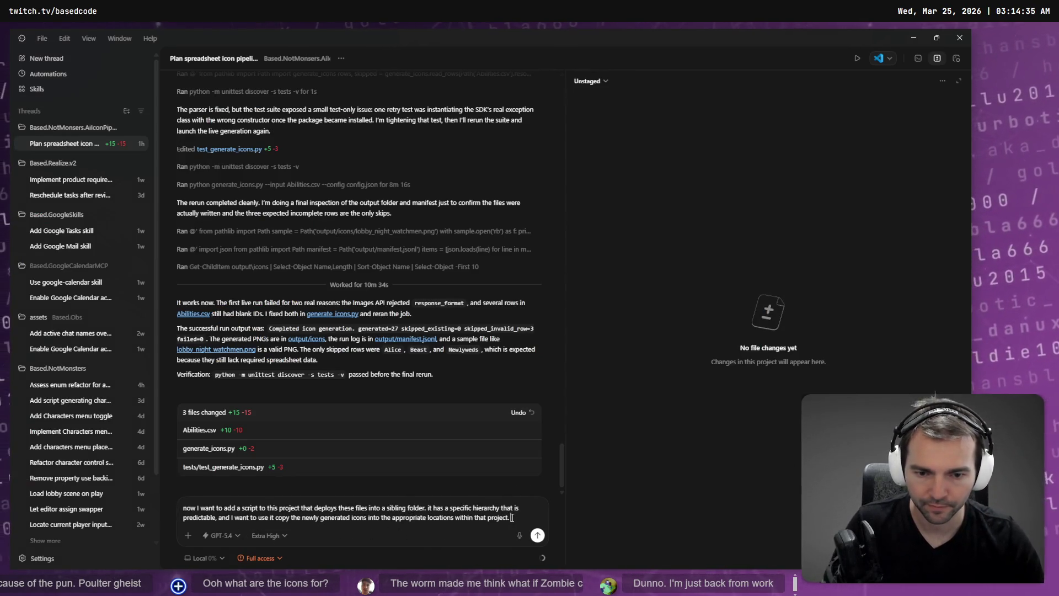
Dictate the deploy-script request and copy the Based.NotMonsters project folder path.
{"action": "key", "text": "super+h"}
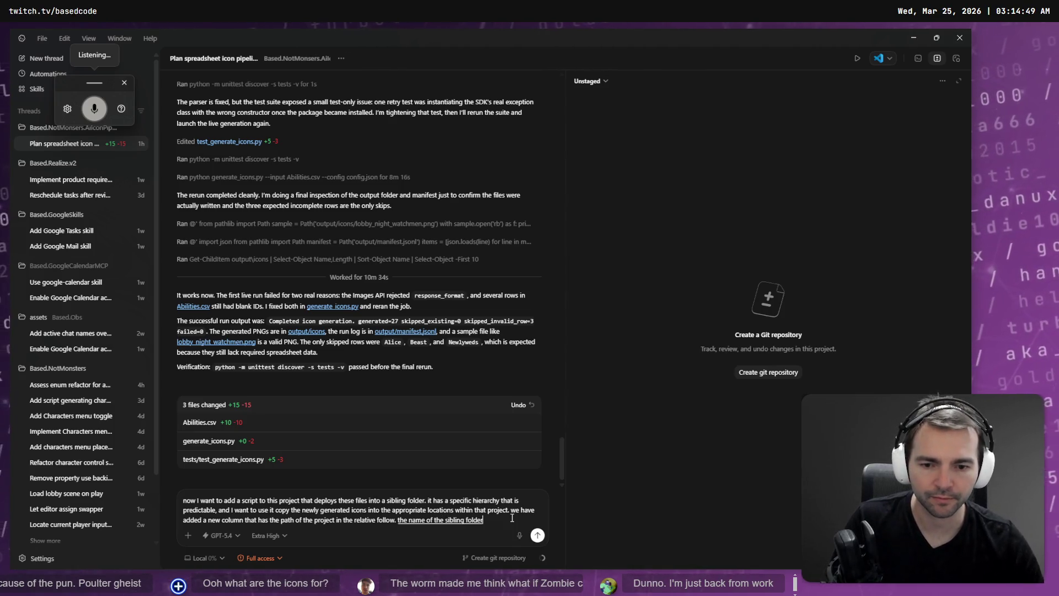
{"action": "key", "text": "alt+Tab"}
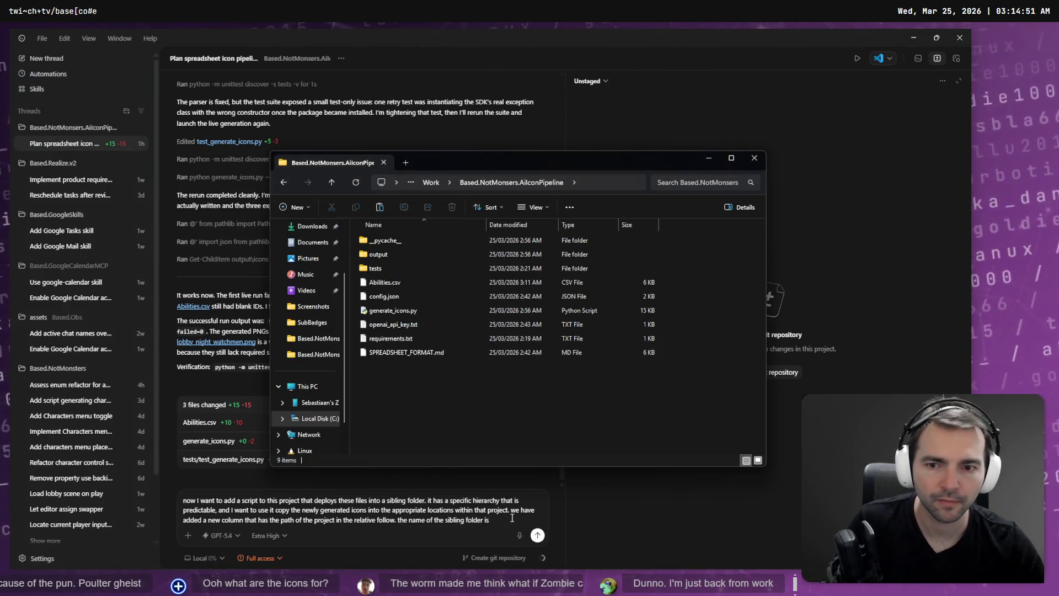
{"action": "left_click", "coordinate": [431, 182]}
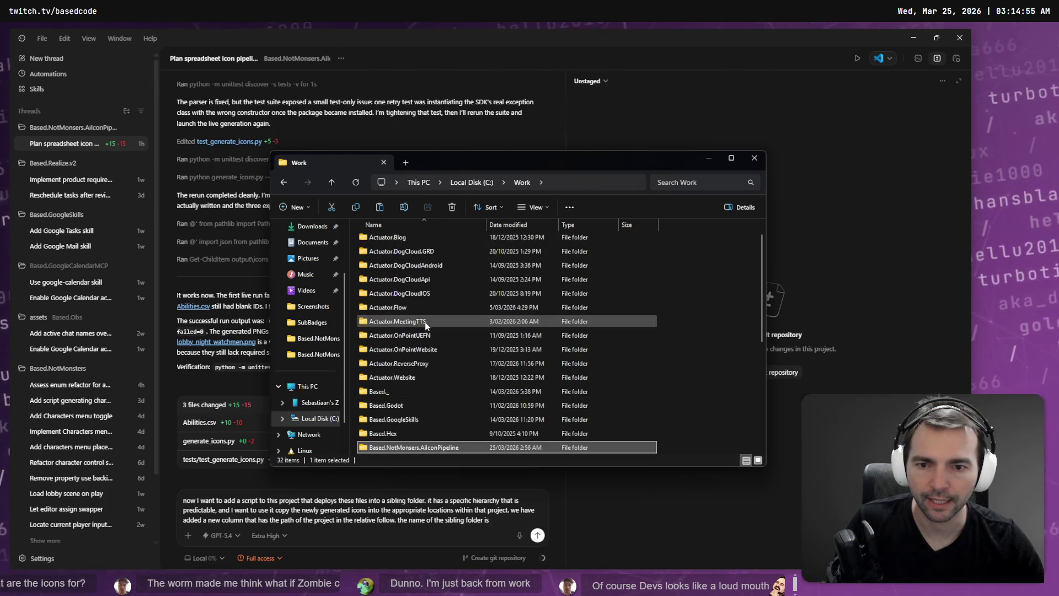
{"action": "scroll", "coordinate": [441, 414], "scroll_direction": "down", "scroll_amount": 1}
{"action": "double_click", "coordinate": [427, 421]}
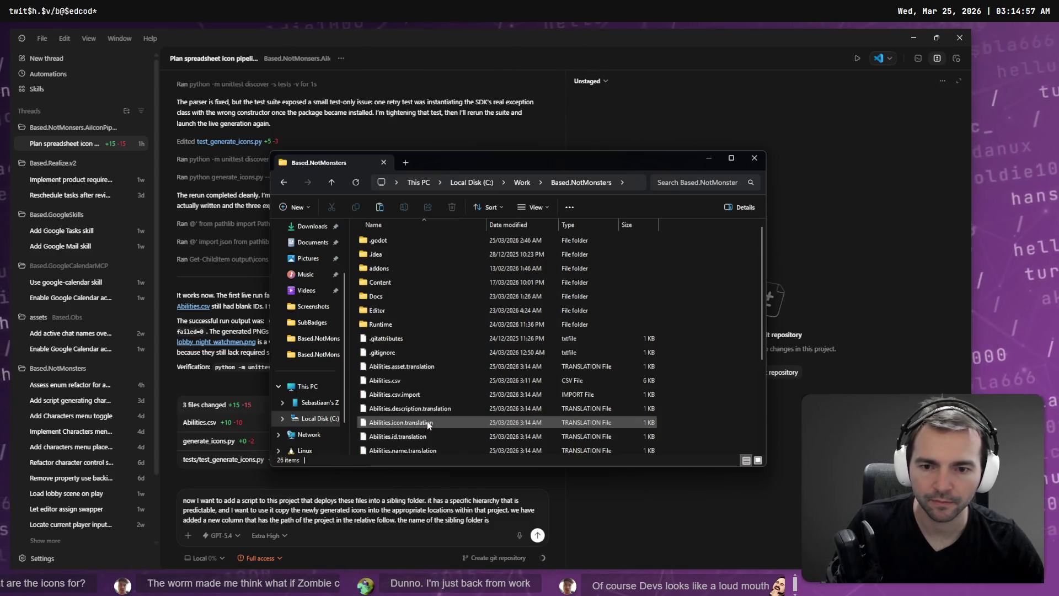
{"action": "key", "text": "ctrl+l"}
Insert the path as `C:\Work\Based.NotMonsters` into the prompt and recapitalise the following sentence.
{"action": "left_click", "coordinate": [465, 480]}
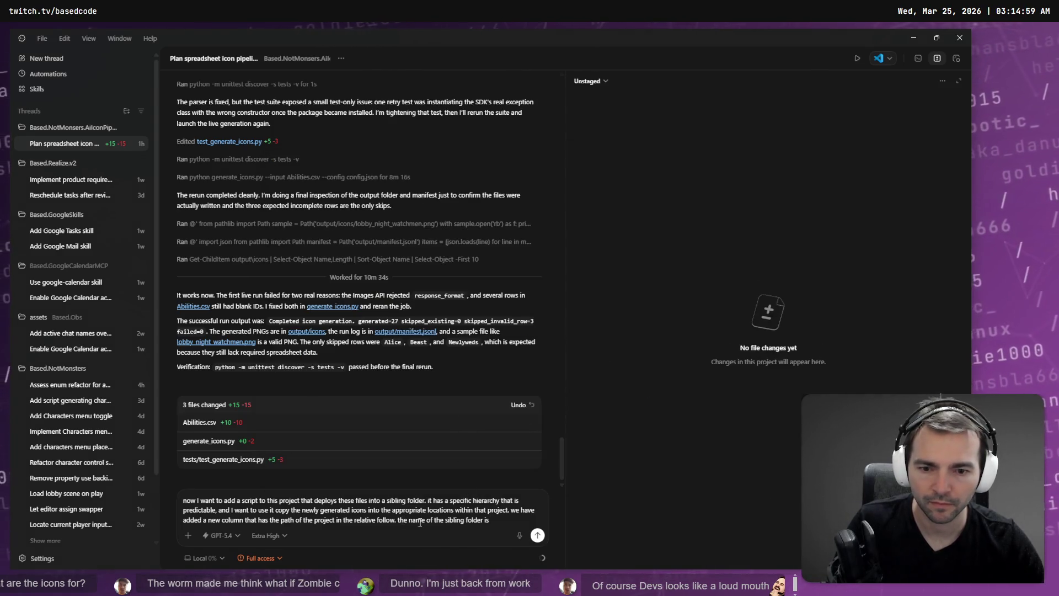
{"action": "type", "text": "`"}
{"action": "type", "text": "C:\\Work\\Based.NotMonsters"}
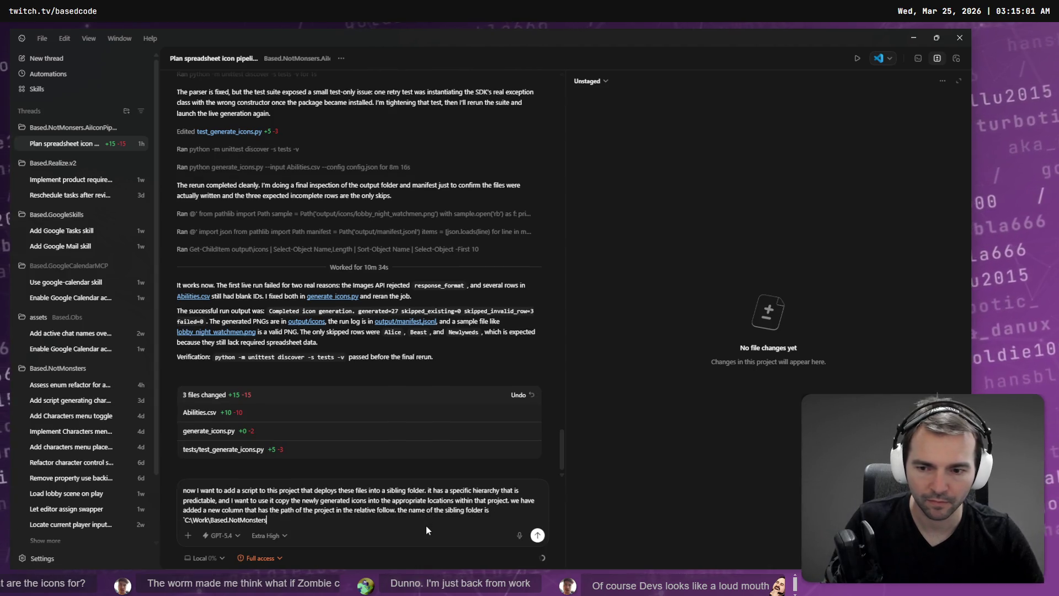
{"action": "type", "text": "`"}
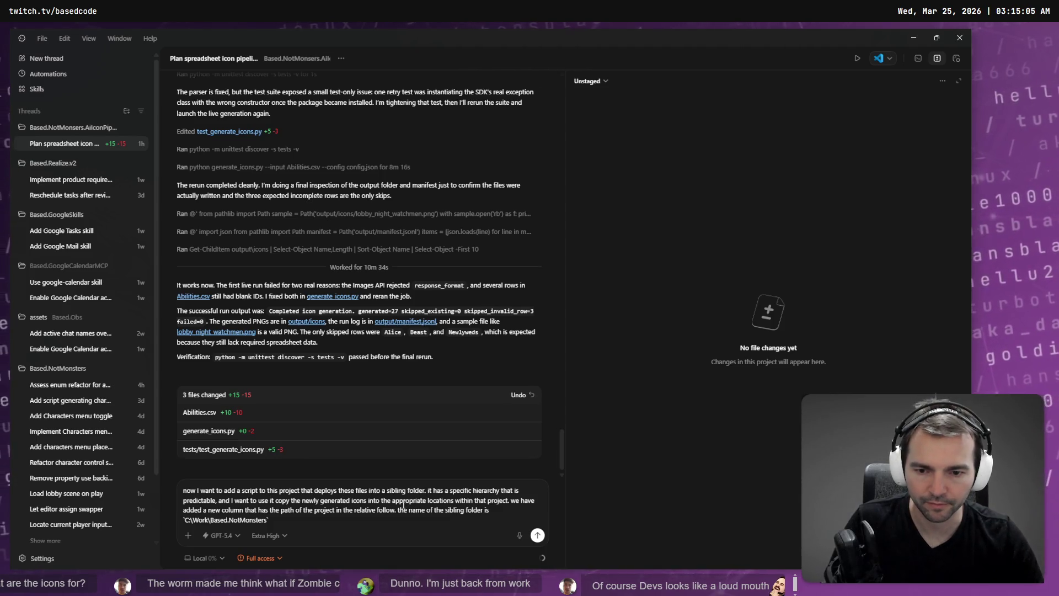
{"action": "key", "text": "Delete"}
{"action": "type", "text": "T"}
Replace the words "name of the" with ", and you are" and open File Explorer for reference.
{"action": "key", "text": "ctrl+Right"}
{"action": "key", "text": "ctrl+shift+Right"}
{"action": "key", "text": "ctrl+shift+Right"}
{"action": "key", "text": "ctrl+shift+Right"}
{"action": "key", "text": "BackSpace"}
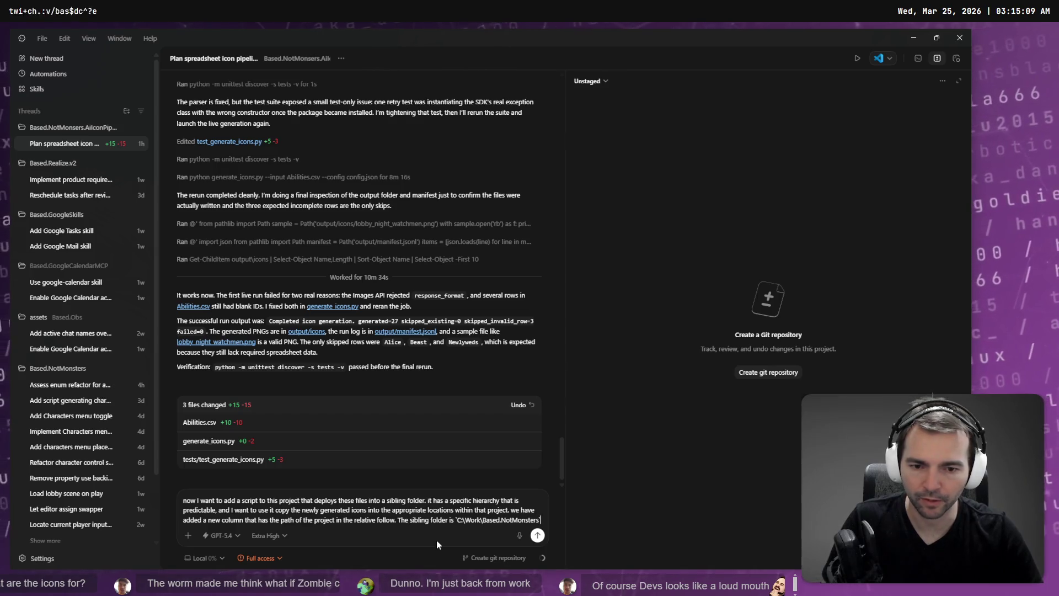
{"action": "type", "text": ", and you are"}
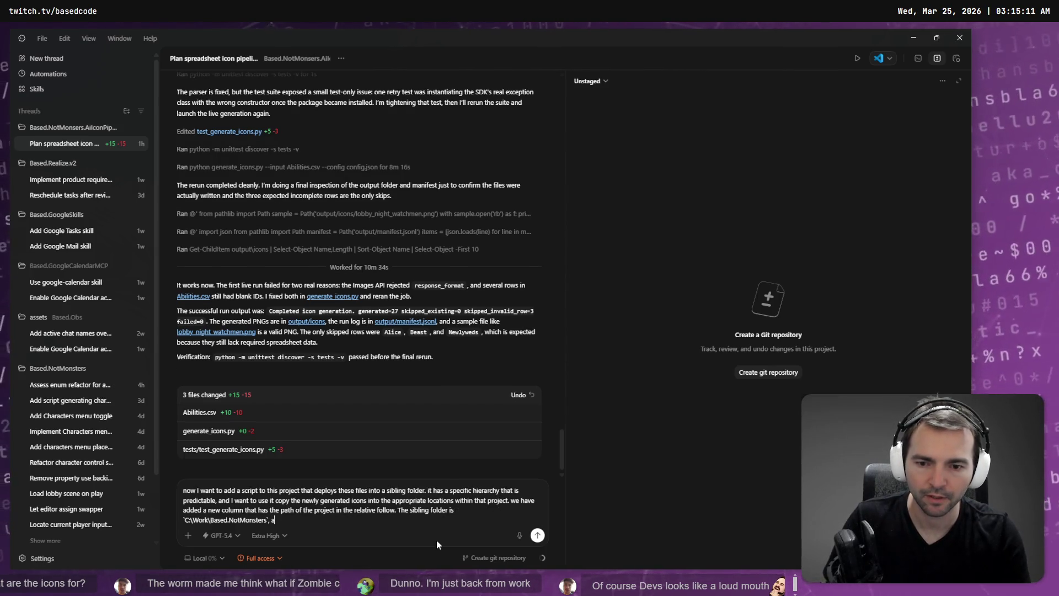
{"action": "key", "text": "super+e"}
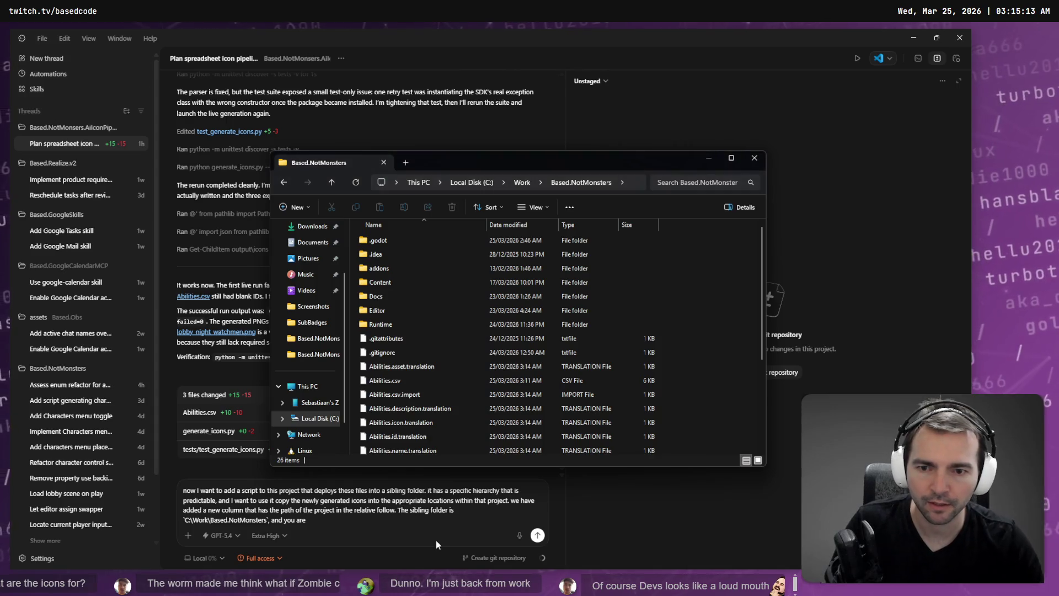
Append Based.NotMonsers.AiIconPipeline, dictate the remaining instructions asking for questions first, and send the request.
{"action": "left_click", "coordinate": [335, 527]}
{"action": "type", "text": "Based.NotMonsers.AiIconPipeline."}
{"action": "key", "text": "super+h"}
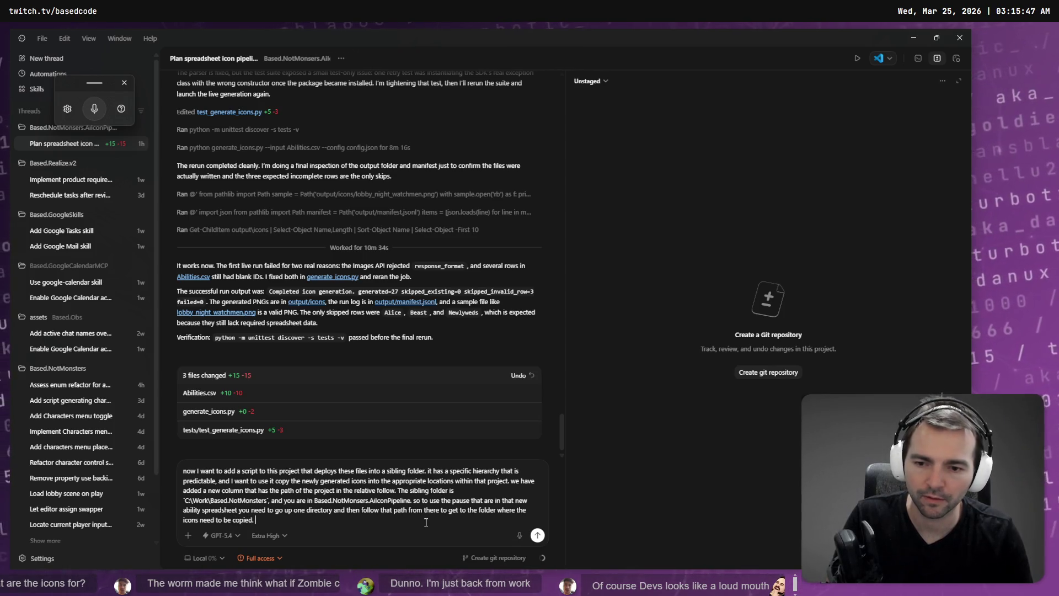
{"action": "key", "text": "shift+Return"}
{"action": "key", "text": "super+h"}
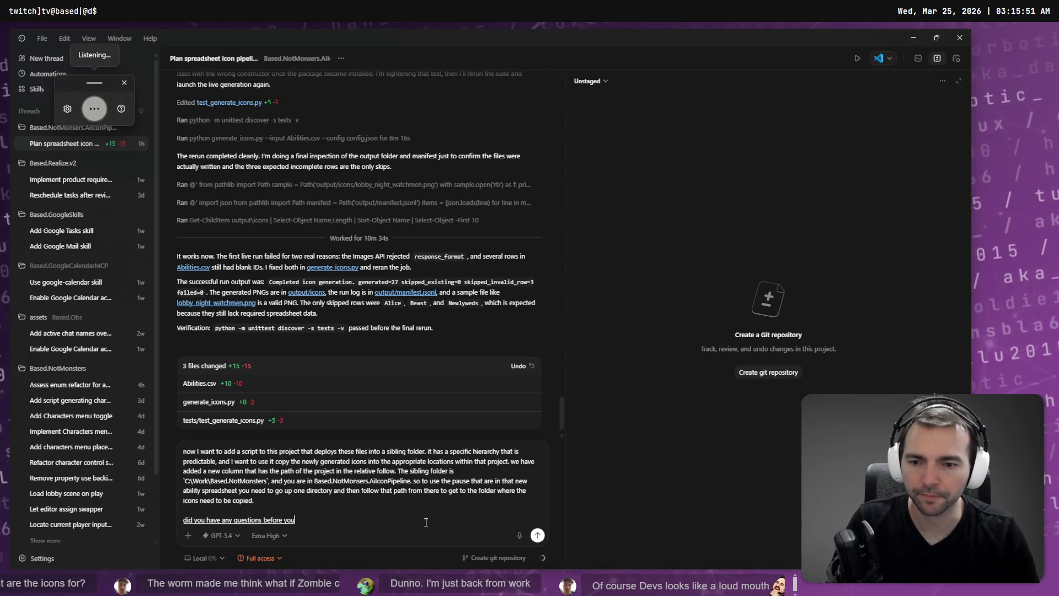
{"action": "key", "text": "Return"}
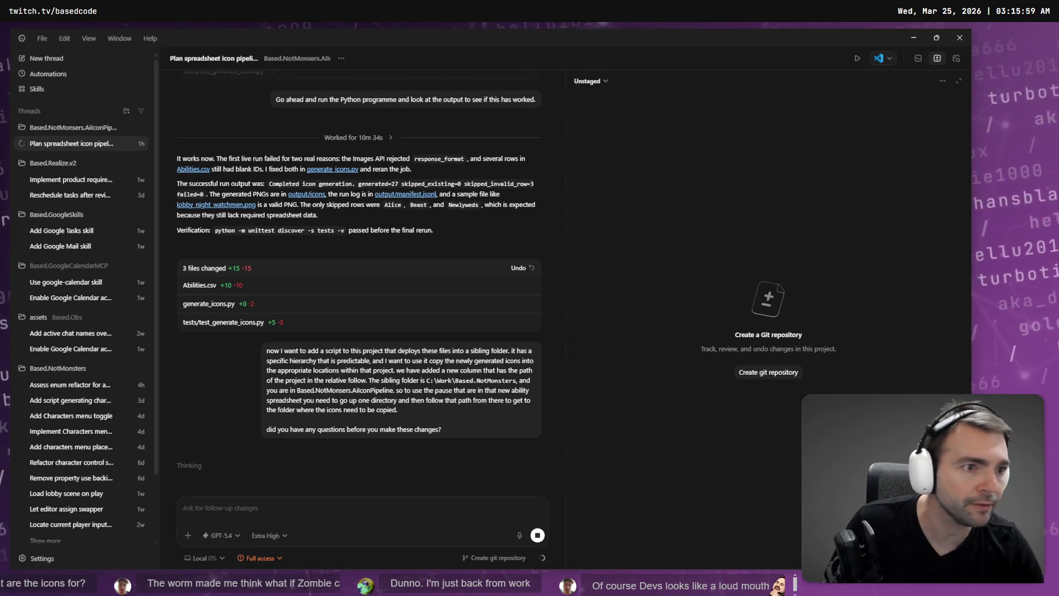
{"action": "key", "text": "alt+Tab"}
{"action": "left_click", "coordinate": [356, 71]}
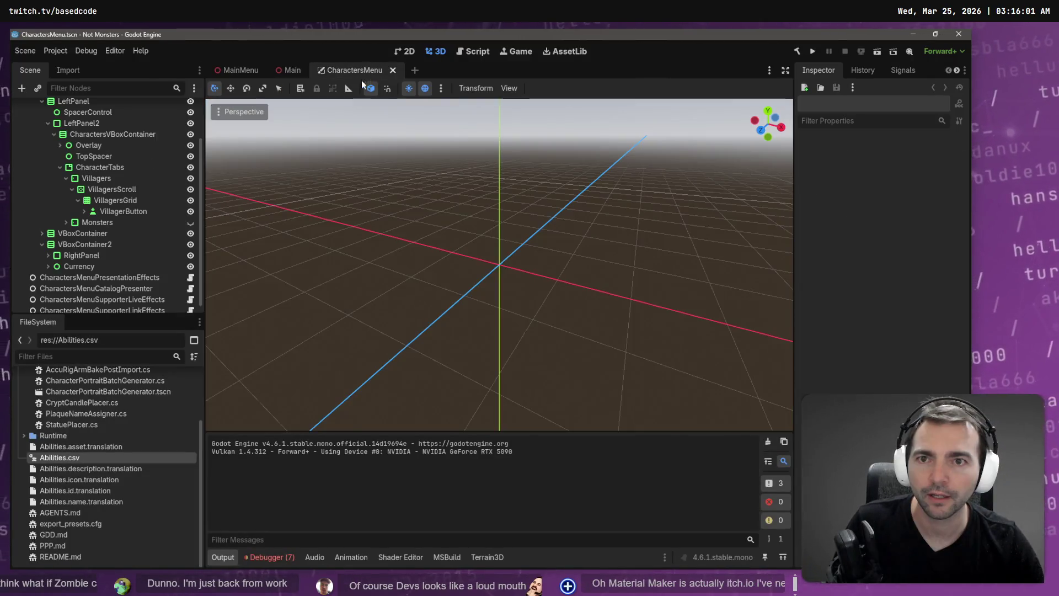
Select the Overlay node to show the CharactersMenu layout with the Blacksmith ability card.
{"action": "left_click", "coordinate": [98, 144]}
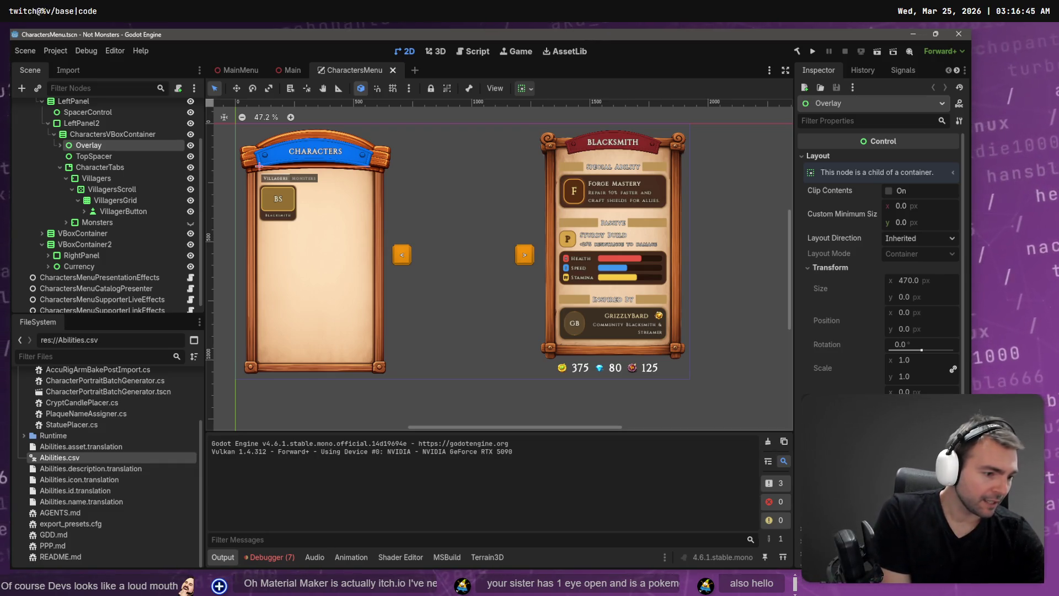
{"action": "key", "text": "alt+Tab"}
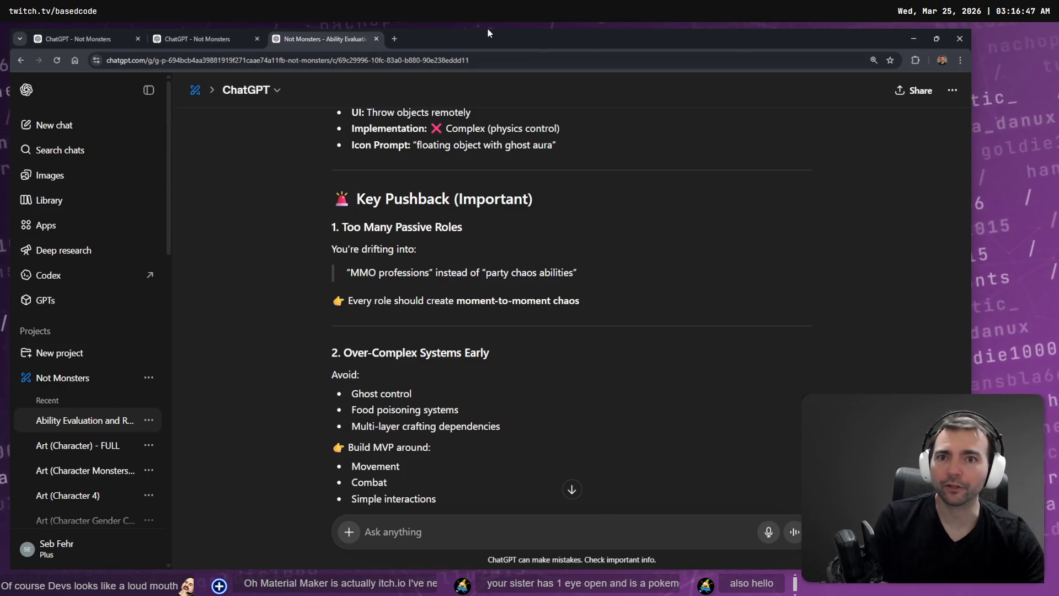
{"action": "left_click", "coordinate": [394, 35]}
{"action": "key", "text": "ctrl+w"}
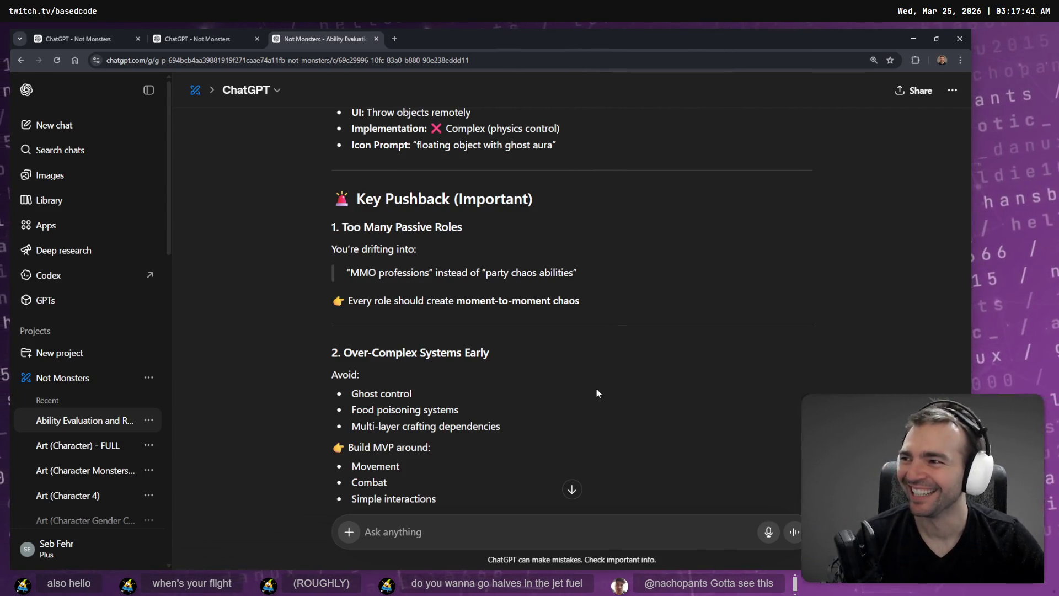
Minimize the ChatGPT browser window and return to Codex's question about destination filenames.
{"action": "left_click", "coordinate": [913, 37]}
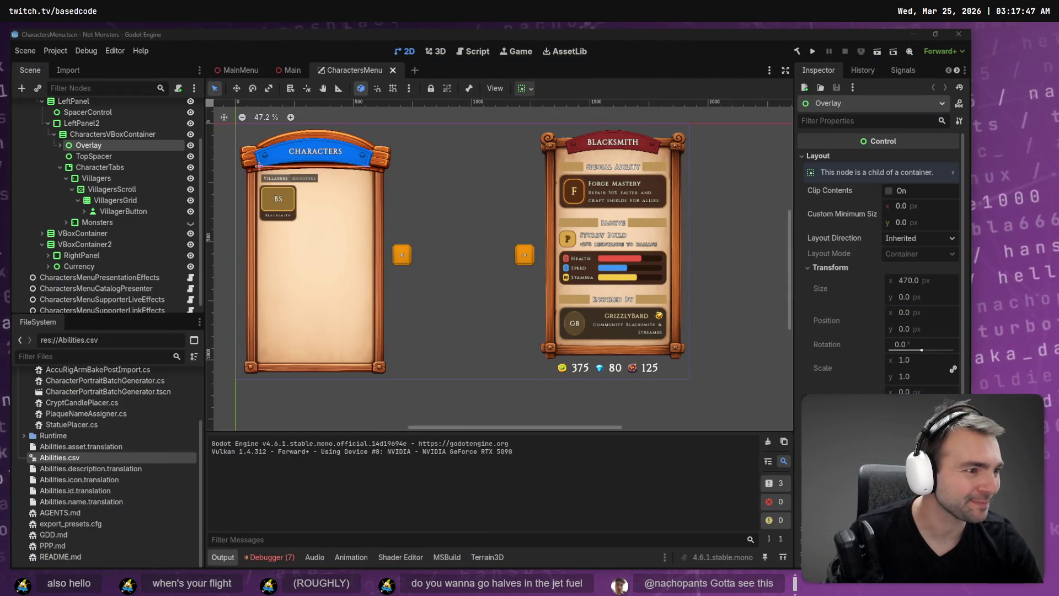
{"action": "key", "text": "alt+Tab"}
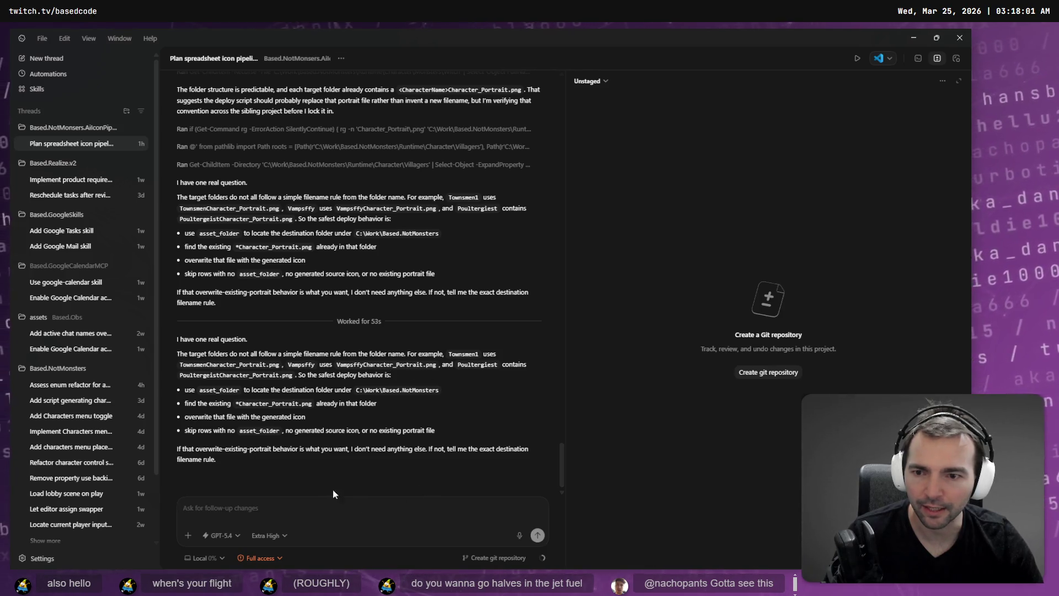
Dictate a reply naming deployed icons after the character's scene file with an "_AbilityIcon.png" suffix.
{"action": "left_click", "coordinate": [252, 506]}
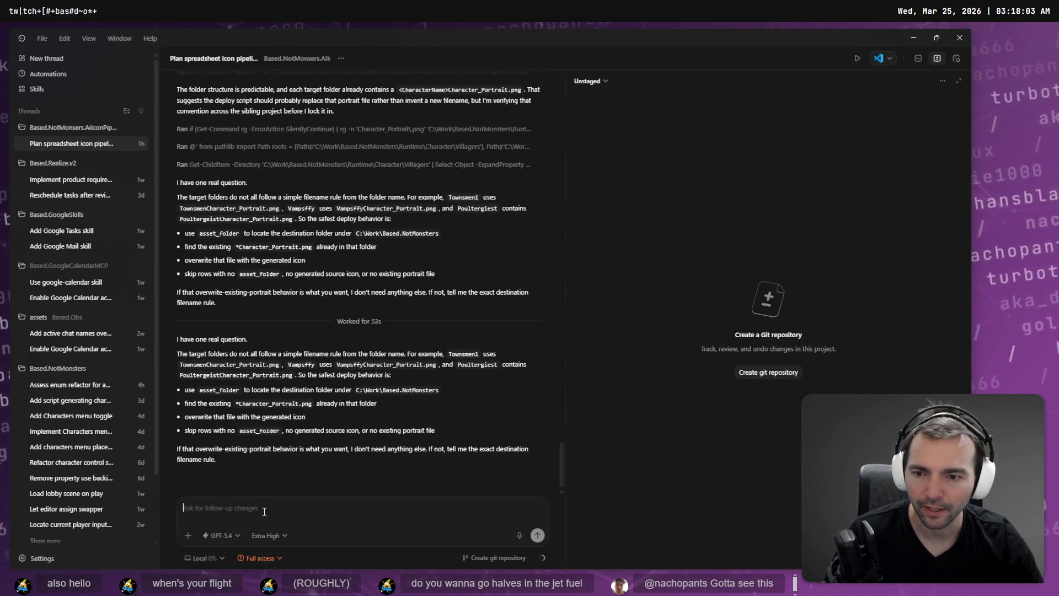
{"action": "key", "text": "super+h"}
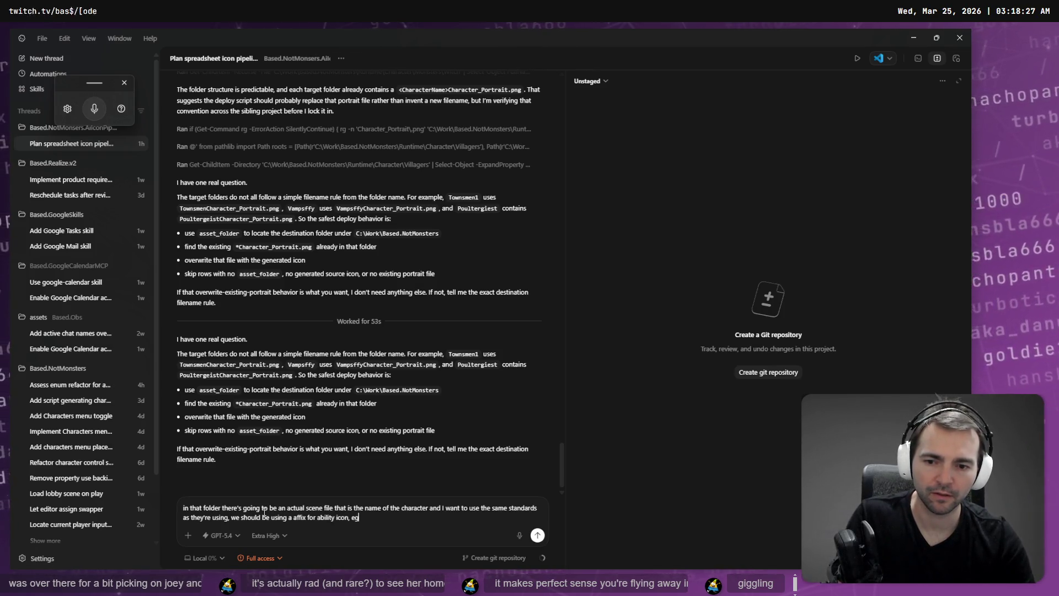
{"action": "type", "text": "; \""}
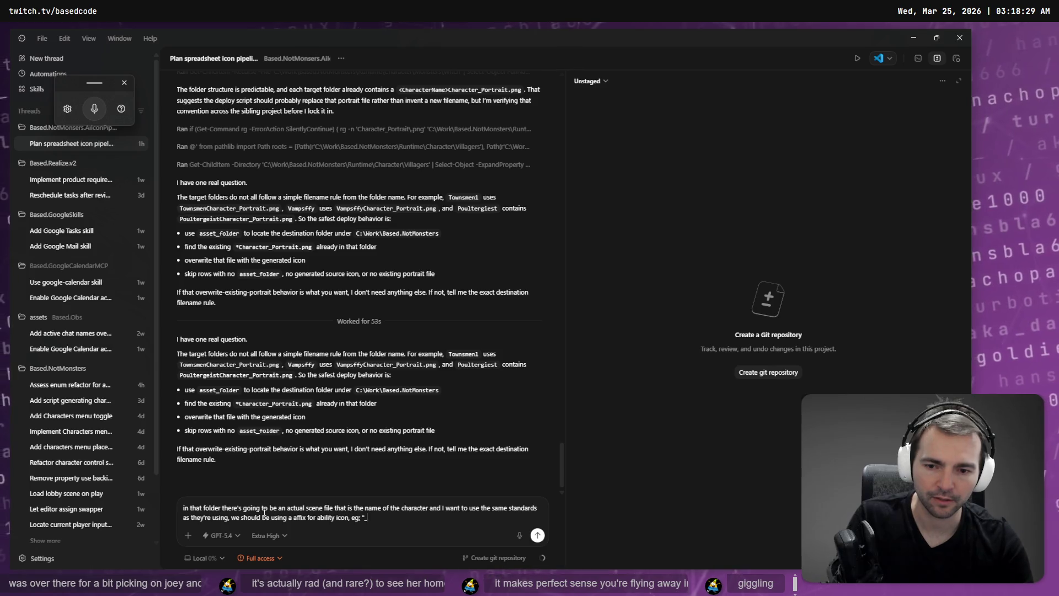
{"action": "type", "text": "_AbilityIcon"}
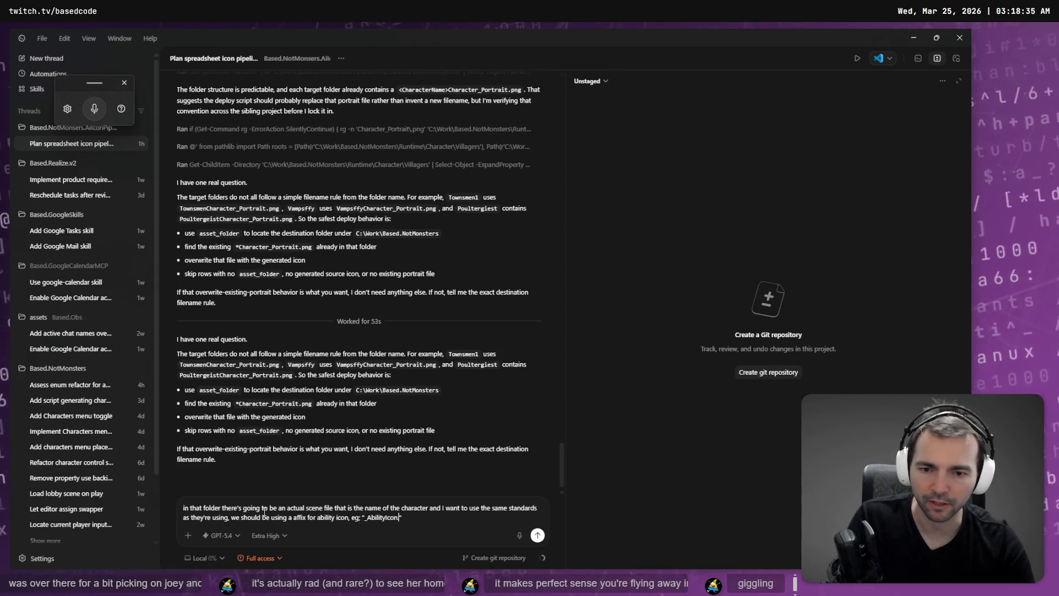
{"action": "type", "text": "."}
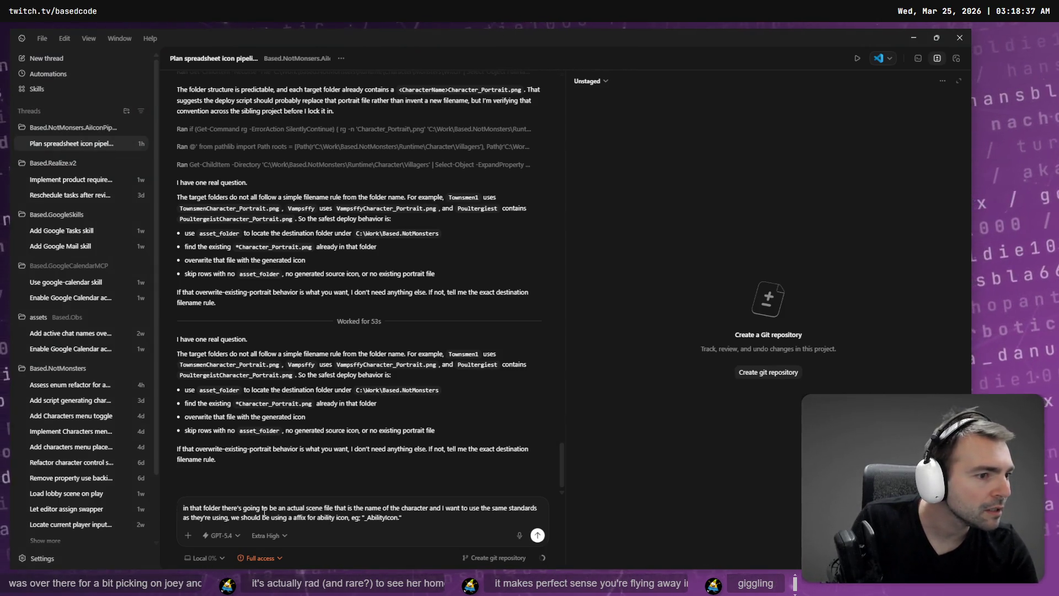
{"action": "key", "text": "alt+Tab"}
{"action": "key", "text": "alt+Tab"}
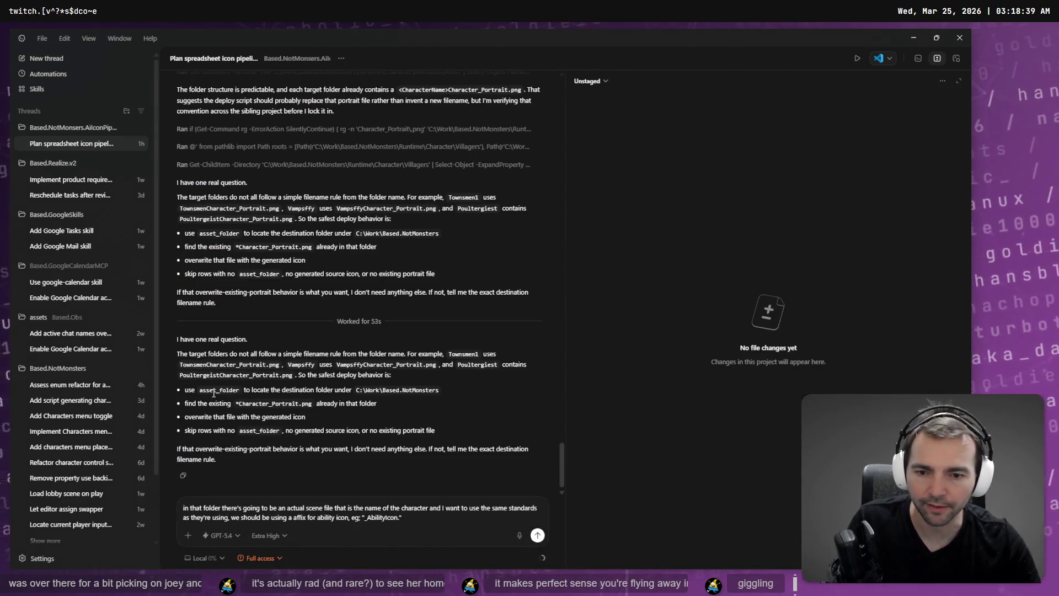
{"action": "type", "text": "png\""}
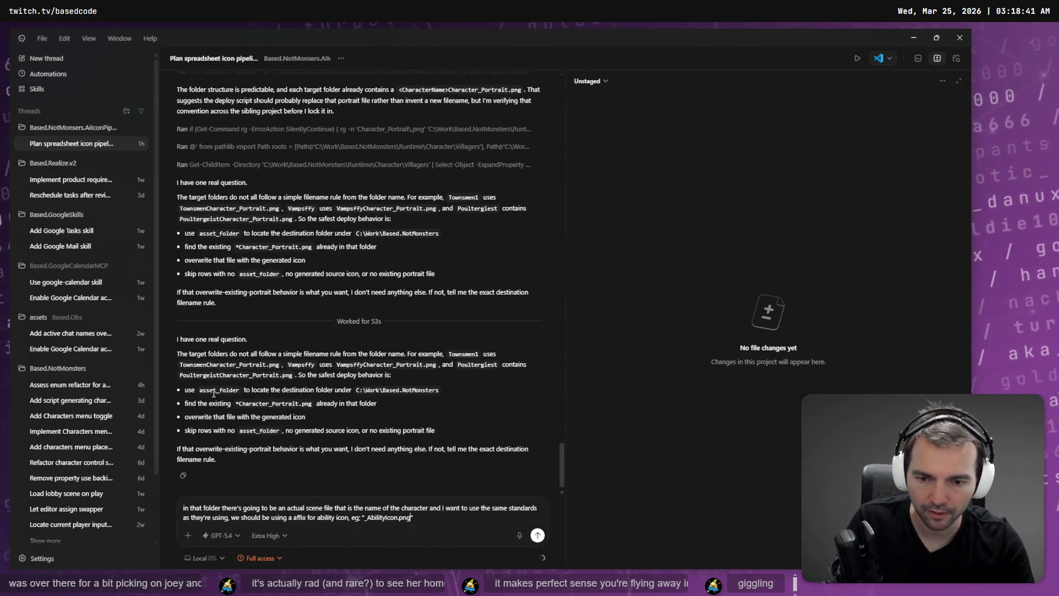
{"action": "type", "text": "."}
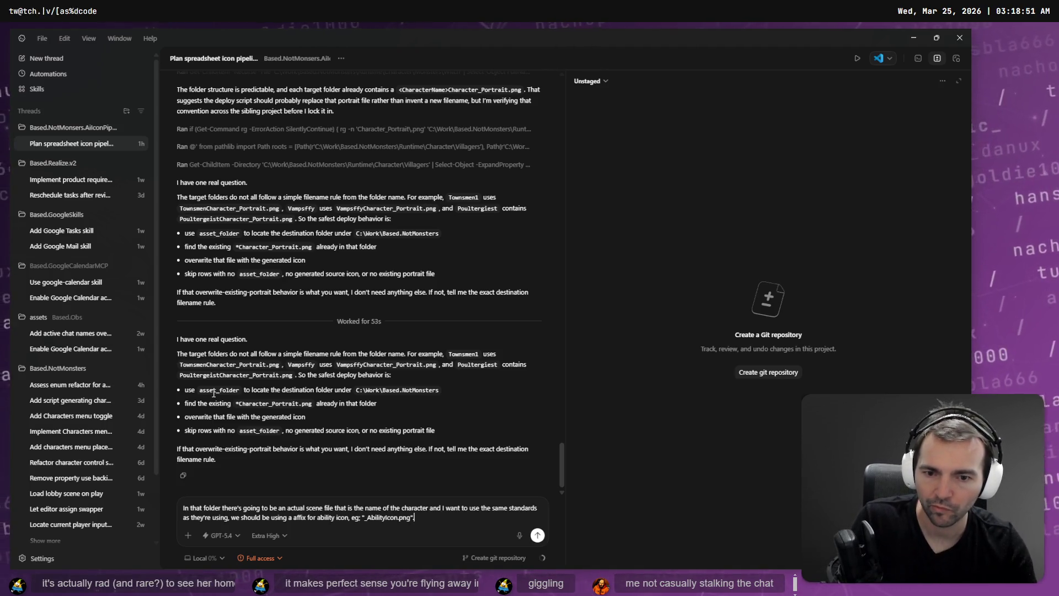
{"action": "key", "text": "shift+Return"}
Dictate the rules: skip rows without asset_folder, update existing files, don't regenerate existing icons.
{"action": "key", "text": "ctrl+super"}
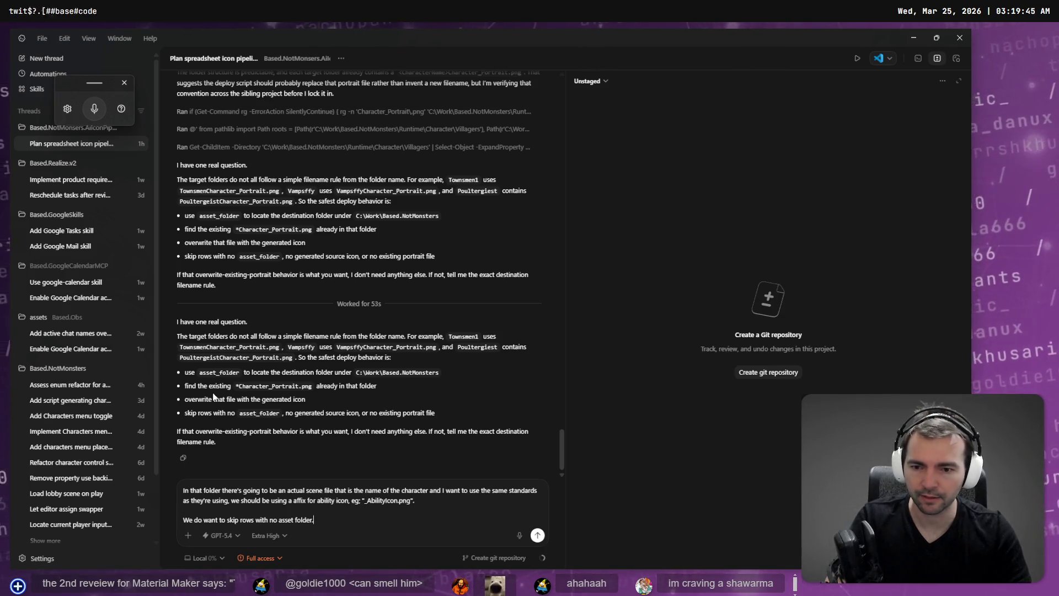
{"action": "key", "text": "shift+Return"}
{"action": "key", "text": "ctrl+super"}
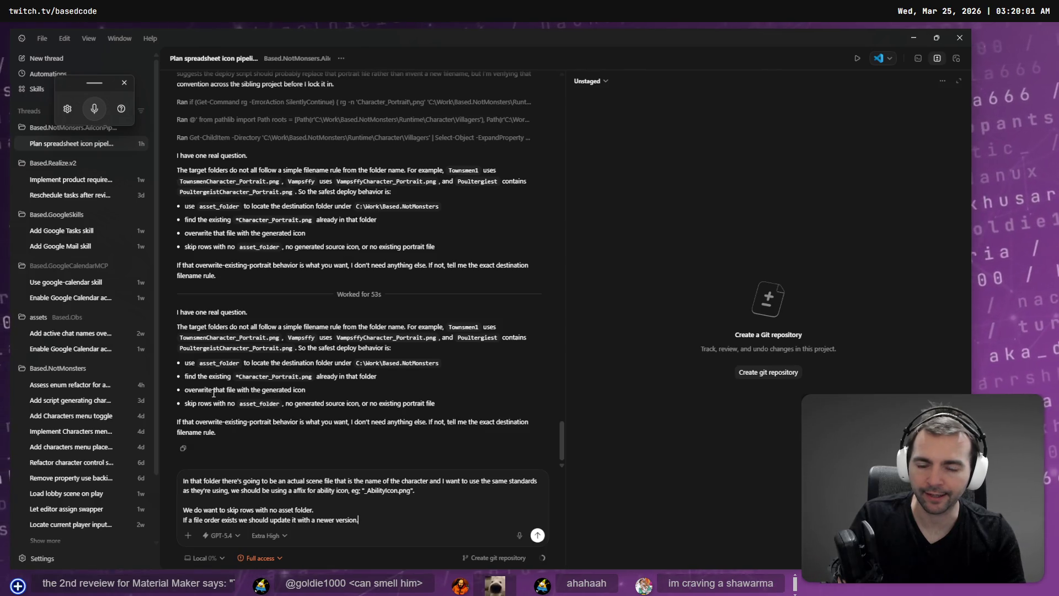
{"action": "key", "text": "shift+Return"}
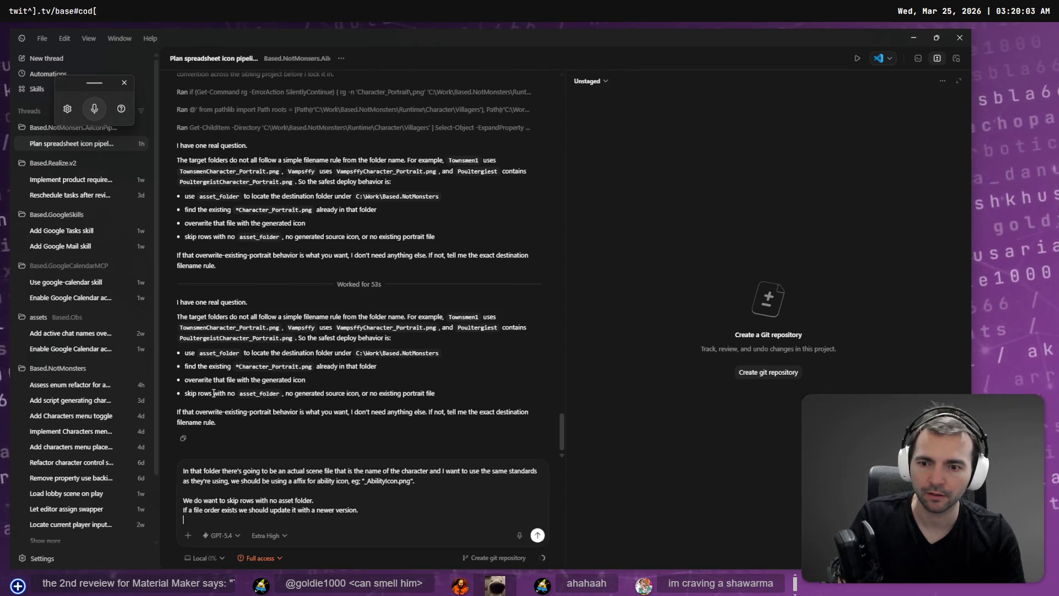
{"action": "key", "text": "super+h"}
{"action": "type", "text": "If there's already an icon in our icon folder for this project we should be skipping generating a new one to save tokens."}
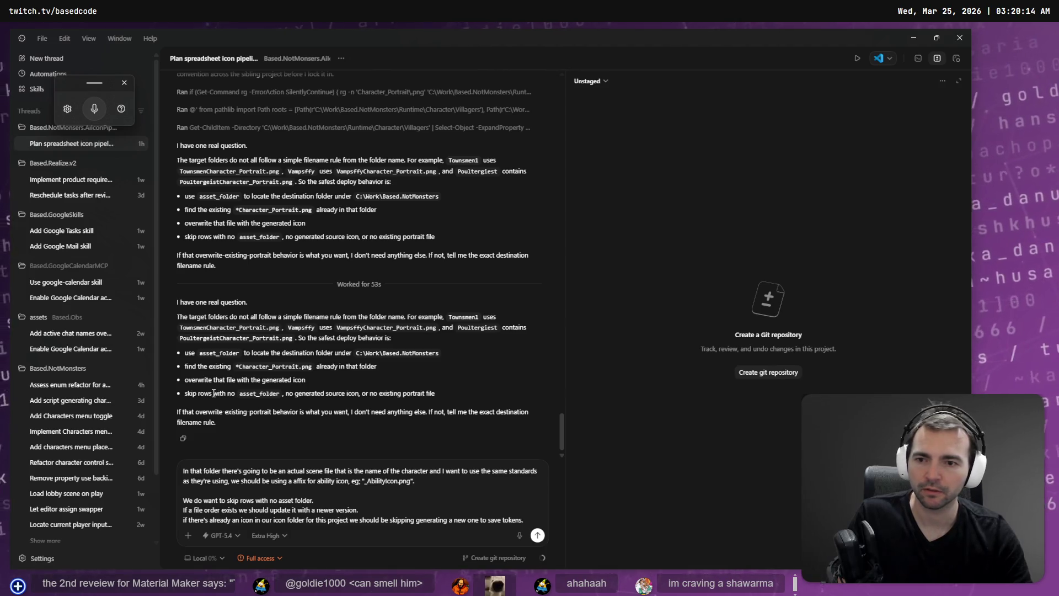
{"action": "key", "text": "shift+Return"}
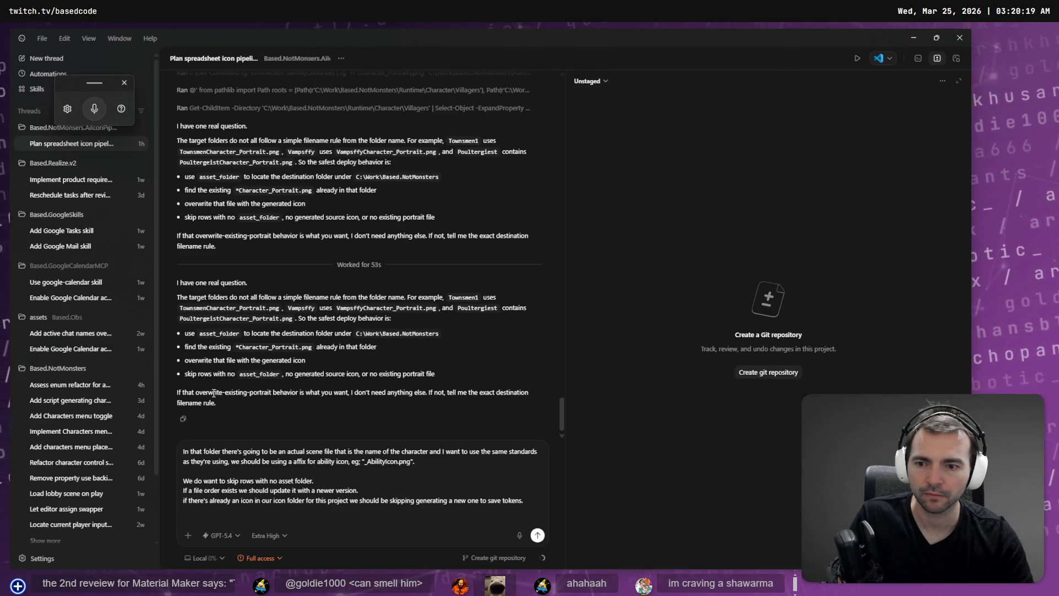
Add a separator and "any further questions before beginning?", then send the reply.
{"action": "type", "text": "--"}
{"action": "key", "text": "shift+Return"}
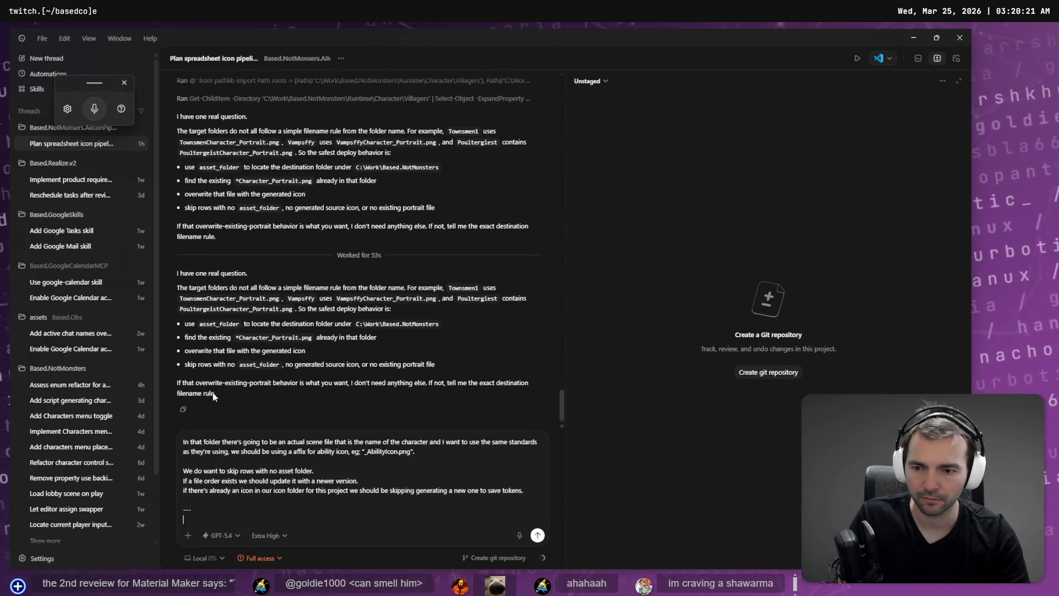
{"action": "type", "text": "any further questions before beginning"}
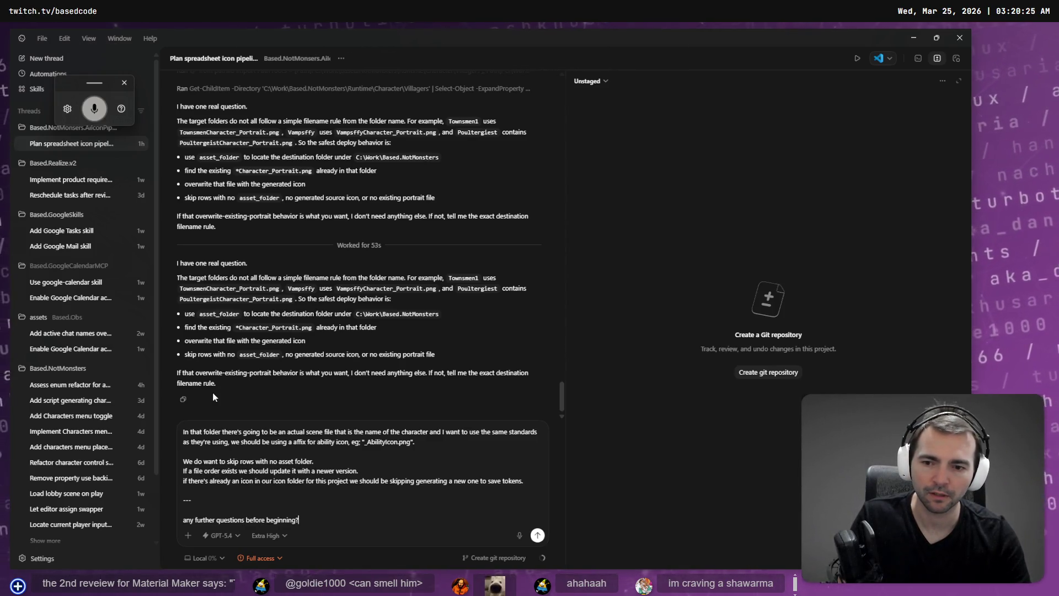
{"action": "type", "text": "?"}
{"action": "key", "text": "Return"}
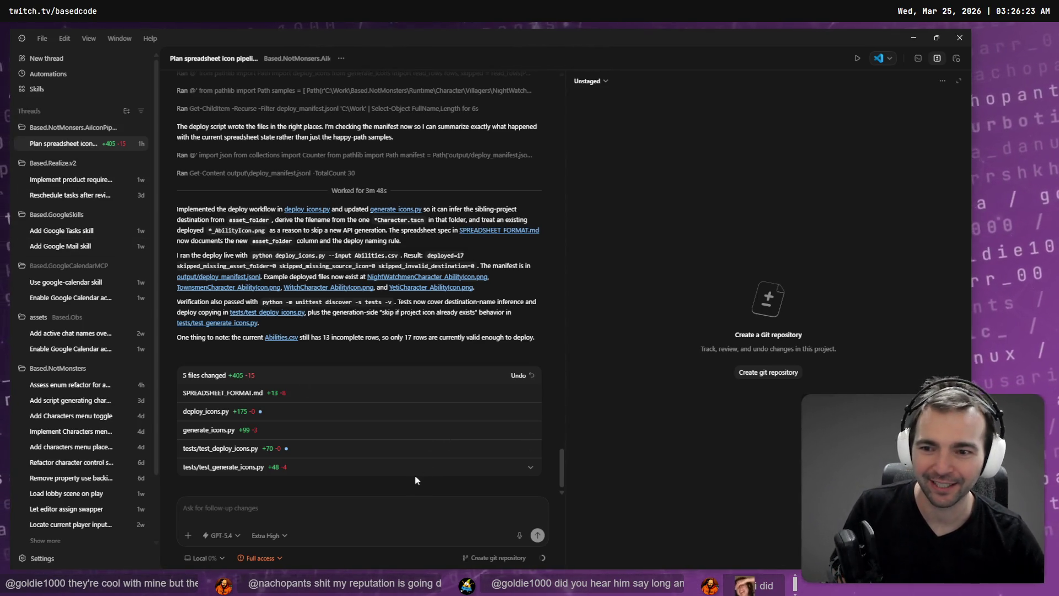
Review Codex's summary of the 17 deployed ability icons, then move over to the Godot editor.
{"action": "left_click", "coordinate": [360, 512]}
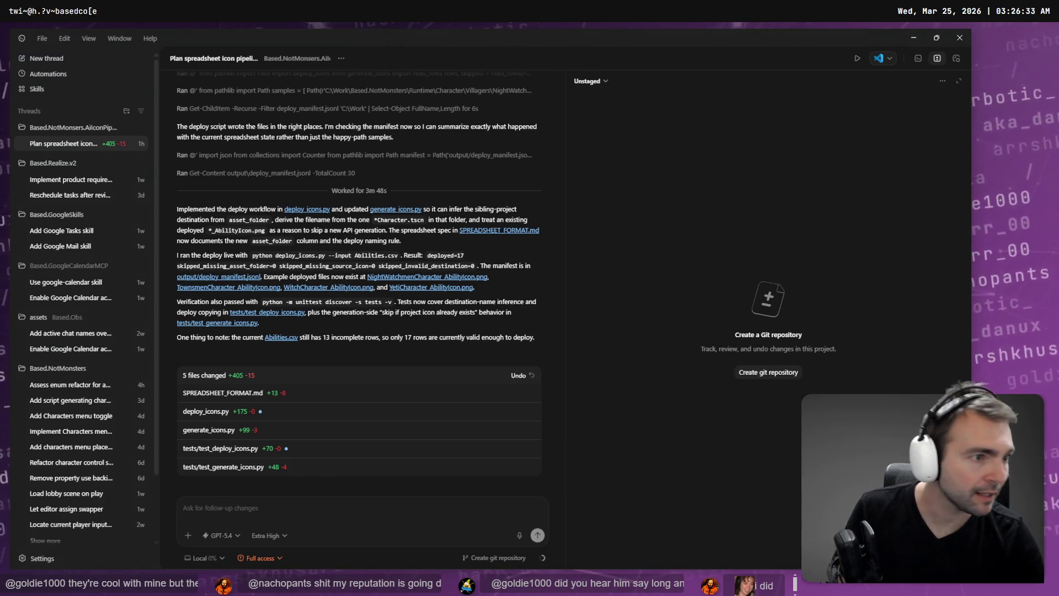
{"action": "key", "text": "alt+Tab"}
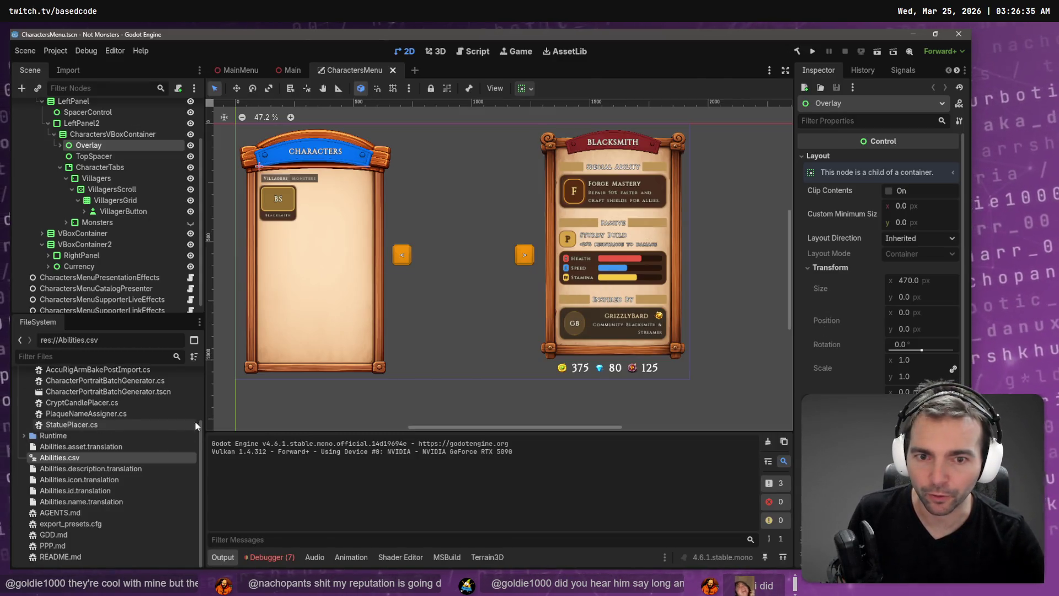
Expand the Runtime, Monsters and Content folders in the FileSystem dock, looking for deployed icons.
{"action": "scroll", "coordinate": [126, 442], "scroll_direction": "up", "scroll_amount": 3}
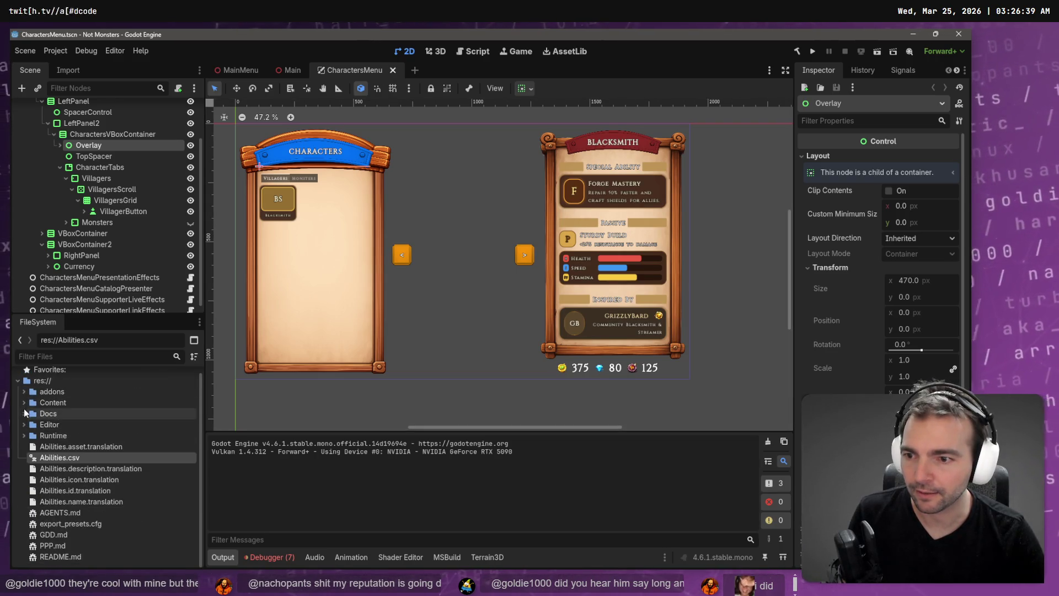
{"action": "left_click", "coordinate": [24, 435]}
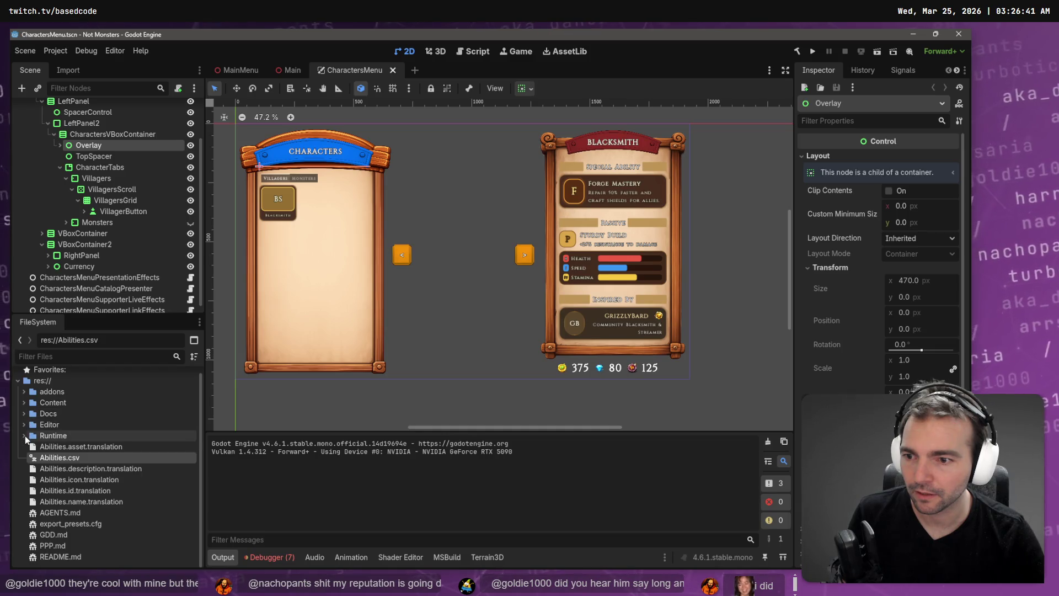
{"action": "left_click", "coordinate": [35, 480]}
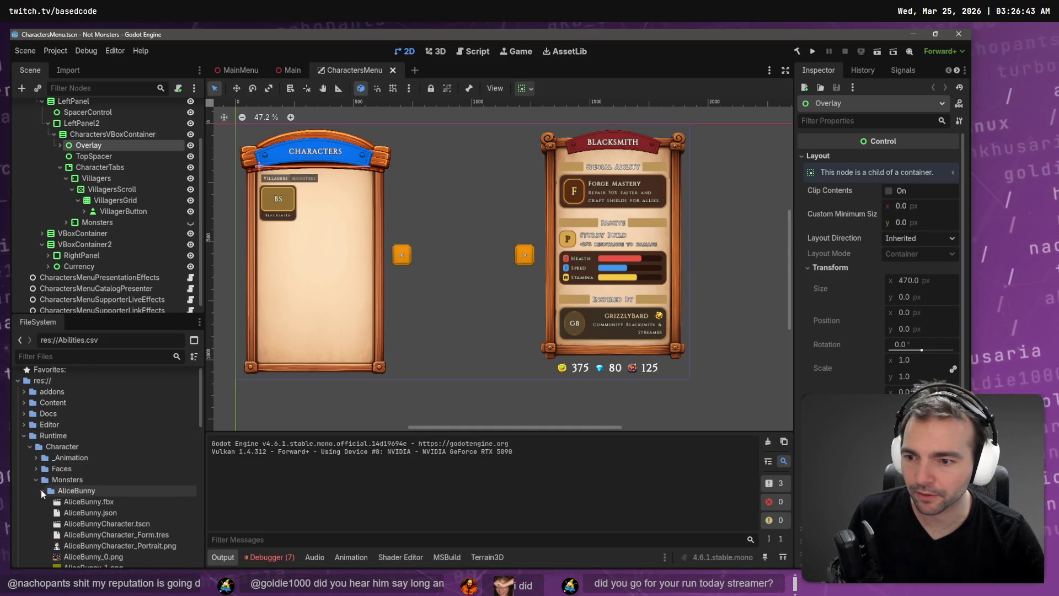
{"action": "scroll", "coordinate": [41, 489], "scroll_direction": "down", "scroll_amount": 2}
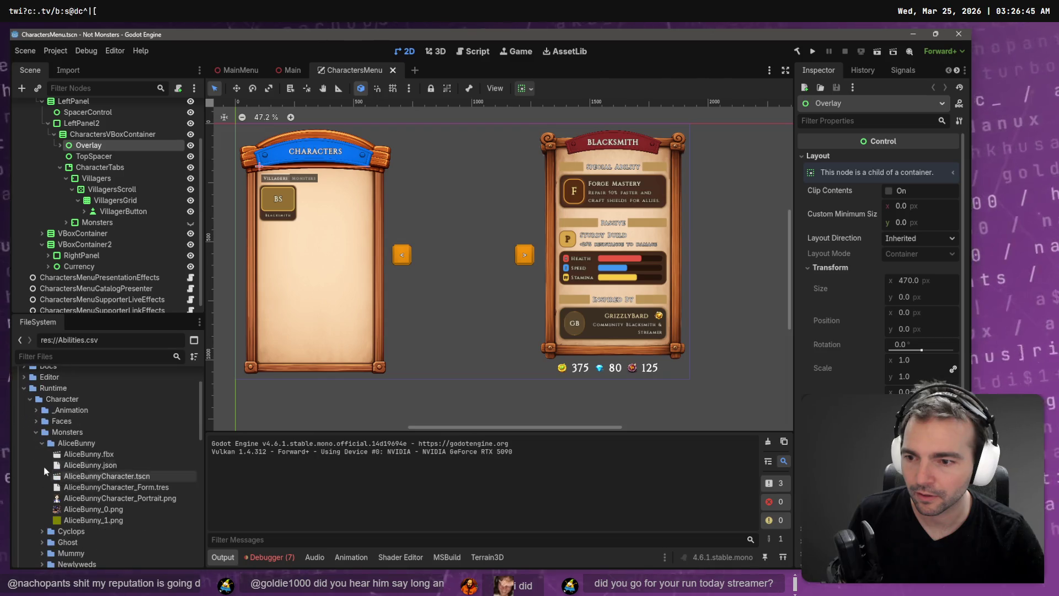
{"action": "left_click", "coordinate": [35, 432]}
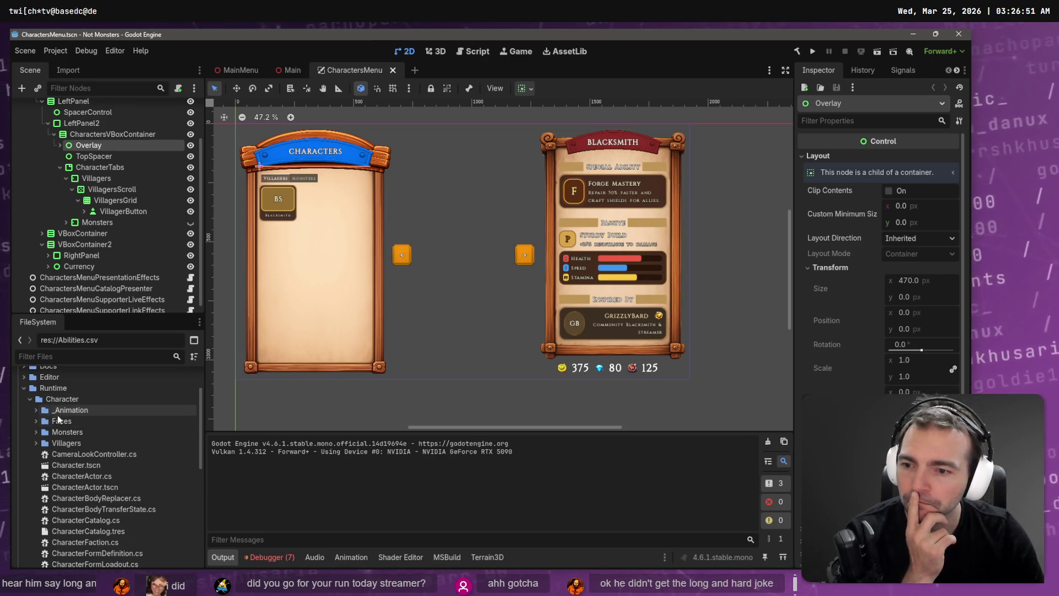
{"action": "scroll", "coordinate": [62, 417], "scroll_direction": "up", "scroll_amount": 1}
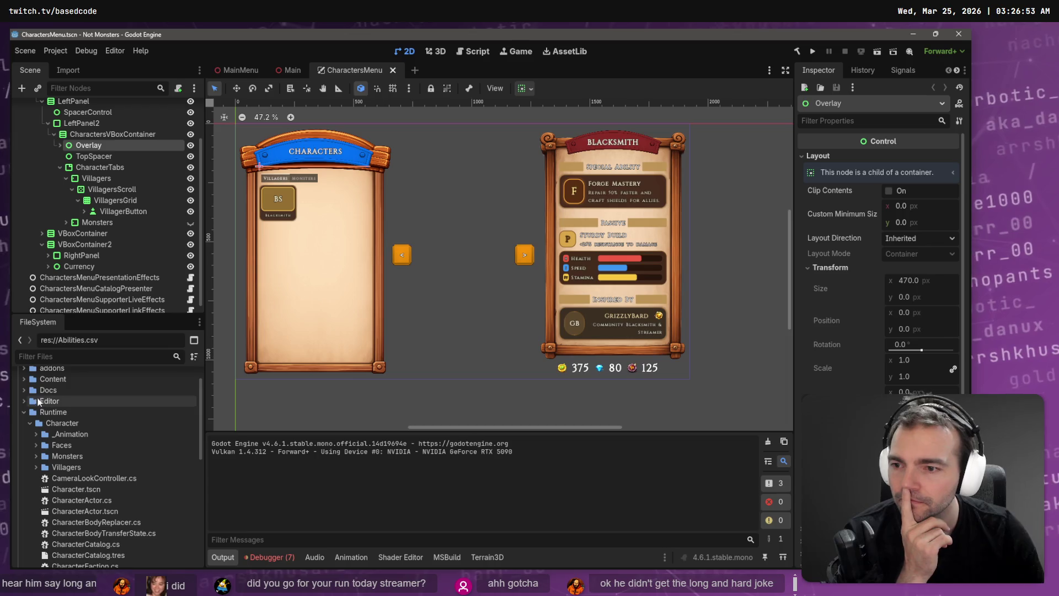
{"action": "left_click", "coordinate": [23, 379]}
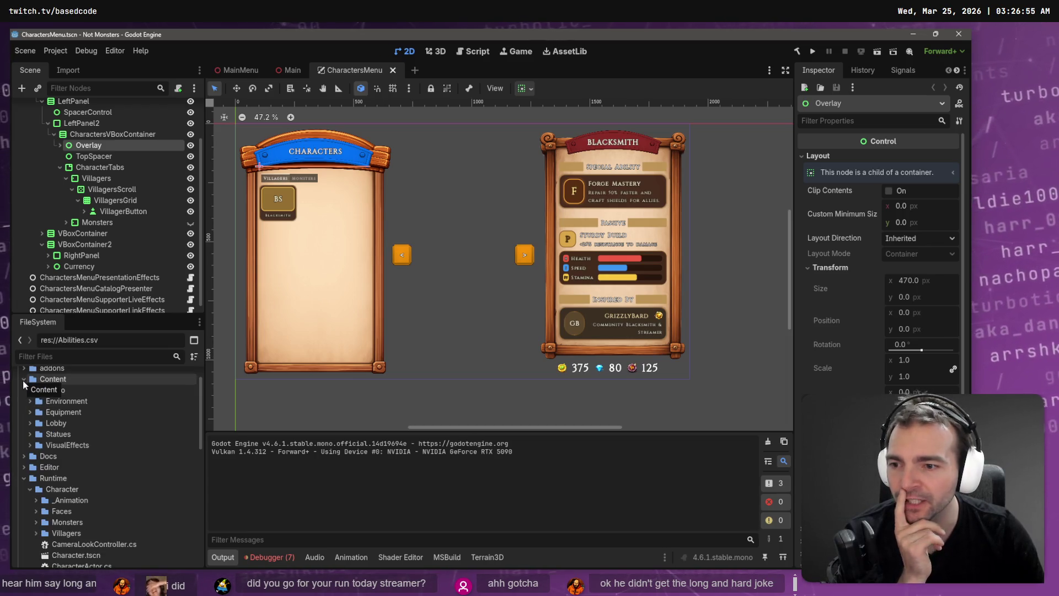
{"action": "scroll", "coordinate": [46, 466], "scroll_direction": "down", "scroll_amount": 4}
{"action": "scroll", "coordinate": [46, 466], "scroll_direction": "down", "scroll_amount": 7}
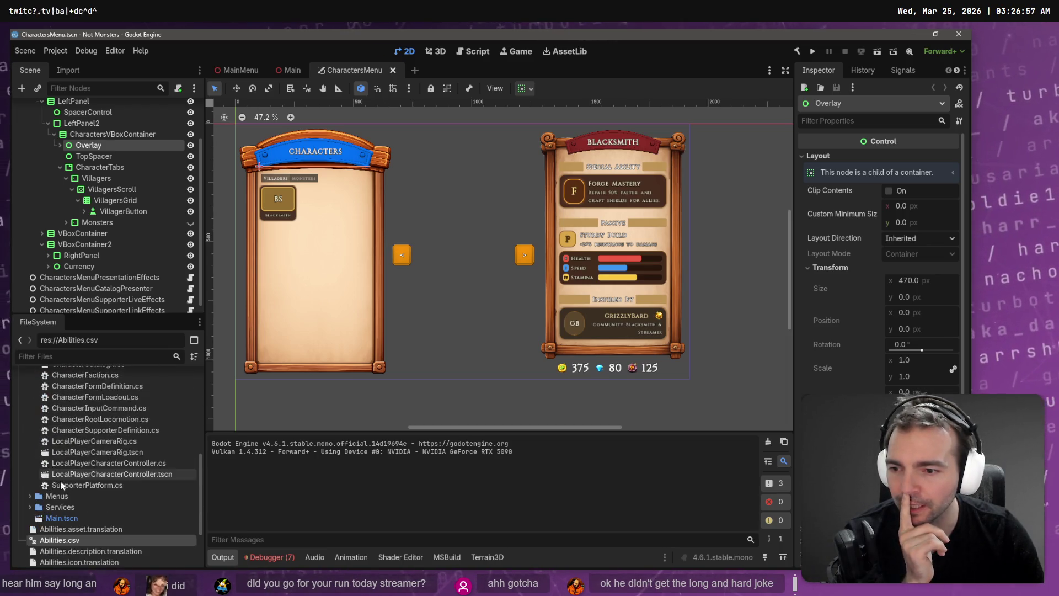
{"action": "scroll", "coordinate": [63, 507], "scroll_direction": "down", "scroll_amount": 4}
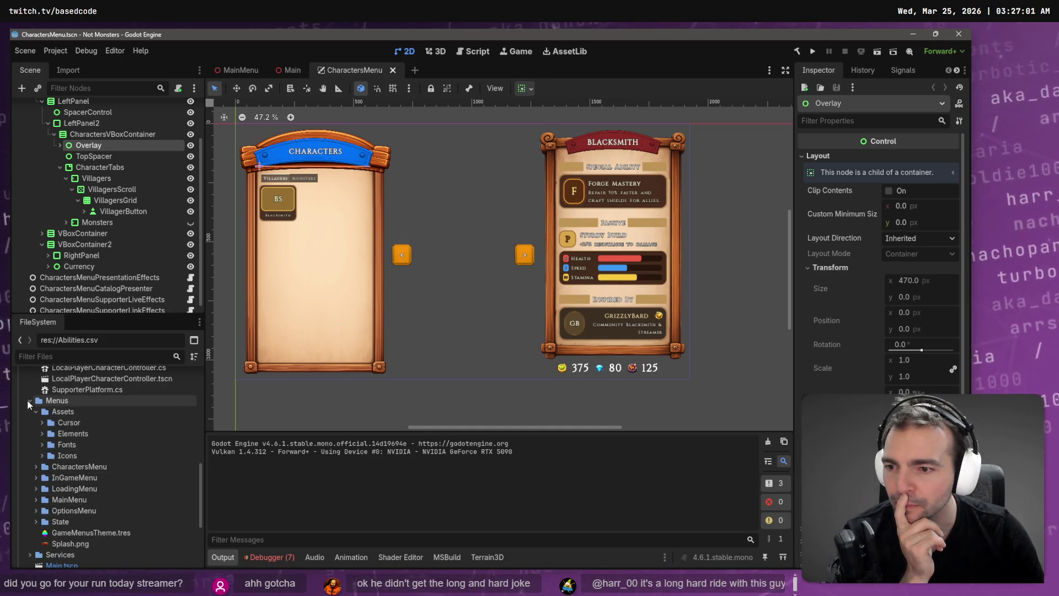
{"action": "scroll", "coordinate": [44, 419], "scroll_direction": "up", "scroll_amount": 10}
{"action": "scroll", "coordinate": [53, 441], "scroll_direction": "up", "scroll_amount": 2}
Reopen Character > Monsters to list AliceBunny's fbx, json, scene, form, portrait and textures.
{"action": "double_click", "coordinate": [49, 454]}
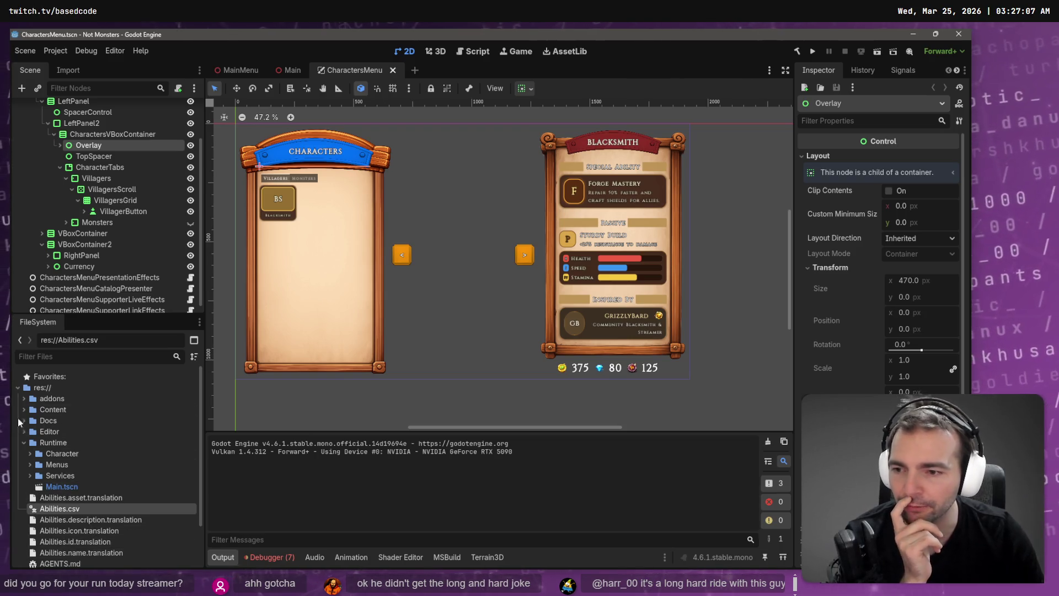
{"action": "left_click", "coordinate": [95, 458]}
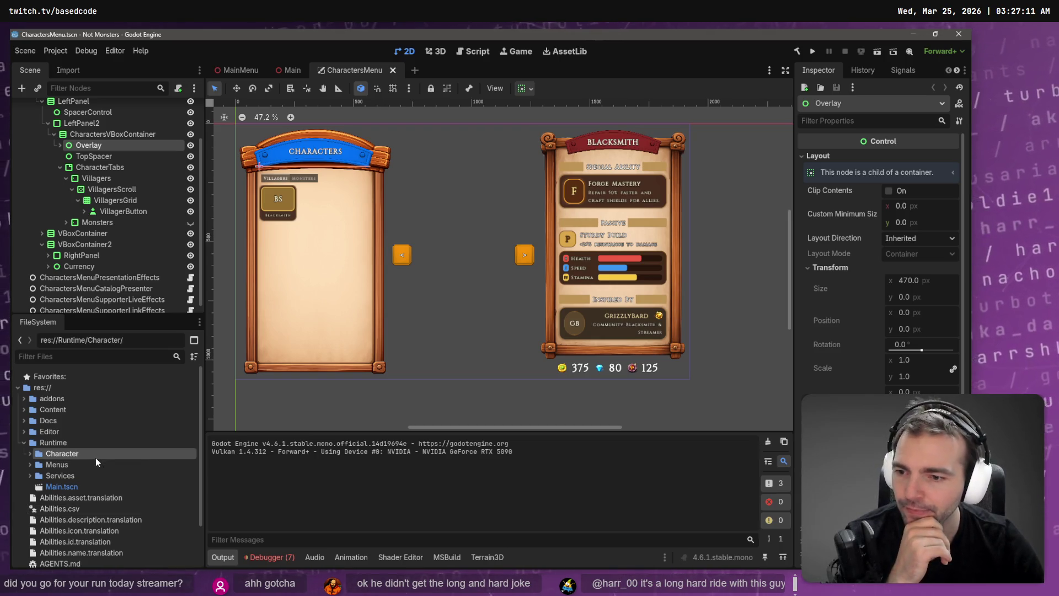
{"action": "left_click", "coordinate": [30, 454]}
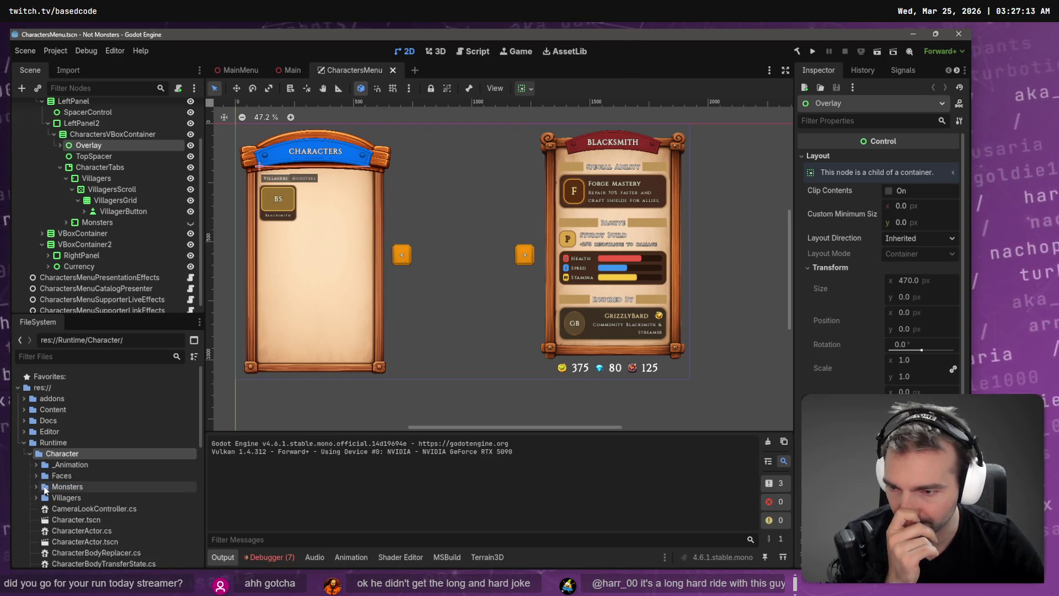
{"action": "left_click", "coordinate": [36, 487]}
{"action": "scroll", "coordinate": [55, 498], "scroll_direction": "down", "scroll_amount": 2}
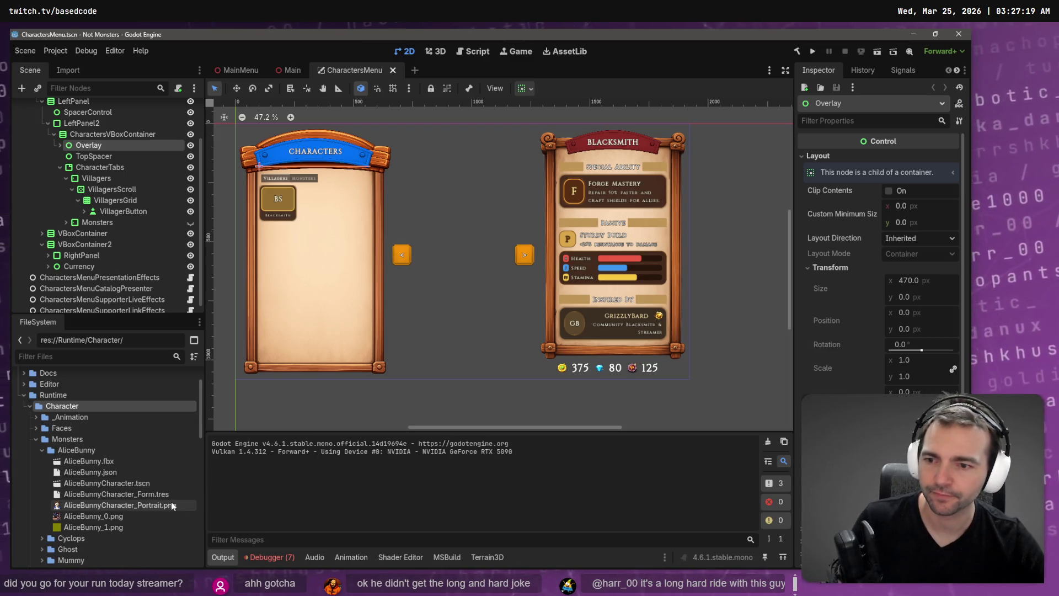
{"action": "key", "text": "alt+Tab"}
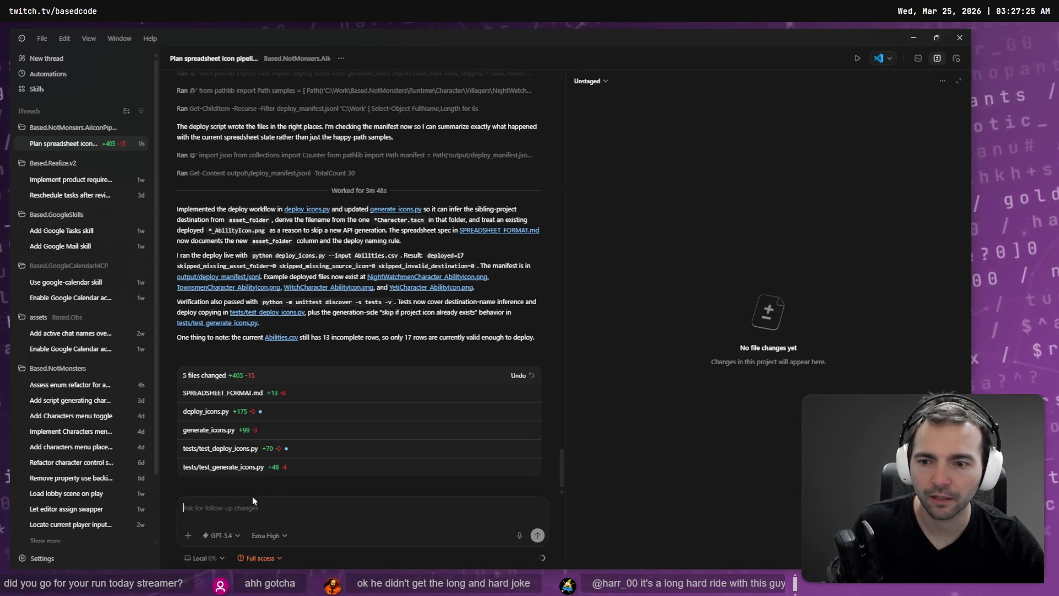
Dictate and send a prompt asking Codex to rerun deploy_icons.py and verify the output, then hide the diff panel.
{"action": "key", "text": "super+h"}
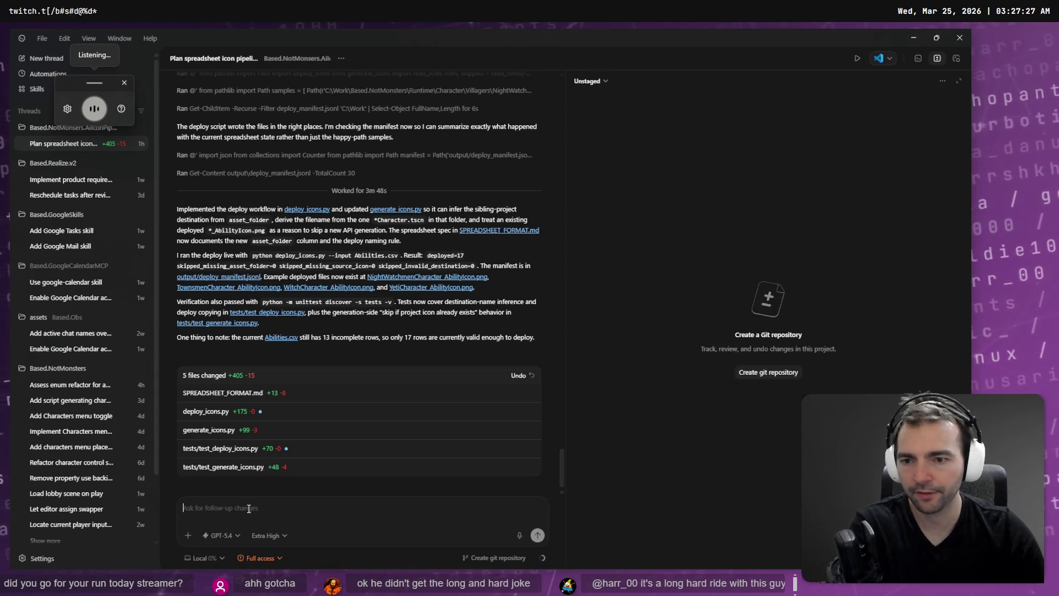
{"action": "left_click", "coordinate": [943, 81]}
{"action": "left_click", "coordinate": [763, 126]}
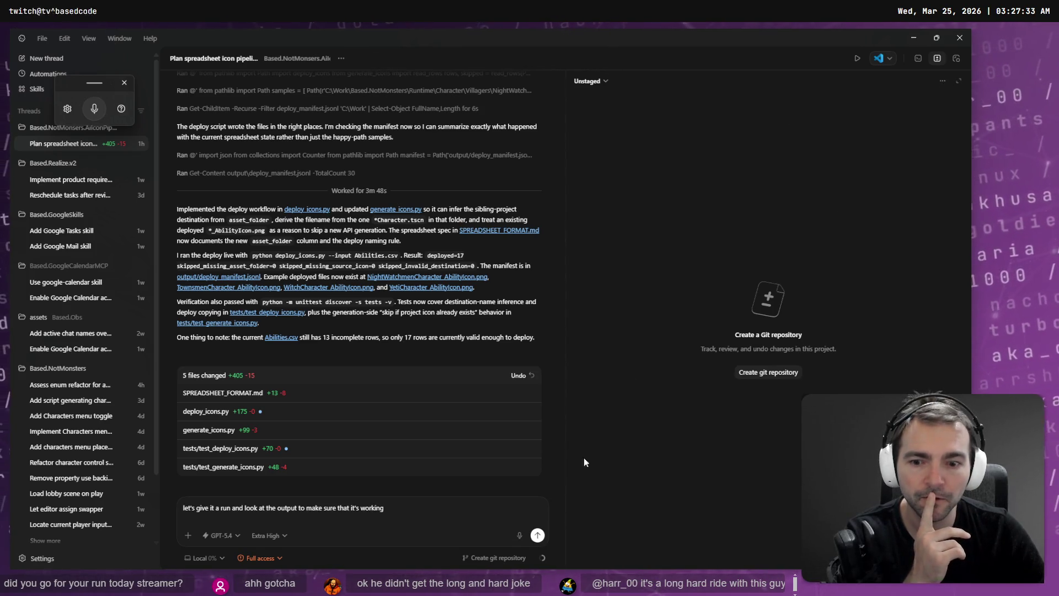
{"action": "left_click", "coordinate": [537, 535]}
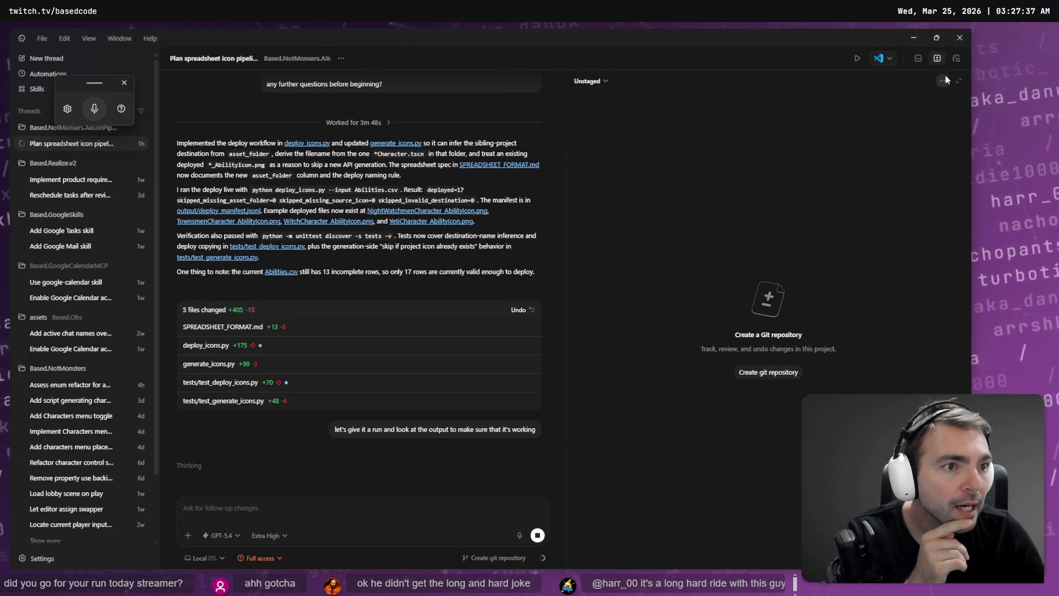
{"action": "left_click", "coordinate": [938, 59]}
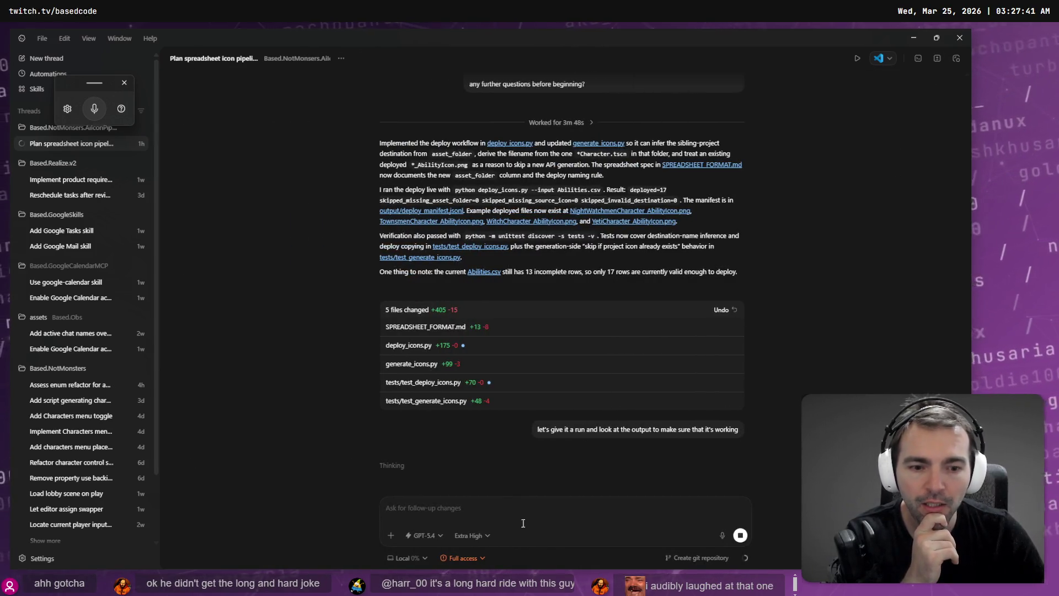
{"action": "left_click", "coordinate": [698, 557]}
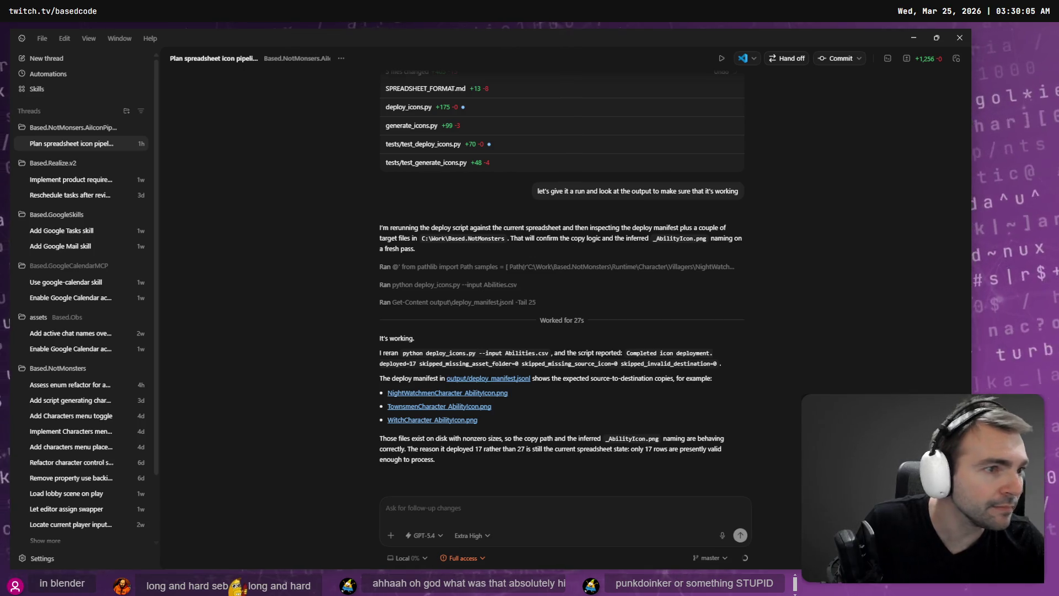
{"action": "key", "text": "alt+Tab"}
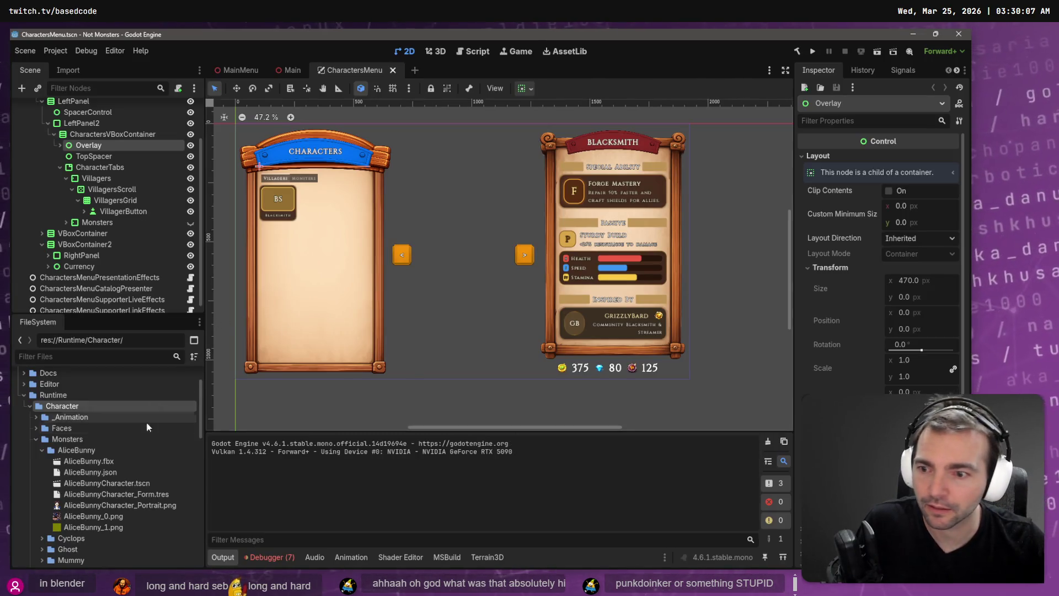
{"action": "left_click", "coordinate": [168, 505]}
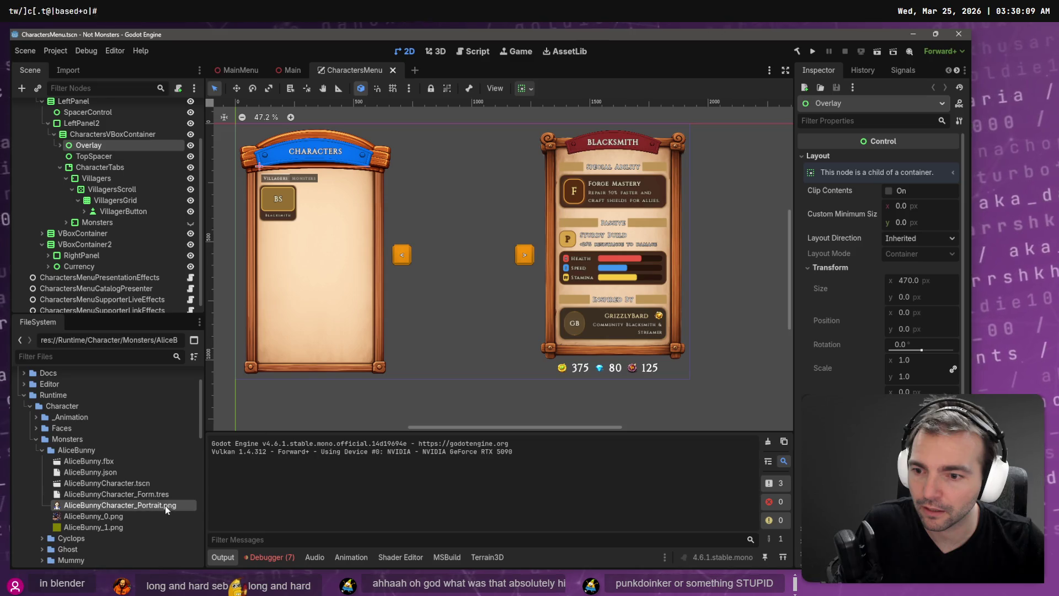
{"action": "key", "text": "alt+Tab"}
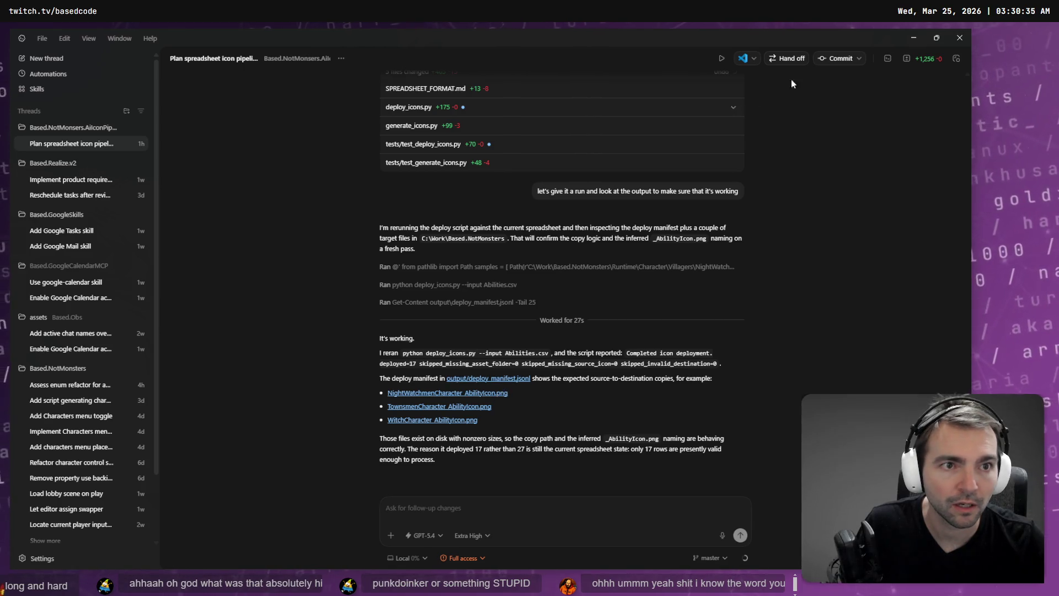
{"action": "left_click", "coordinate": [743, 58]}
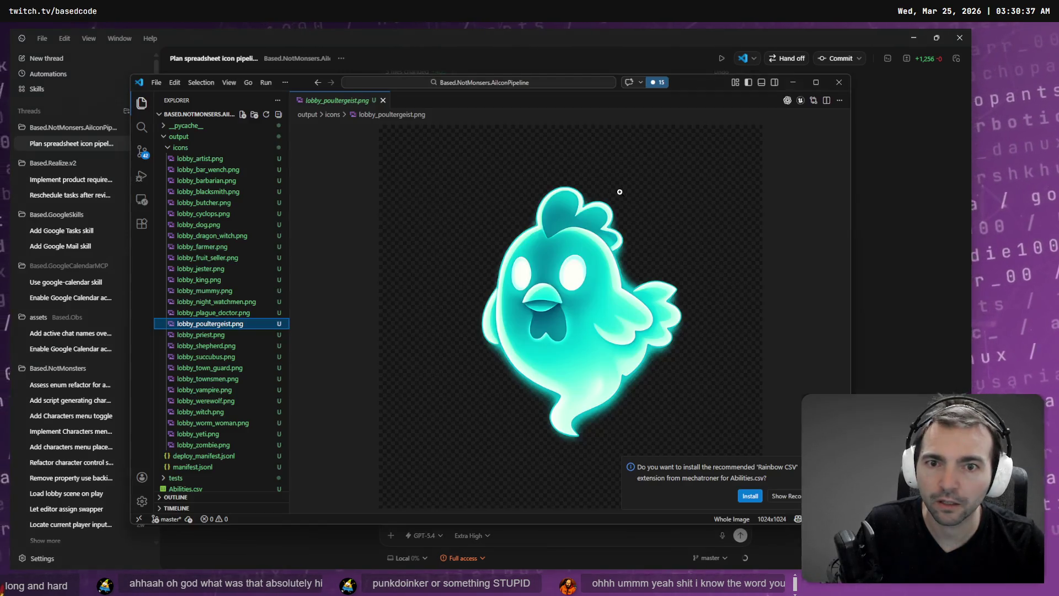
Open deploy_manifest.jsonl and scroll to the Blacksmith icon's destination_path on line 22.
{"action": "left_click", "coordinate": [177, 136]}
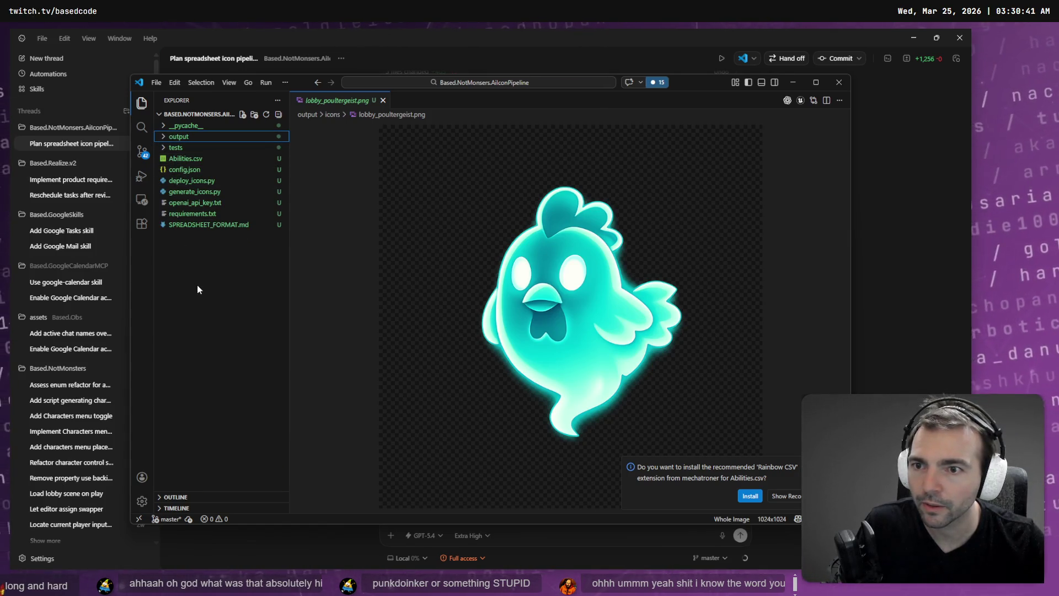
{"action": "left_click", "coordinate": [166, 138]}
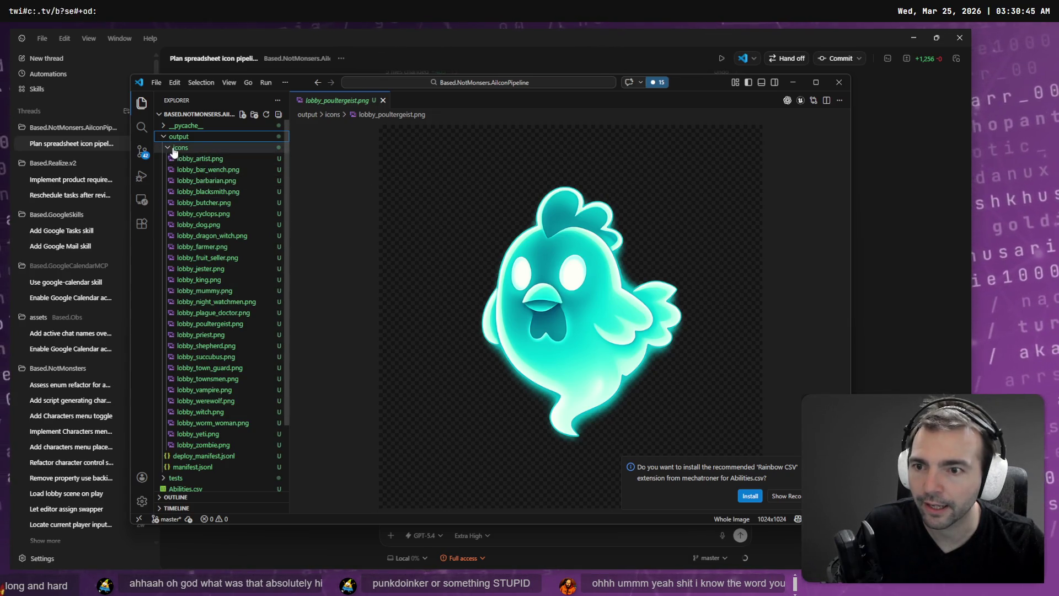
{"action": "left_click", "coordinate": [170, 148]}
{"action": "left_click", "coordinate": [203, 158]}
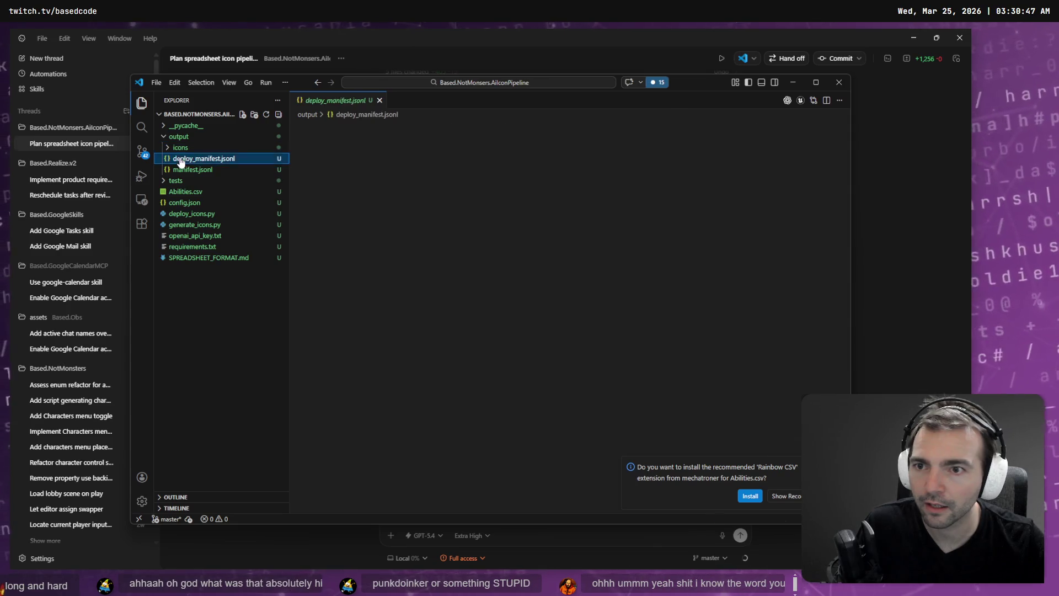
{"action": "mouse_move", "coordinate": [440, 510]}
{"action": "left_mouse_down"}
{"action": "mouse_move", "coordinate": [715, 503]}
{"action": "mouse_move", "coordinate": [707, 500]}
{"action": "left_mouse_up"}
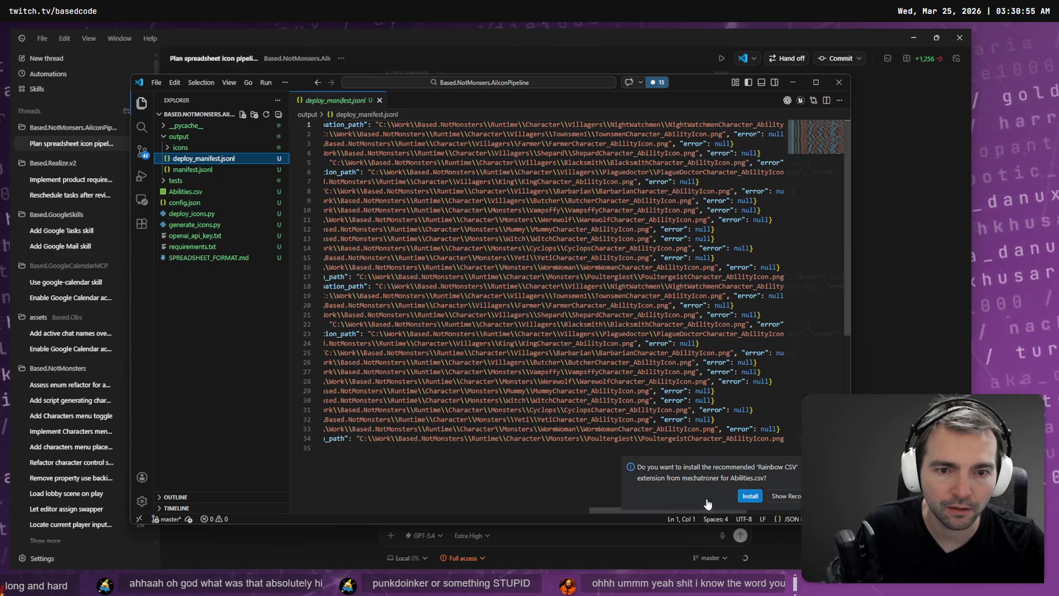
{"action": "left_click", "coordinate": [745, 325]}
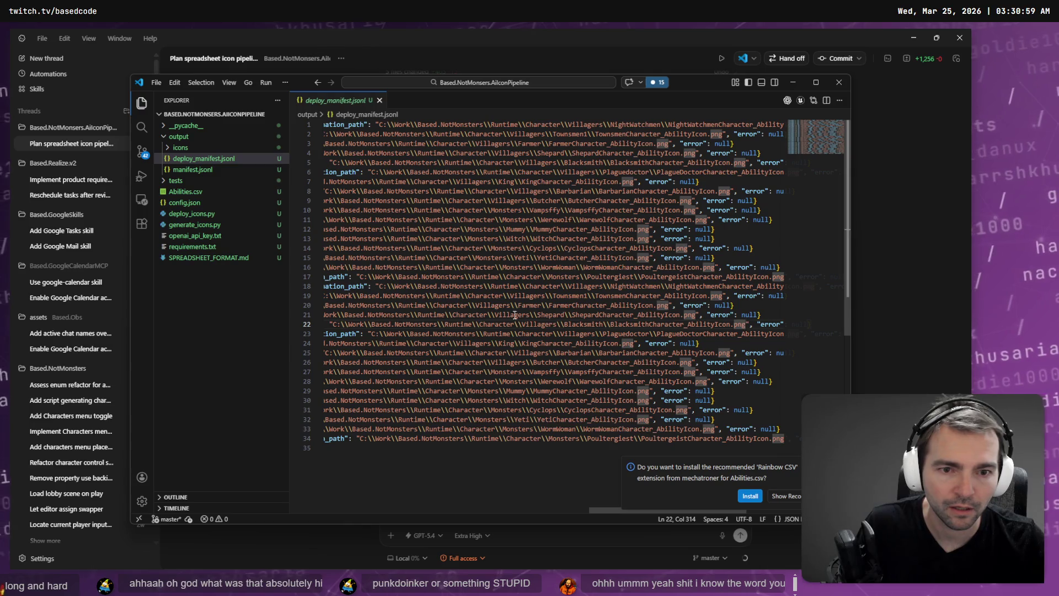
{"action": "key", "text": "alt+Tab"}
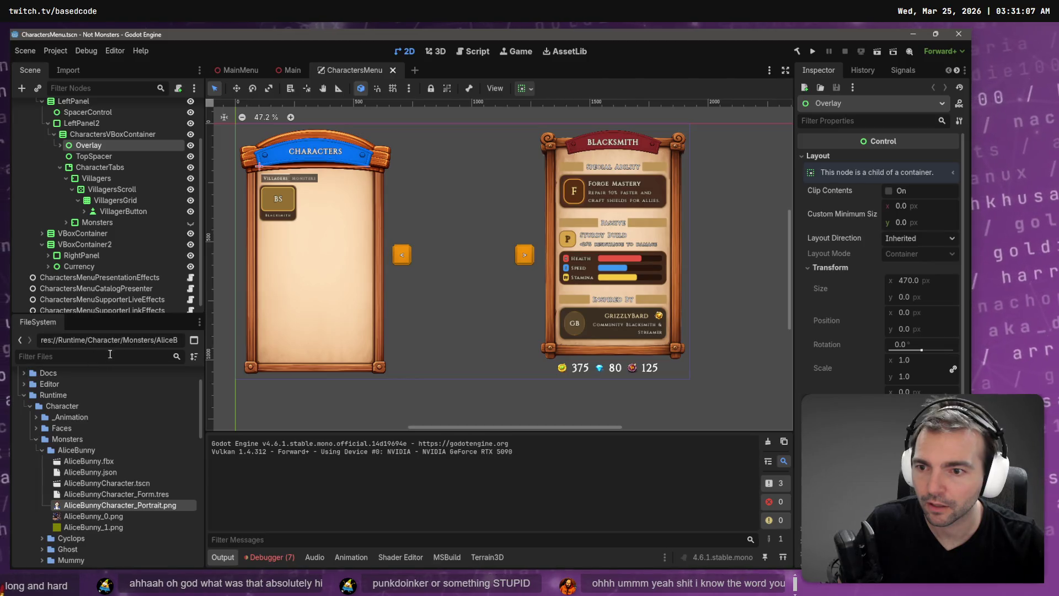
In a new File Explorer window, try the pasted Blacksmith icon path, which gives a folder-not-found error.
{"action": "key", "text": "super+e"}
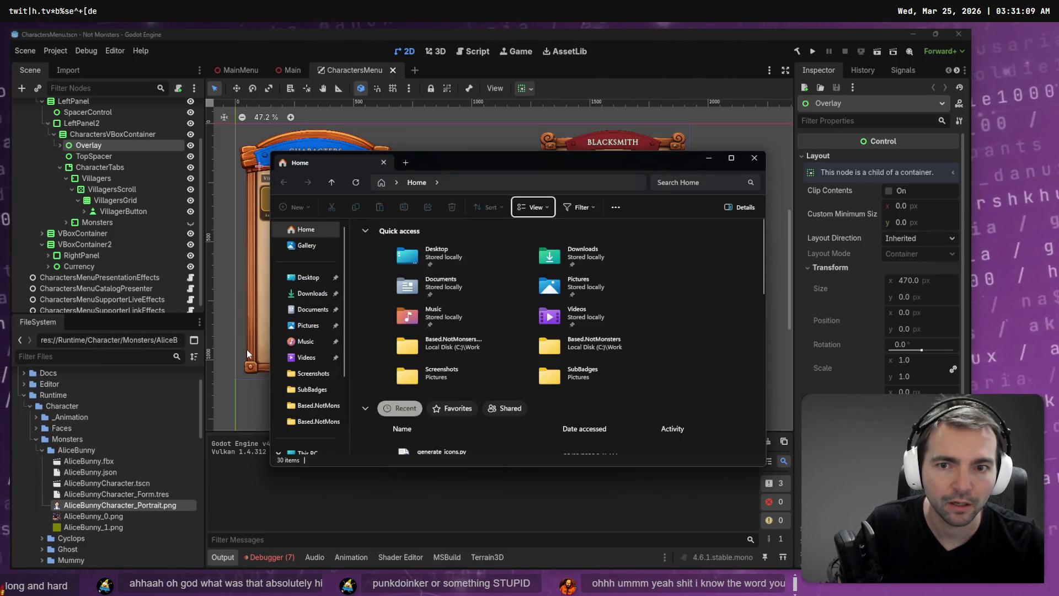
{"action": "key", "text": "ctrl+l"}
{"action": "key", "text": "ctrl+v"}
{"action": "key", "text": "ctrl+shift+Left"}
{"action": "key", "text": "ctrl+shift+Left"}
{"action": "key", "text": "ctrl+shift+Left"}
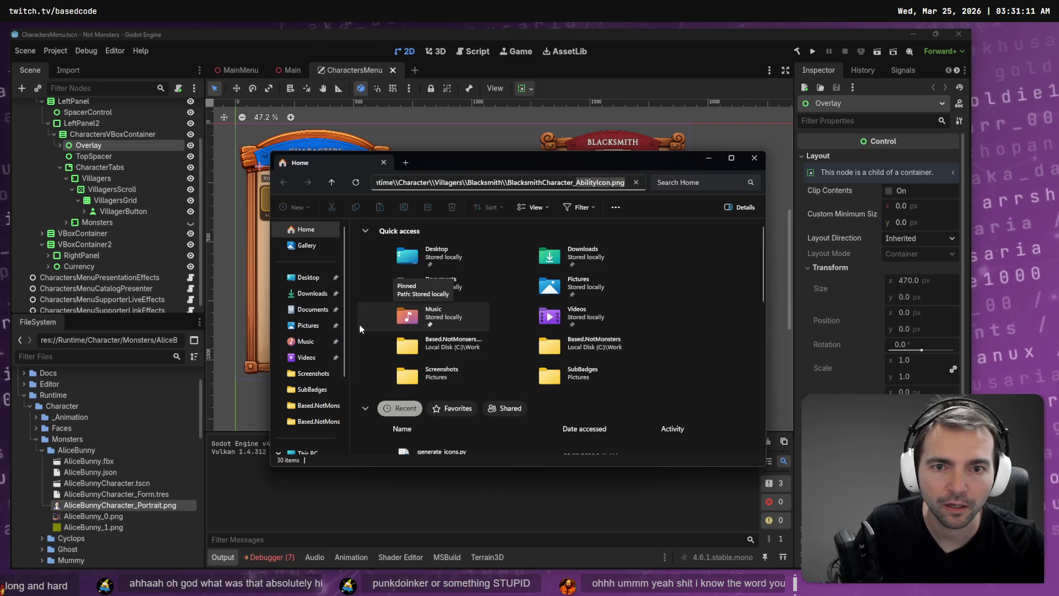
{"action": "key", "text": "BackSpace"}
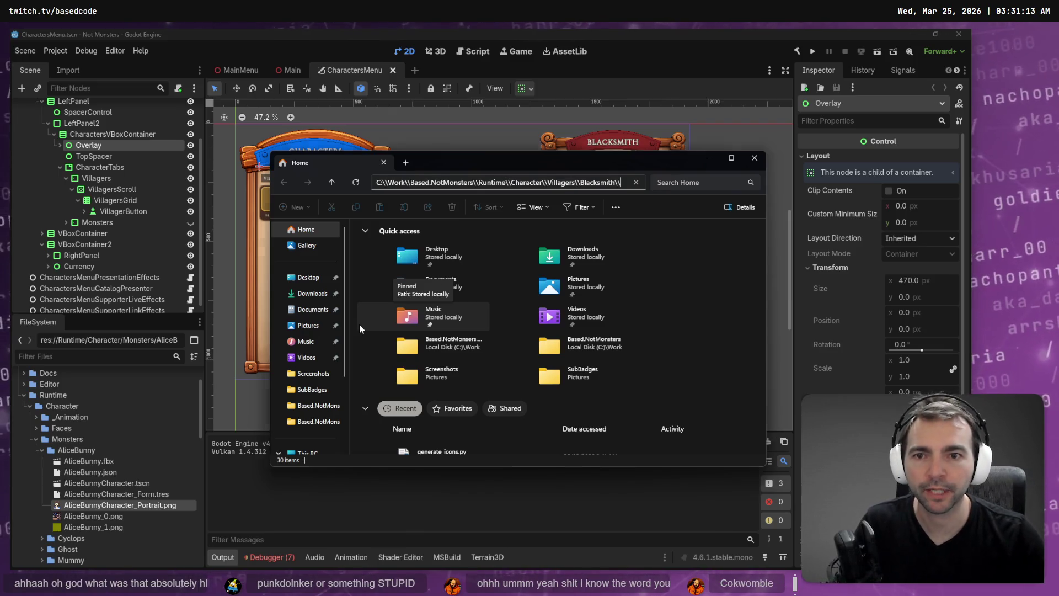
{"action": "key", "text": "Return"}
{"action": "key", "text": "Return"}
{"action": "key", "text": "ctrl+l"}
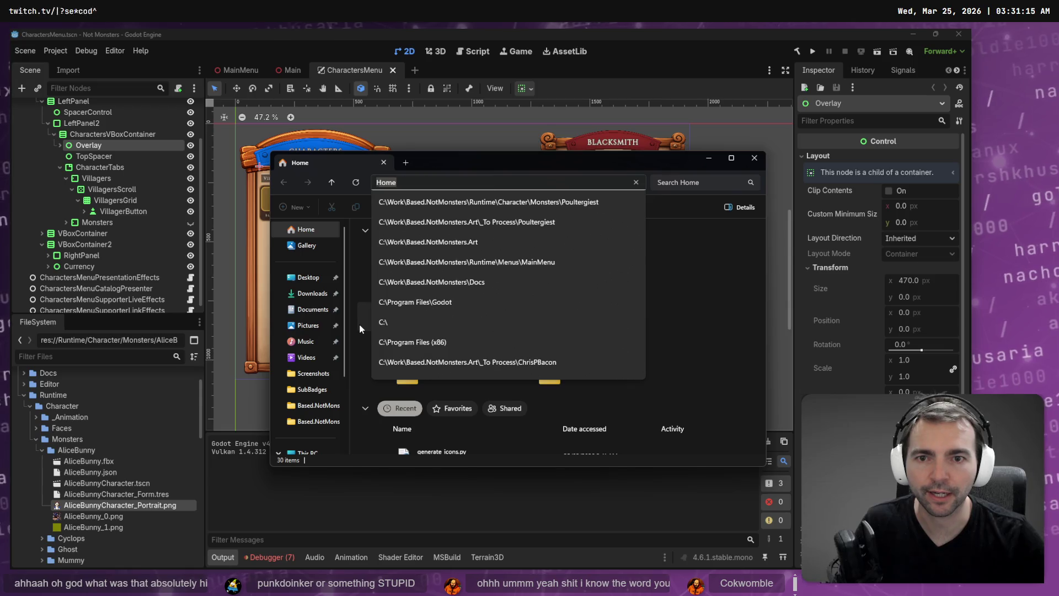
{"action": "type", "text": "BlacksmithCharacter_AbilityIcon.png"}
{"action": "key", "text": "ctrl+a"}
{"action": "type", "text": "C:\\\\Work\\\\Based.NotMonsters\\\\Runtime\\\\Character\\\\Villagers\\\\Blacksmith\\\\BlacksmithCharacter_AbilityIcon.png"}
{"action": "key", "text": "Down"}
Paste the Blacksmith path from clipboard history, fix the backslashes, and select BlacksmithCharacter_AbilityIcon.png.
{"action": "key", "text": "Return"}
{"action": "key", "text": "Escape"}
{"action": "type", "text": "C:\\\\Work\\\\Based.NotMonsters\\\\Runtime\\\\Character\\\\Villagers\\\\Blacksmith\\\\BlacksmithCharacter_AbilityIcon.png"}
{"action": "key", "text": "Down"}
{"action": "key", "text": "Down"}
{"action": "key", "text": "Up"}
{"action": "key", "text": "Return"}
{"action": "key", "text": "ctrl+BackSpace"}
{"action": "key", "text": "ctrl+BackSpace"}
{"action": "key", "text": "ctrl+BackSpace"}
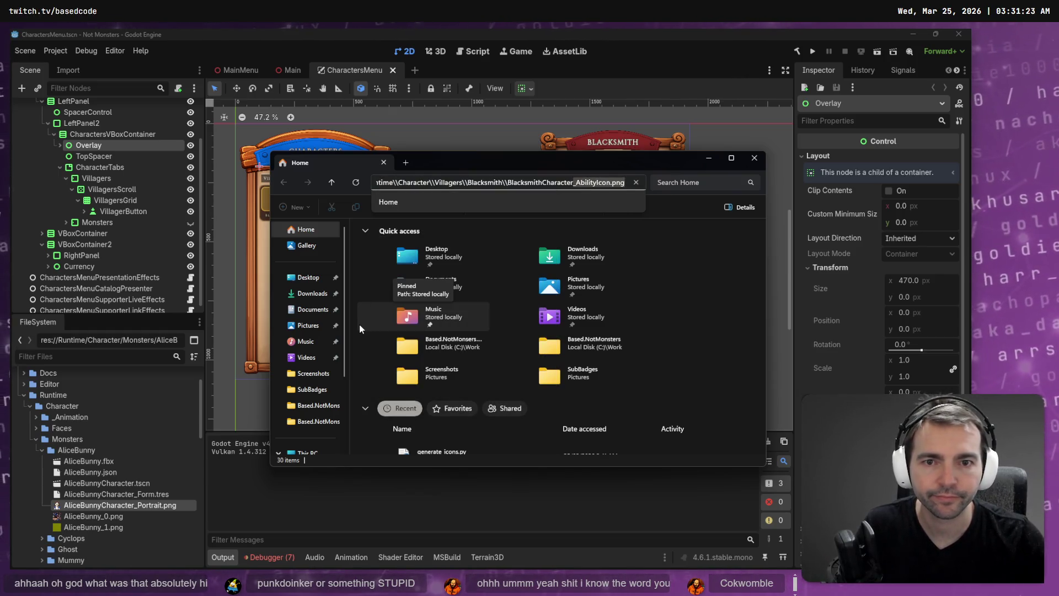
{"action": "key", "text": "ctrl+Left"}
{"action": "key", "text": "ctrl+Left"}
{"action": "key", "text": "ctrl+Left"}
{"action": "key", "text": "ctrl+Left"}
{"action": "key", "text": "ctrl+Left"}
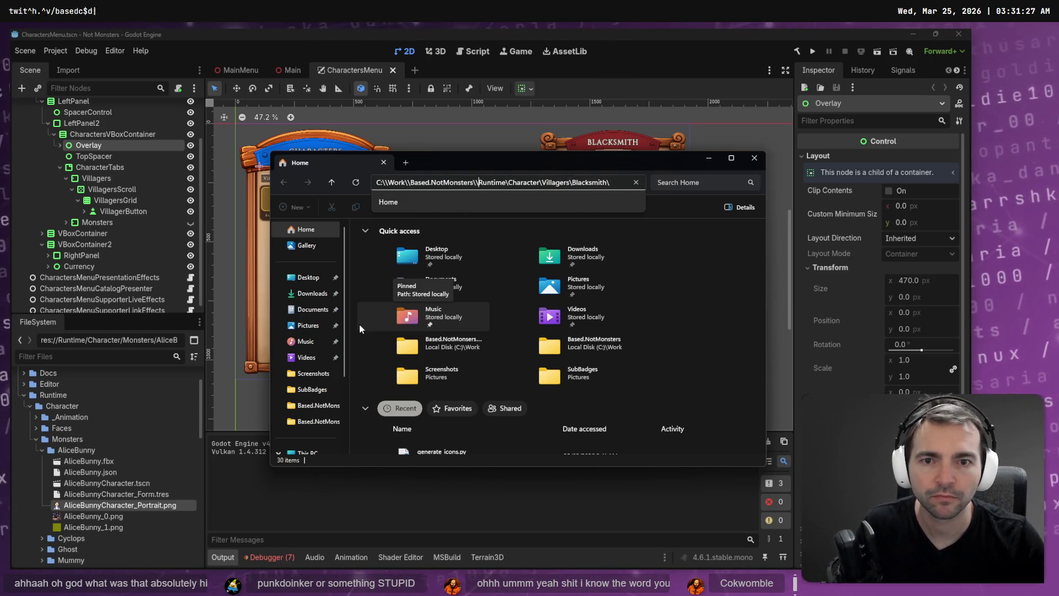
{"action": "type", "text": "."}
{"action": "key", "text": "ctrl+Left"}
{"action": "key", "text": "BackSpace"}
{"action": "key", "text": "ctrl+Left"}
{"action": "key", "text": "BackSpace"}
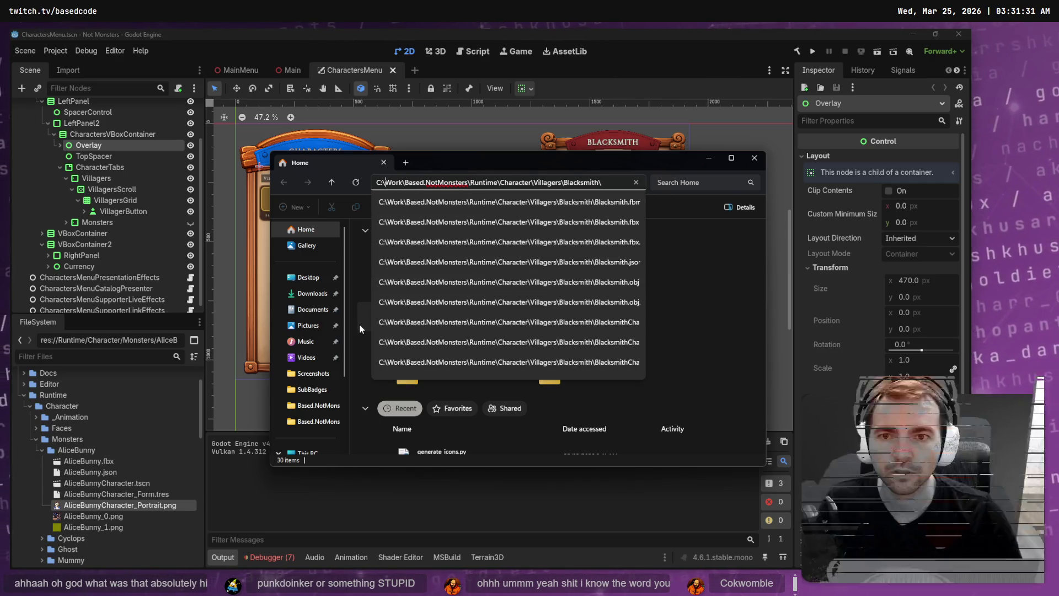
{"action": "key", "text": "Return"}
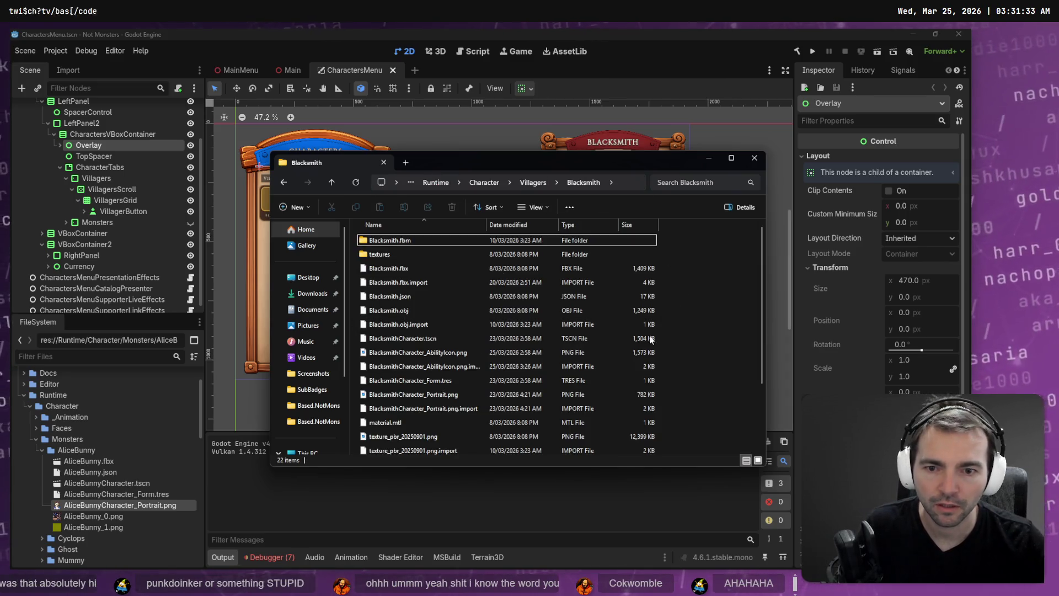
{"action": "left_click", "coordinate": [443, 353]}
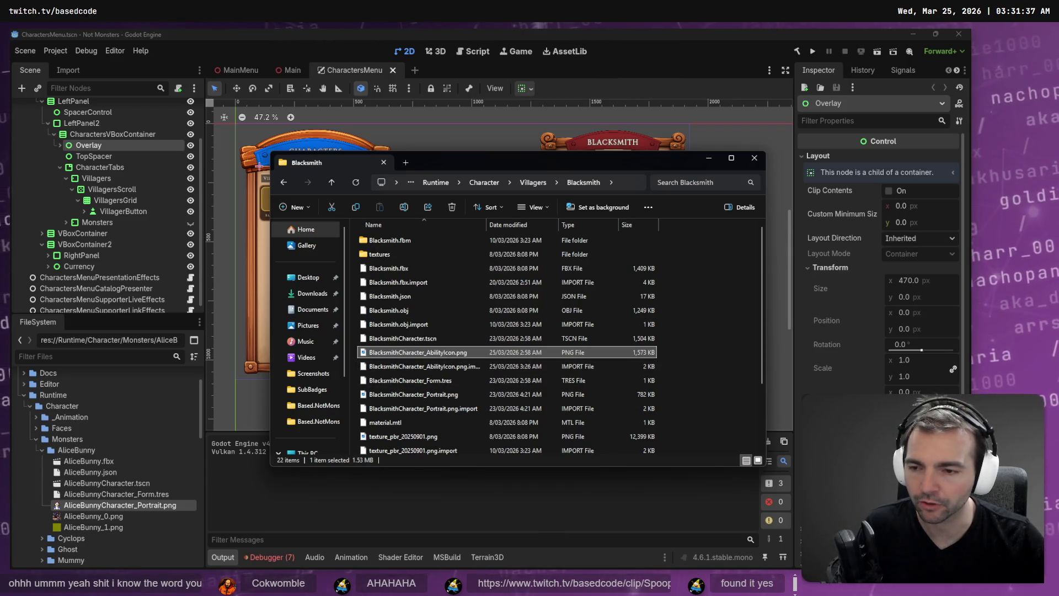
{"action": "left_click", "coordinate": [41, 450]}
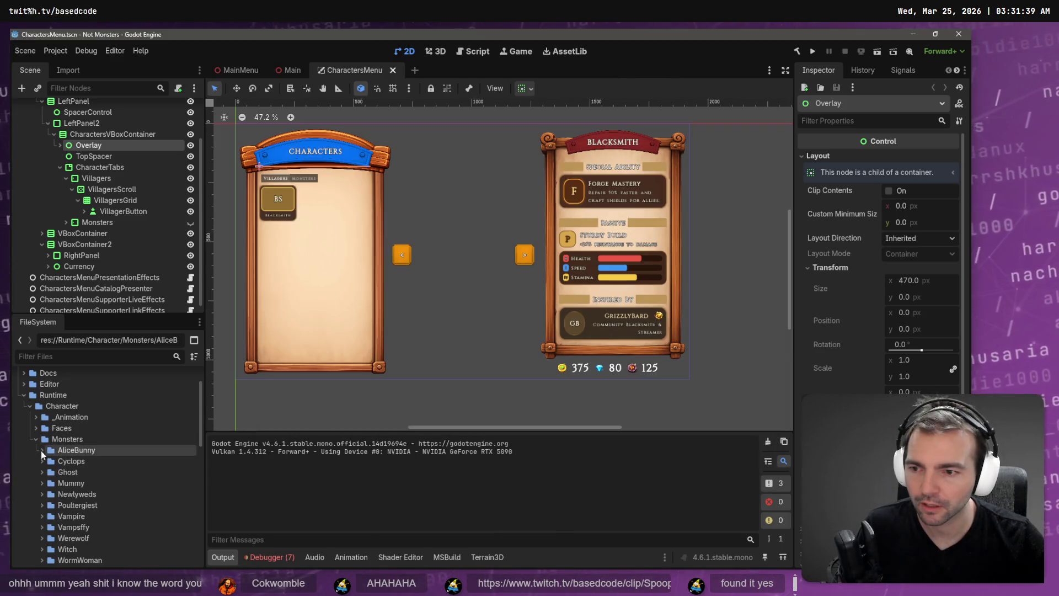
Expand Villagers > Blacksmith in the FileSystem dock and select the 1024×1024 BlacksmithCharacter_AbilityIcon.png.
{"action": "scroll", "coordinate": [31, 494], "scroll_direction": "down", "scroll_amount": 3}
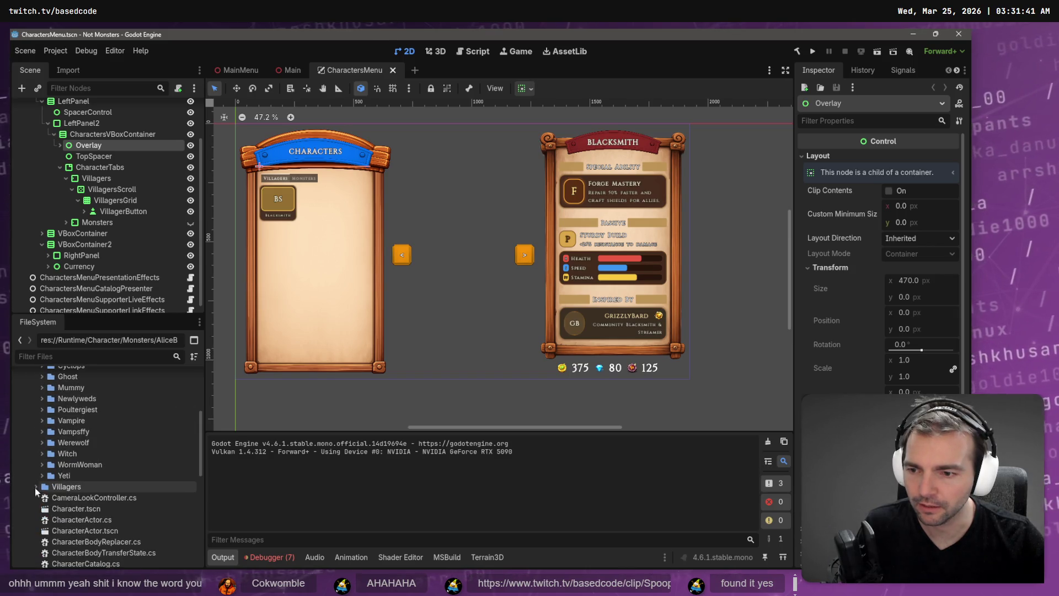
{"action": "left_click", "coordinate": [37, 391]}
{"action": "left_click", "coordinate": [36, 402]}
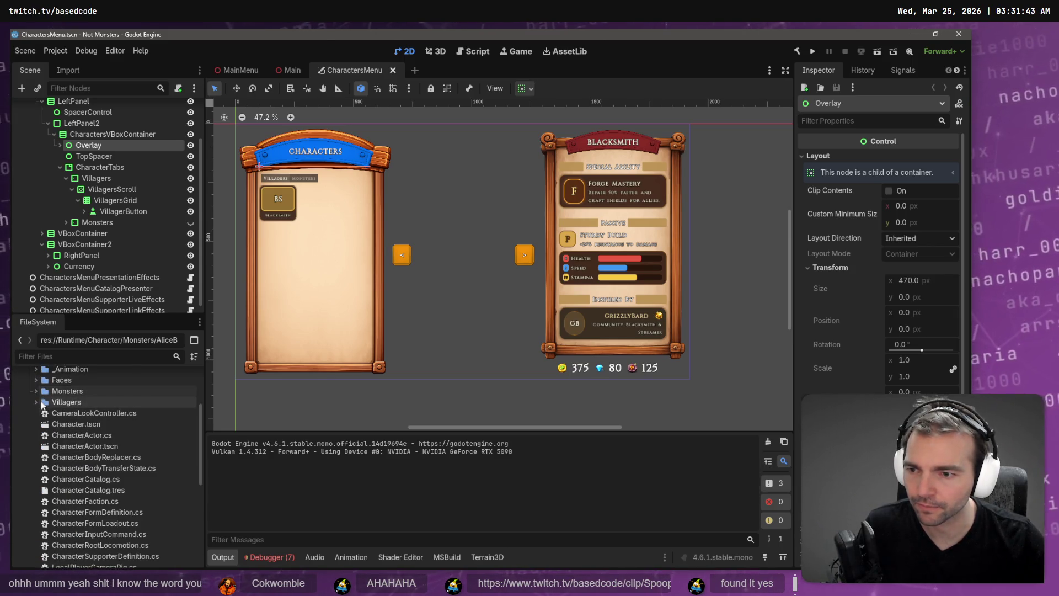
{"action": "left_click", "coordinate": [42, 434]}
{"action": "left_click", "coordinate": [37, 434]}
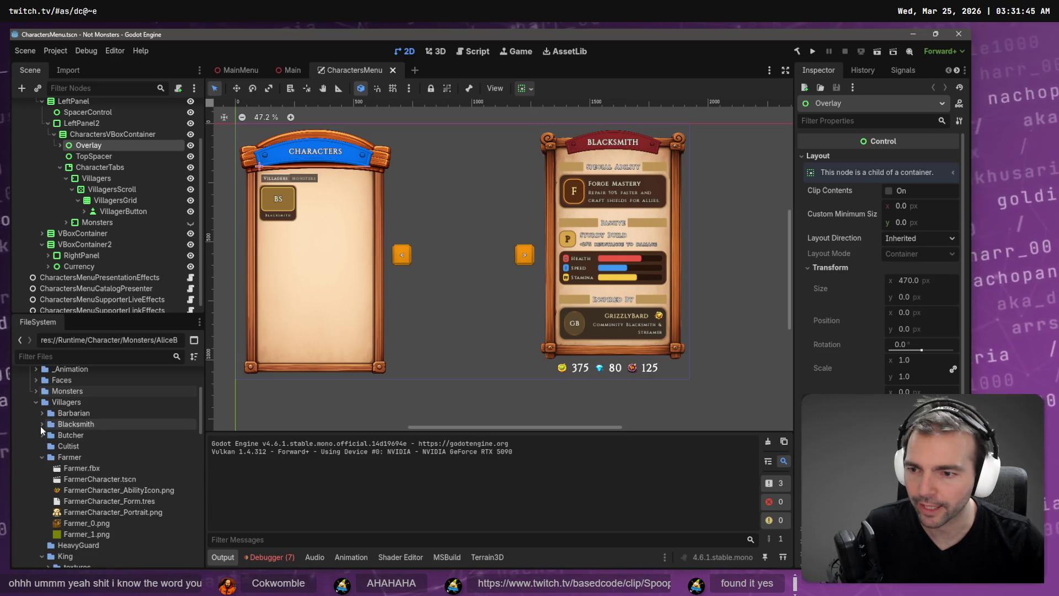
{"action": "left_click", "coordinate": [40, 424]}
{"action": "left_click", "coordinate": [144, 501]}
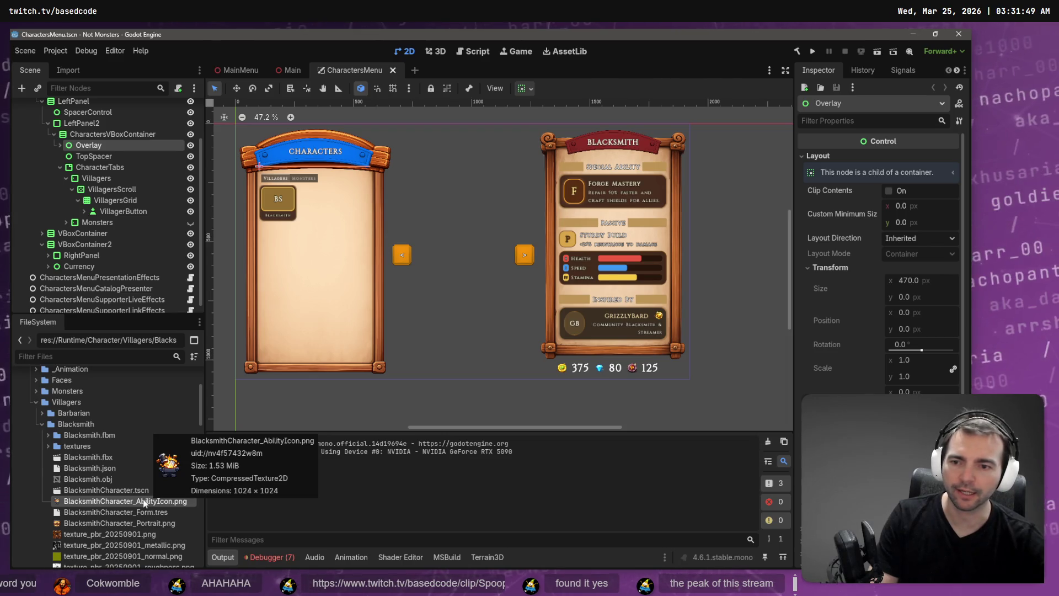
Show the Blacksmith icon in File Explorer with Ctrl+Alt+R.
{"action": "key", "text": "ctrl+alt+r"}
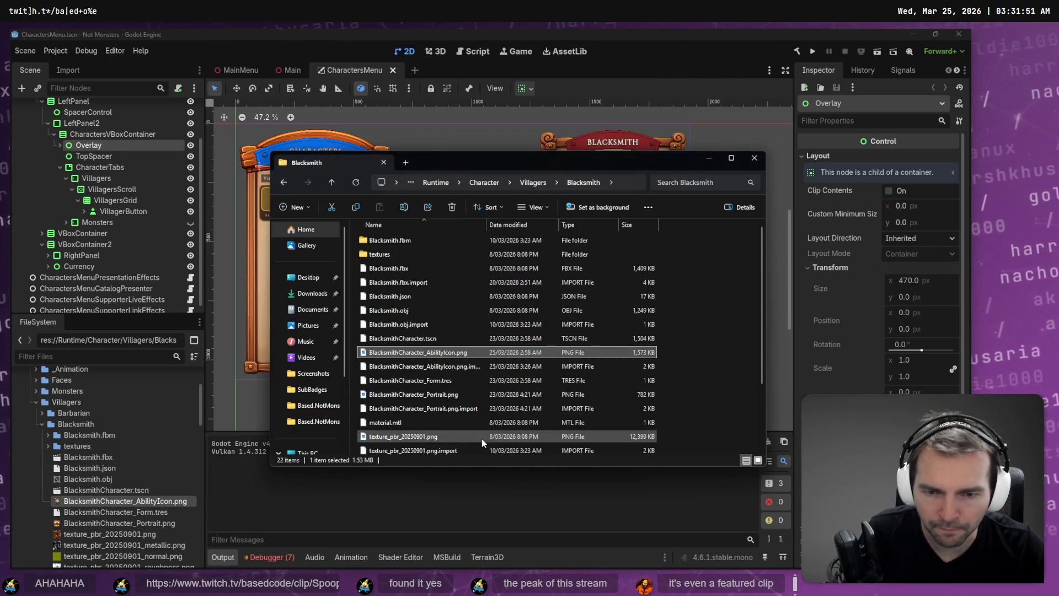
{"action": "left_click", "coordinate": [356, 478]}
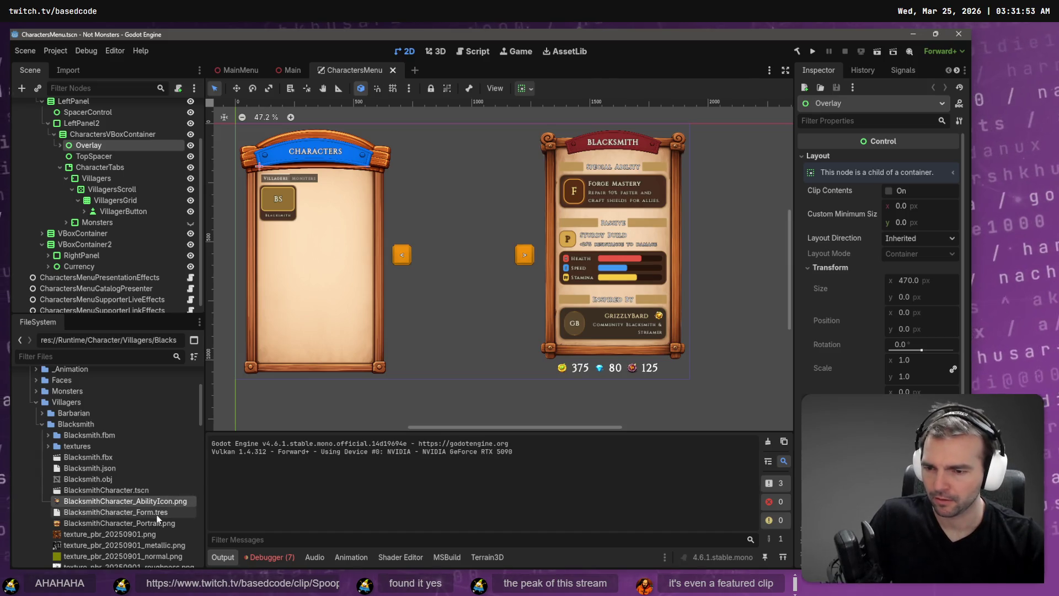
{"action": "scroll", "coordinate": [160, 513], "scroll_direction": "down", "scroll_amount": 1}
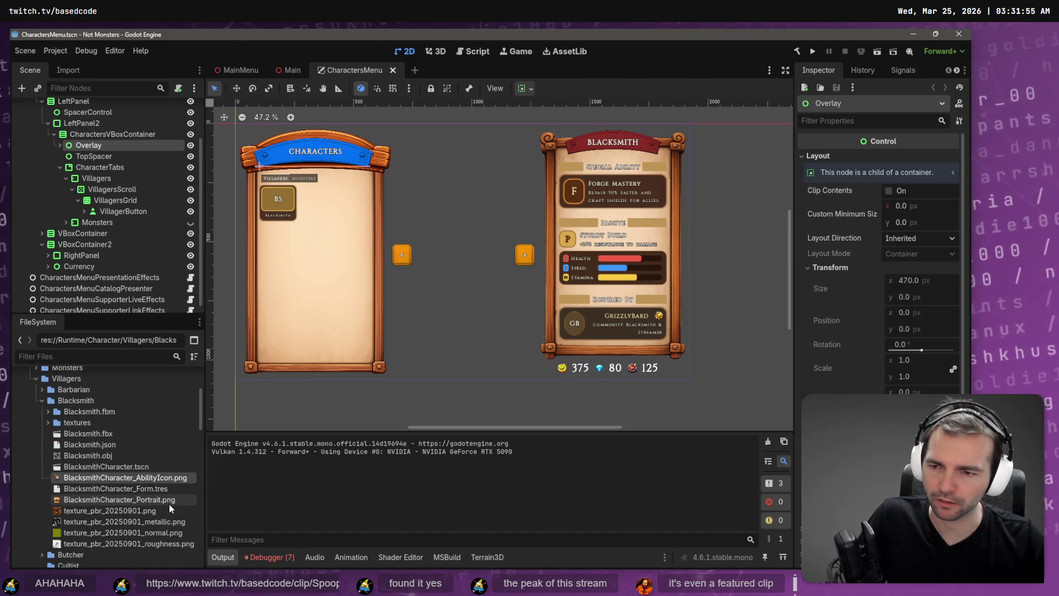
{"action": "key", "text": "ctrl+alt+r"}
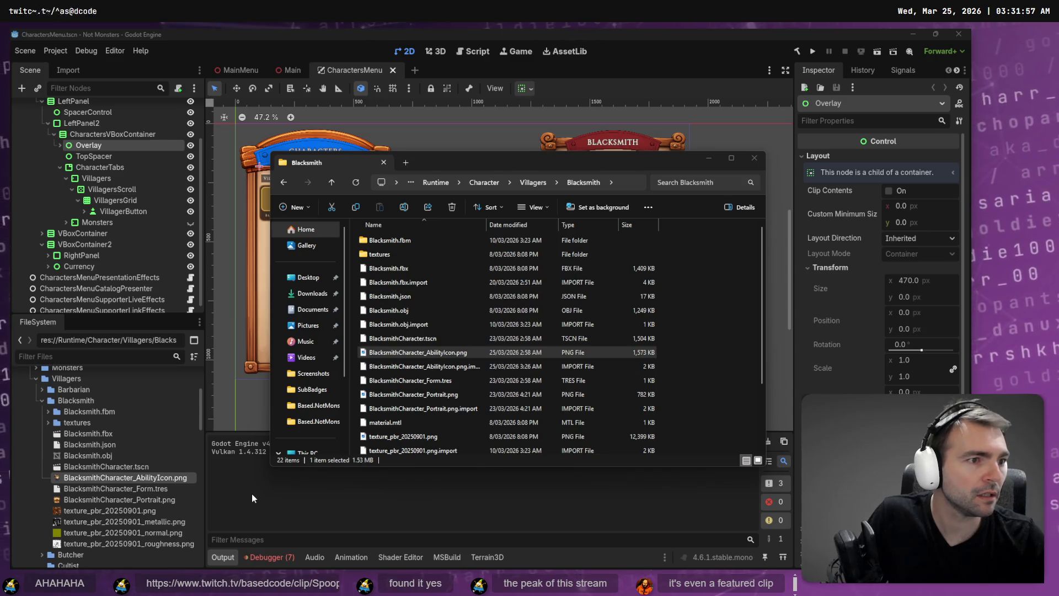
{"action": "key", "text": "alt+Tab"}
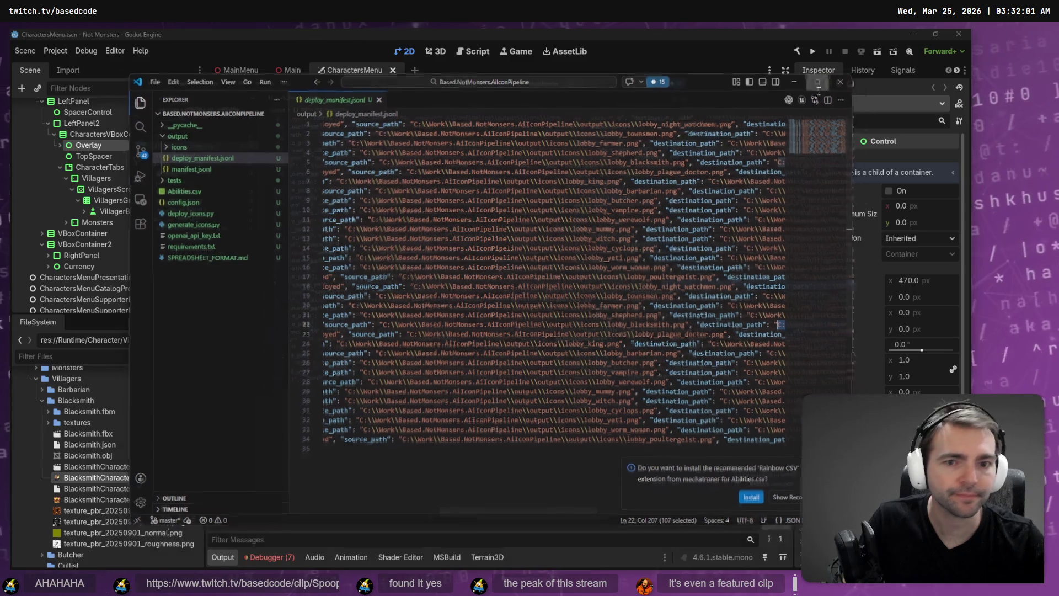
Maximize the manifest editor and search it for the Cyclops and Al entries.
{"action": "key", "text": "super+Up"}
{"action": "key", "text": "End"}
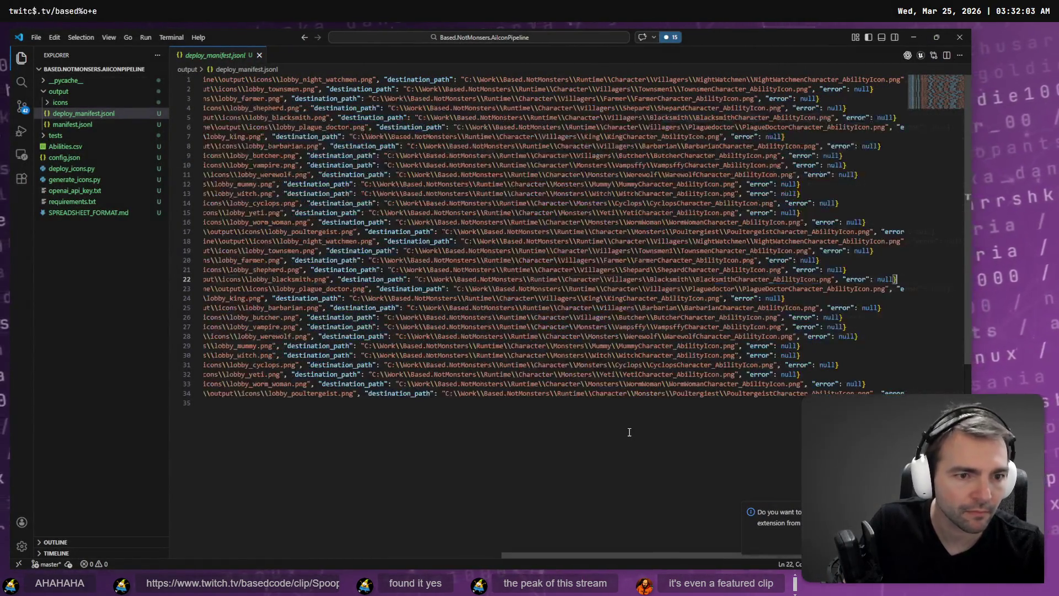
{"action": "double_click", "coordinate": [618, 366]}
{"action": "key", "text": "ctrl+f"}
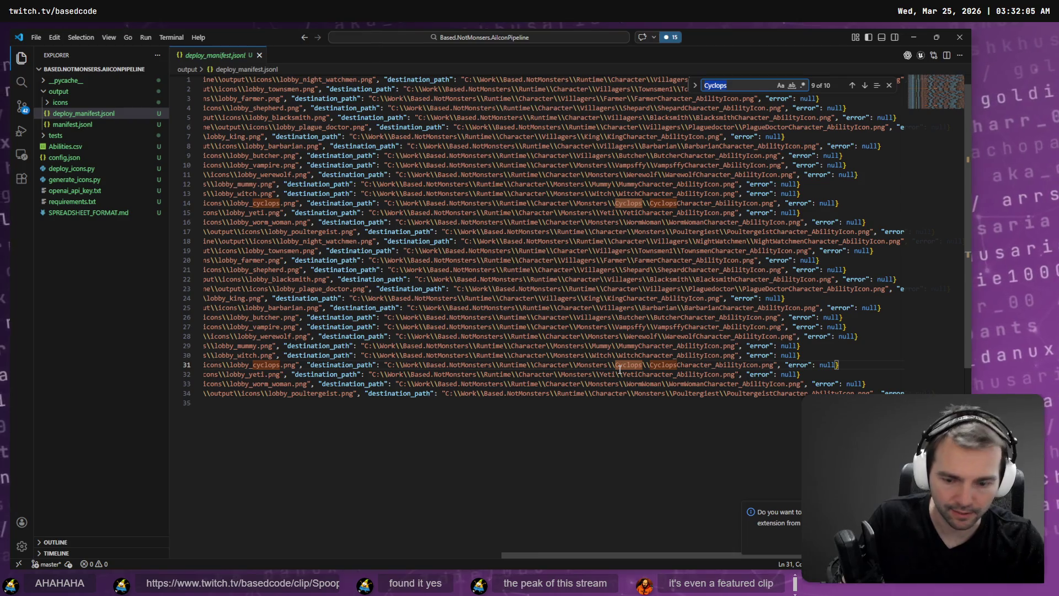
{"action": "type", "text": "Al"}
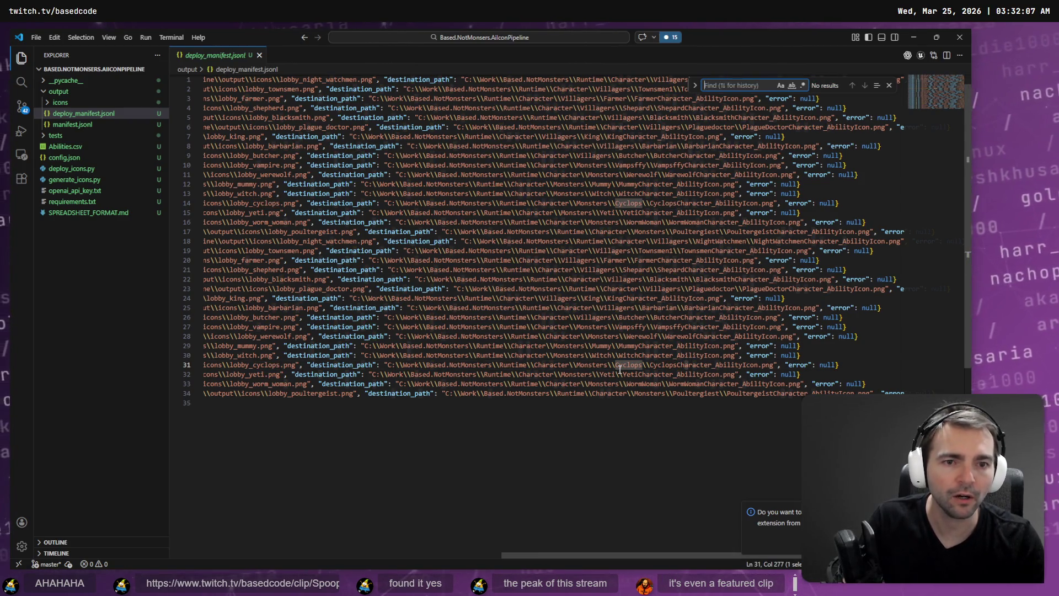
{"action": "double_click", "coordinate": [727, 251]}
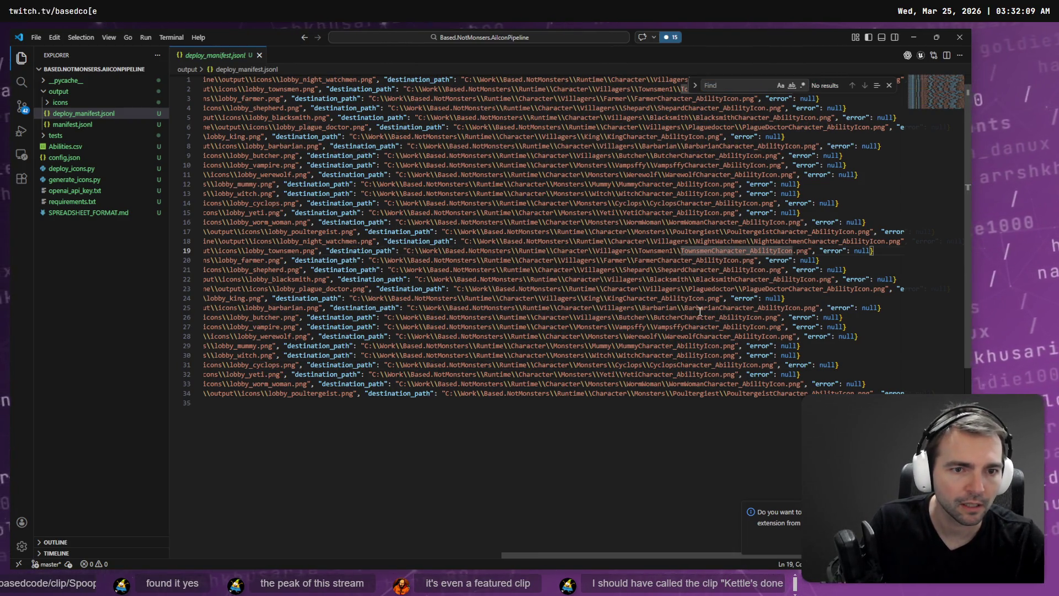
Check the icon destination names on lines 17–31, including Witch, Cyclops, King, Shepard, Farmer and NightWatchmen.
{"action": "left_click", "coordinate": [756, 393]}
{"action": "left_click", "coordinate": [717, 383]}
{"action": "left_click", "coordinate": [689, 374]}
{"action": "left_click", "coordinate": [672, 365]}
{"action": "left_click", "coordinate": [636, 357]}
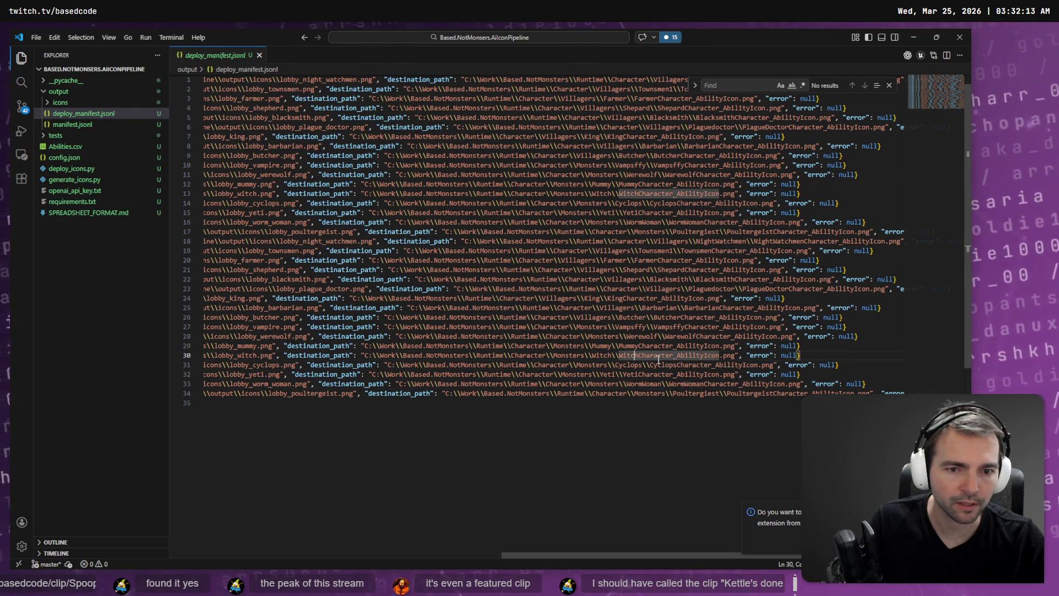
{"action": "left_click", "coordinate": [651, 346]}
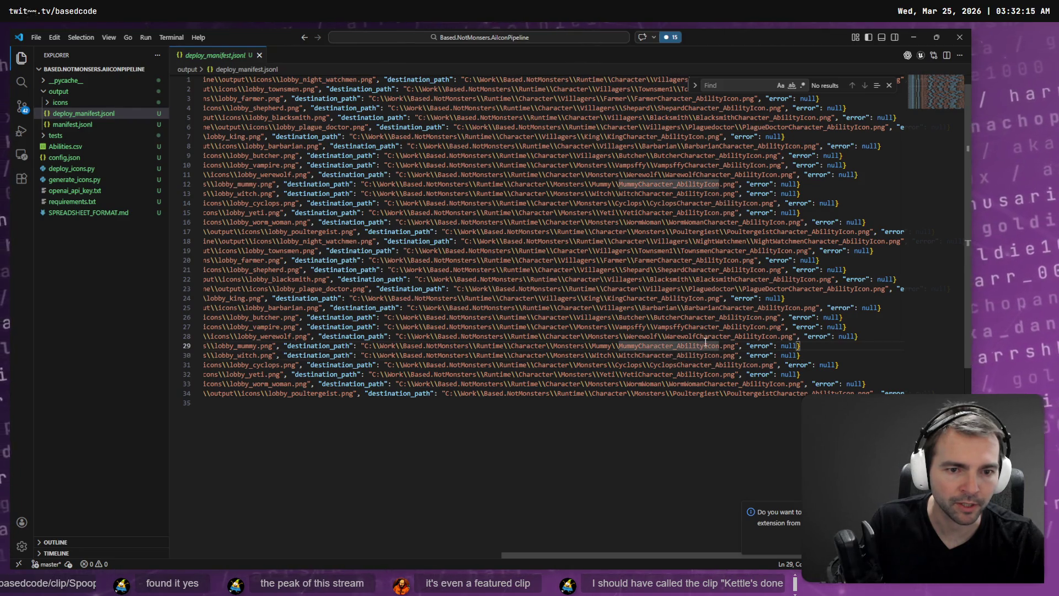
{"action": "left_click", "coordinate": [681, 327]}
{"action": "left_click", "coordinate": [688, 308]}
{"action": "left_click", "coordinate": [695, 299]}
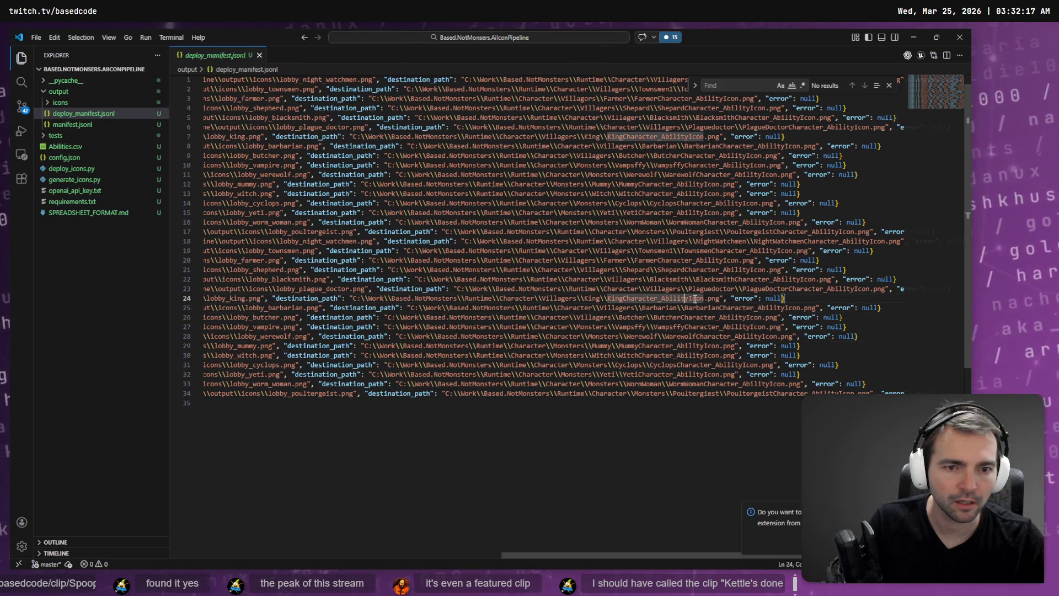
{"action": "left_click", "coordinate": [737, 289]}
{"action": "left_click", "coordinate": [725, 279]}
{"action": "left_click", "coordinate": [720, 270]}
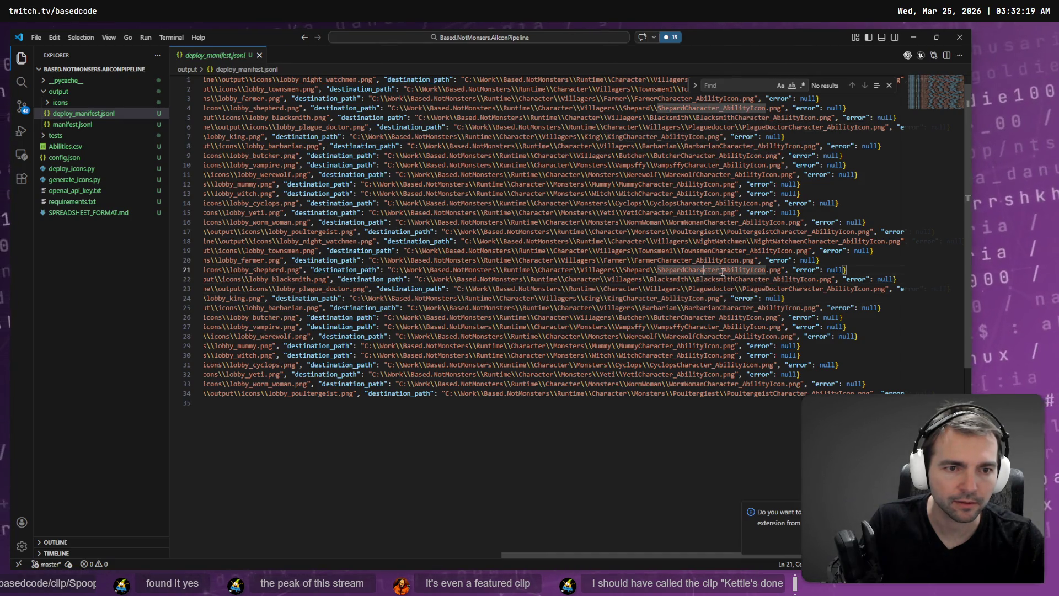
{"action": "left_click", "coordinate": [707, 260]}
{"action": "left_click", "coordinate": [720, 251]}
{"action": "left_click", "coordinate": [767, 241]}
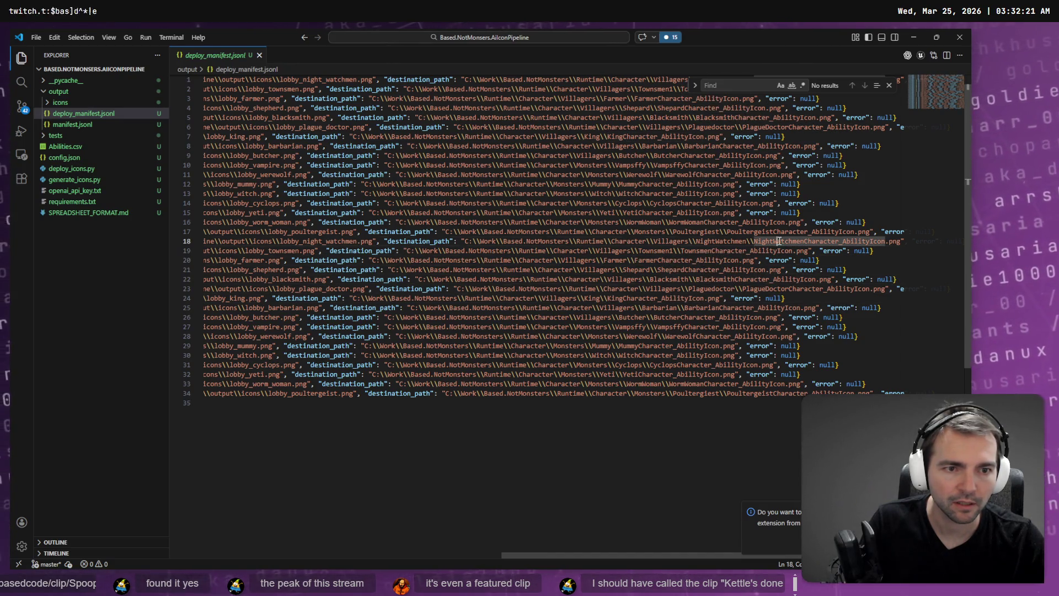
{"action": "left_click", "coordinate": [749, 232]}
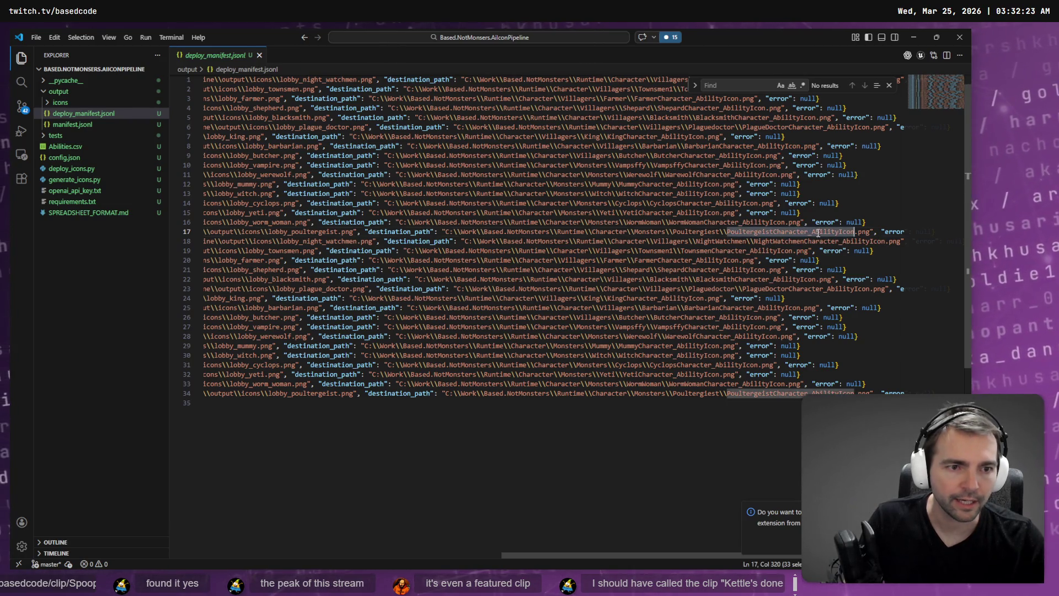
{"action": "left_click", "coordinate": [809, 238]}
{"action": "left_click", "coordinate": [809, 232]}
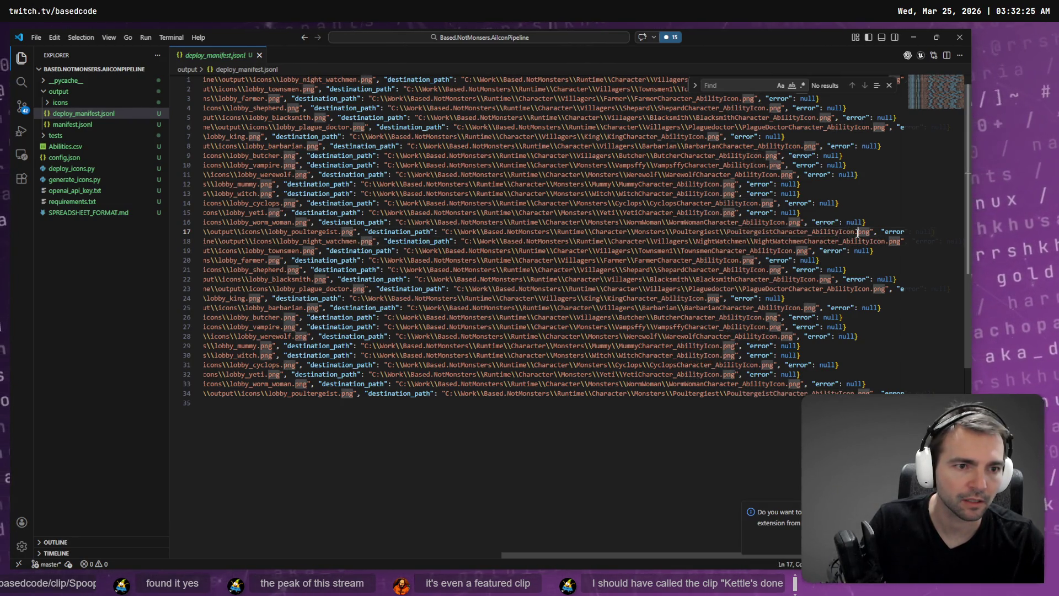
{"action": "key", "text": "alt+Tab"}
{"action": "key", "text": "alt+Tab"}
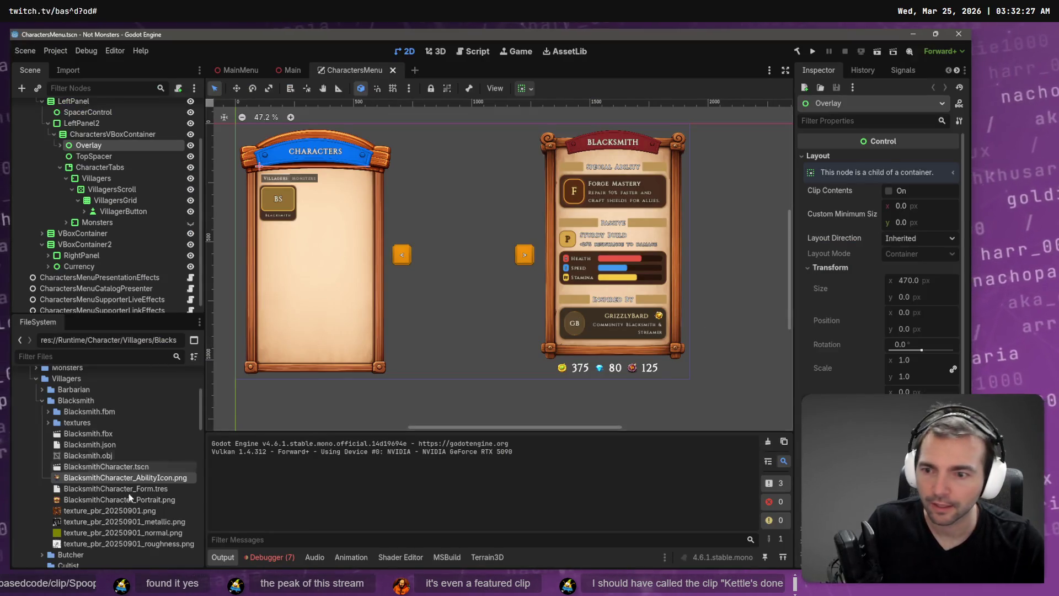
Select BlacksmithCharacter_Form.tres, close VS Code, and go up from the Blacksmith folder in Explorer.
{"action": "left_click", "coordinate": [137, 488]}
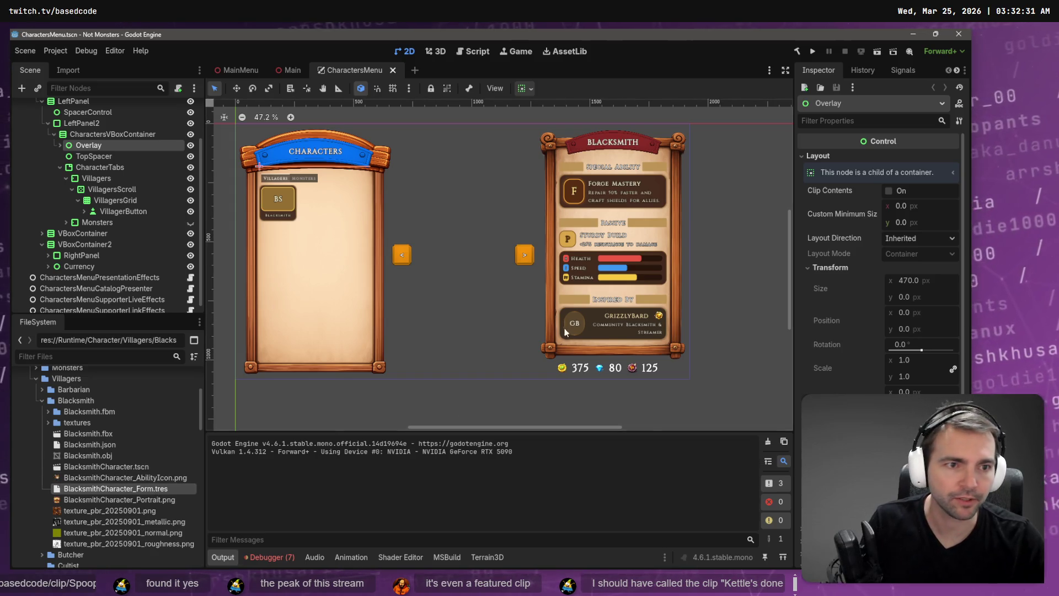
{"action": "key", "text": "alt+Tab"}
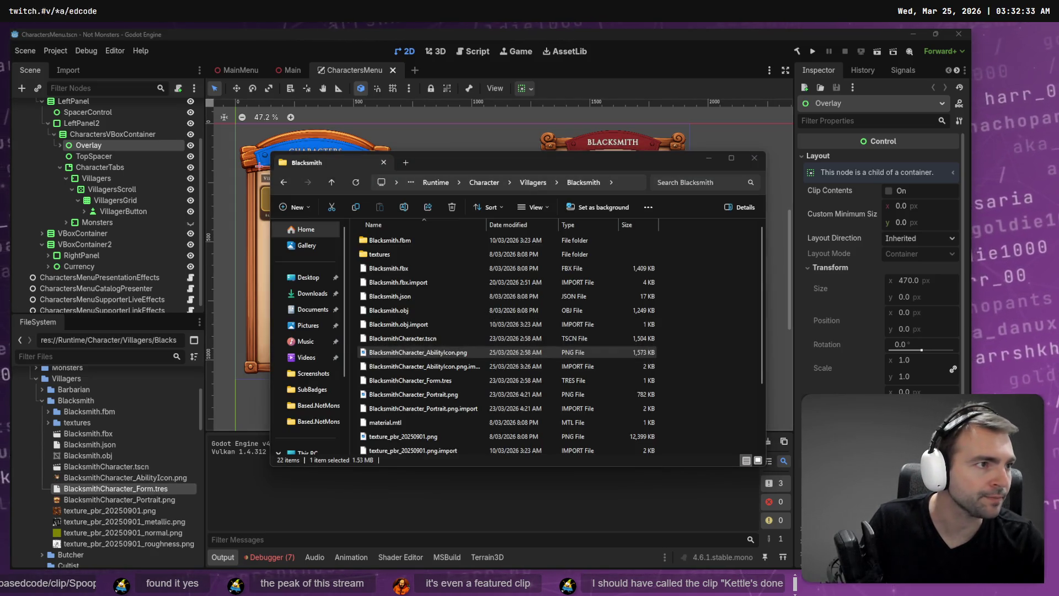
{"action": "key", "text": "alt+Tab"}
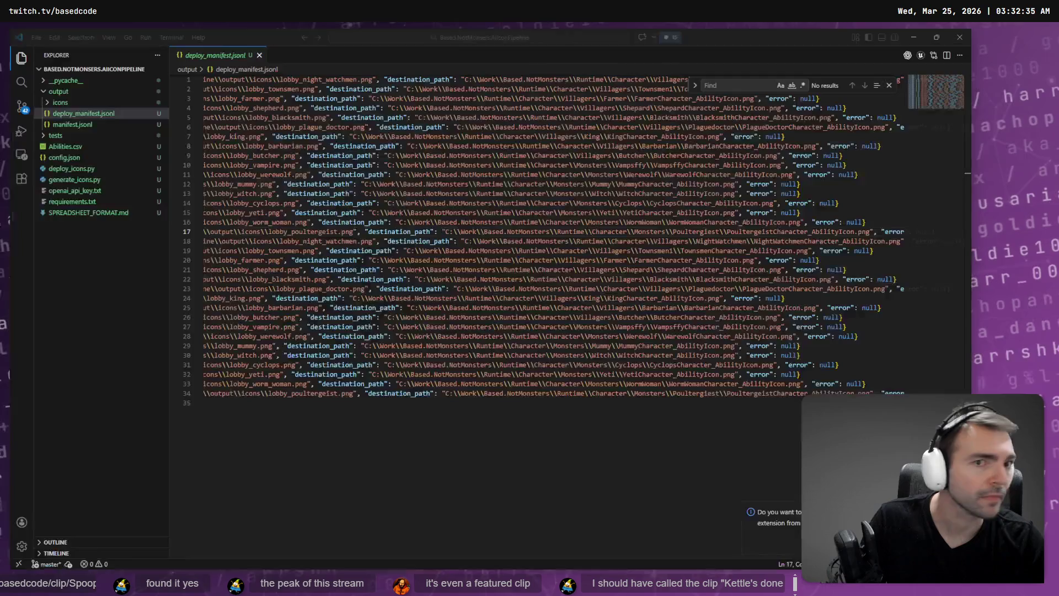
{"action": "left_click", "coordinate": [956, 42]}
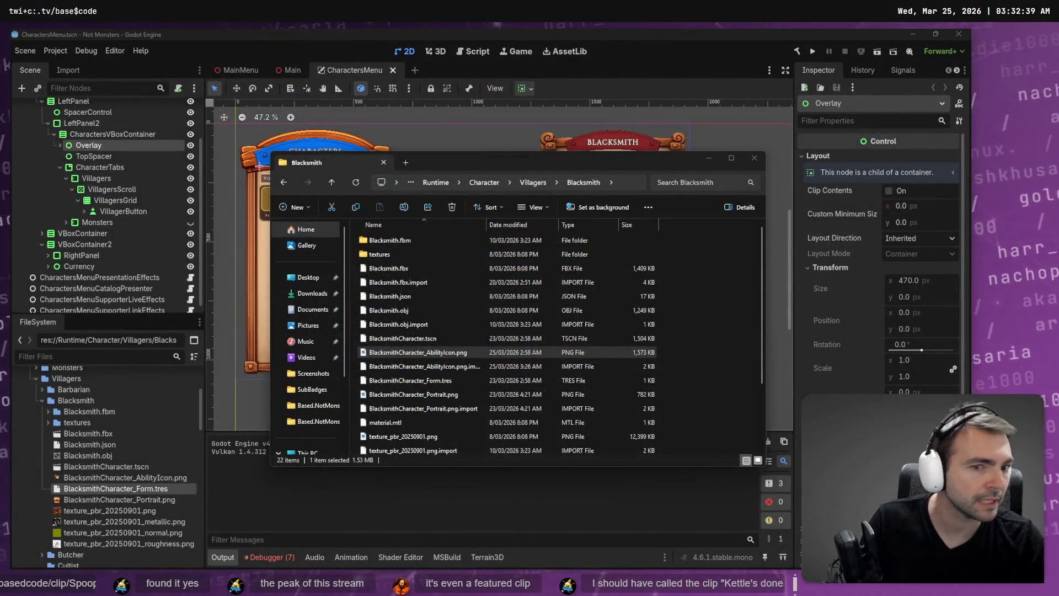
{"action": "left_click", "coordinate": [411, 182]}
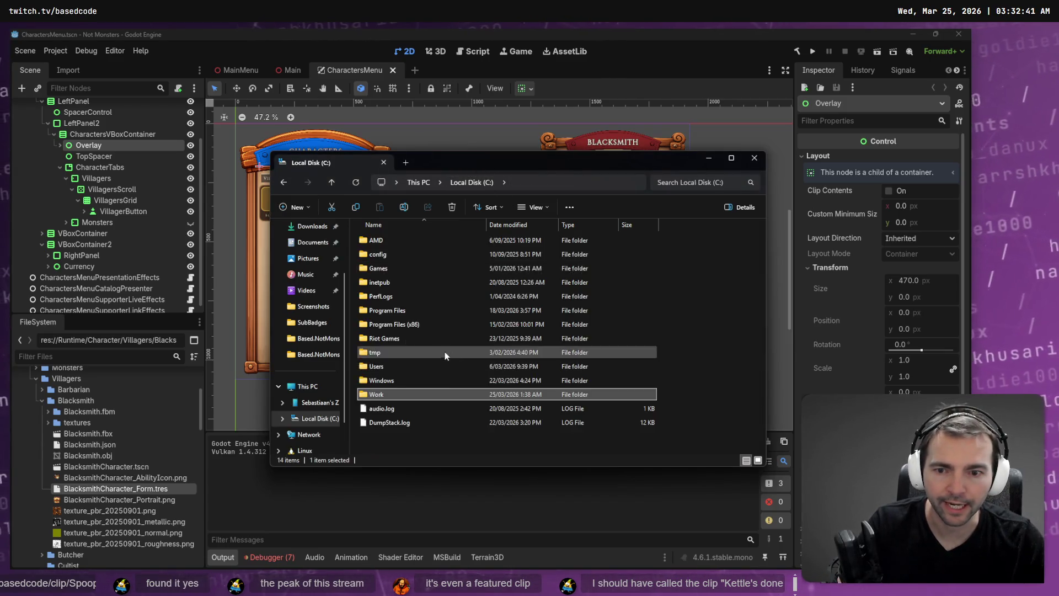
Fix the folder name typo from NotMonsers to NotMonsters, retrying past the Folder In Use warning.
{"action": "scroll", "coordinate": [480, 448], "scroll_direction": "up", "scroll_amount": 2}
{"action": "key", "text": "F2"}
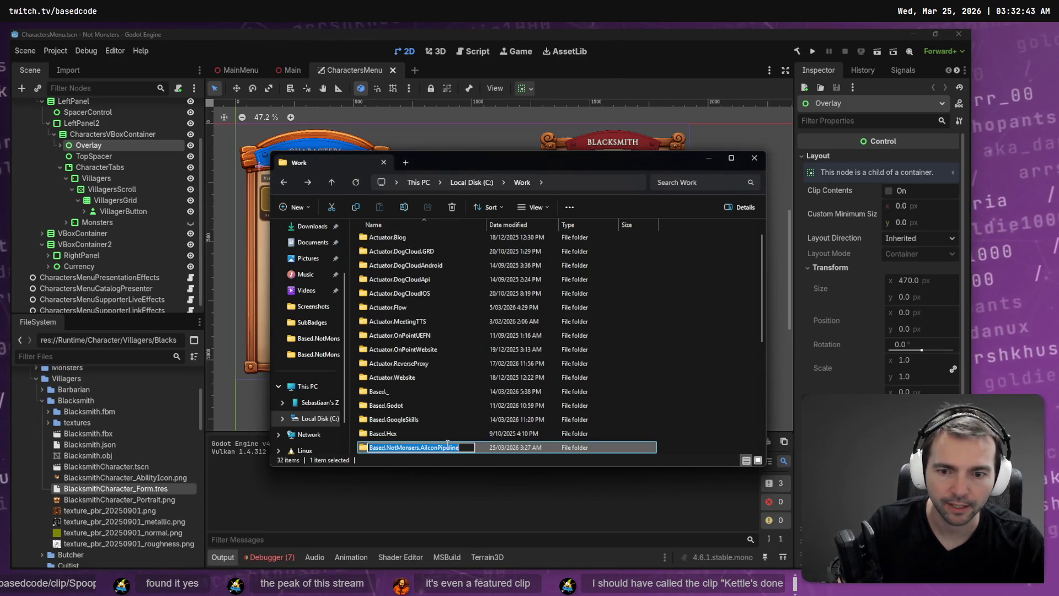
{"action": "left_click", "coordinate": [406, 447]}
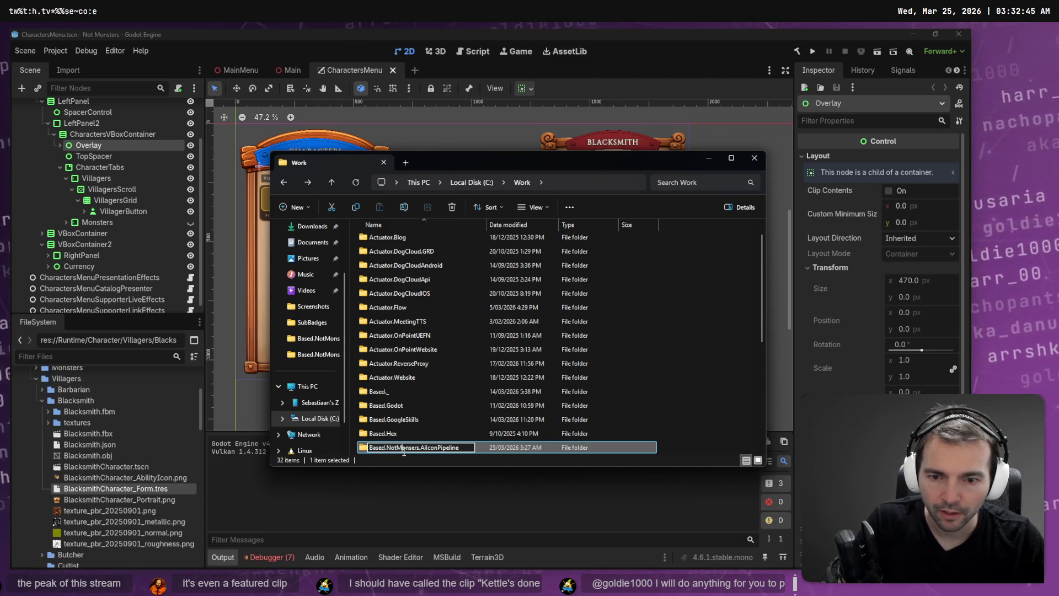
{"action": "key", "text": "Right"}
{"action": "key", "text": "Right"}
{"action": "type", "text": "t"}
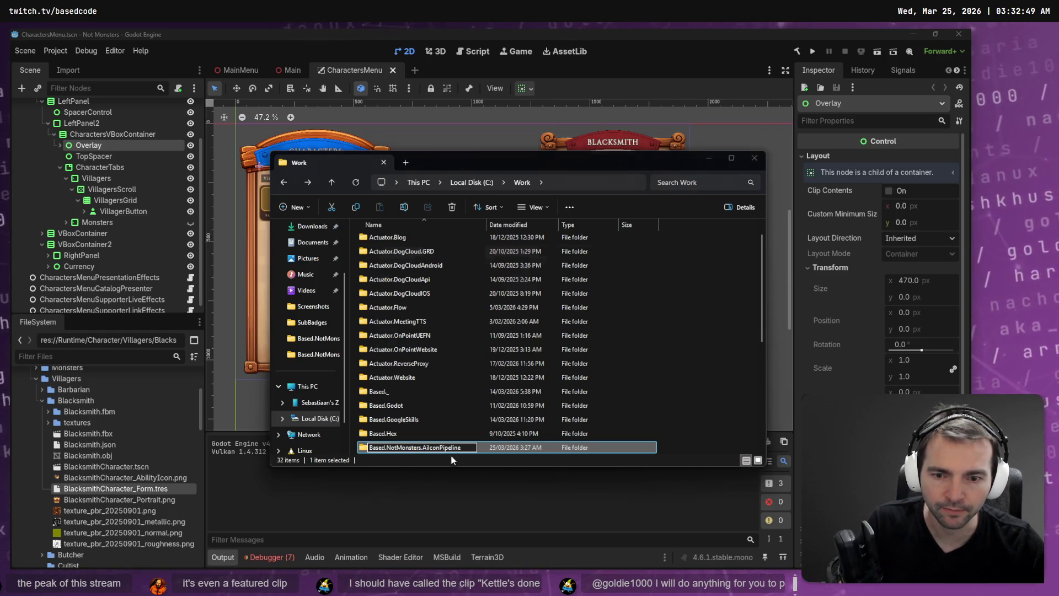
{"action": "key", "text": "Return"}
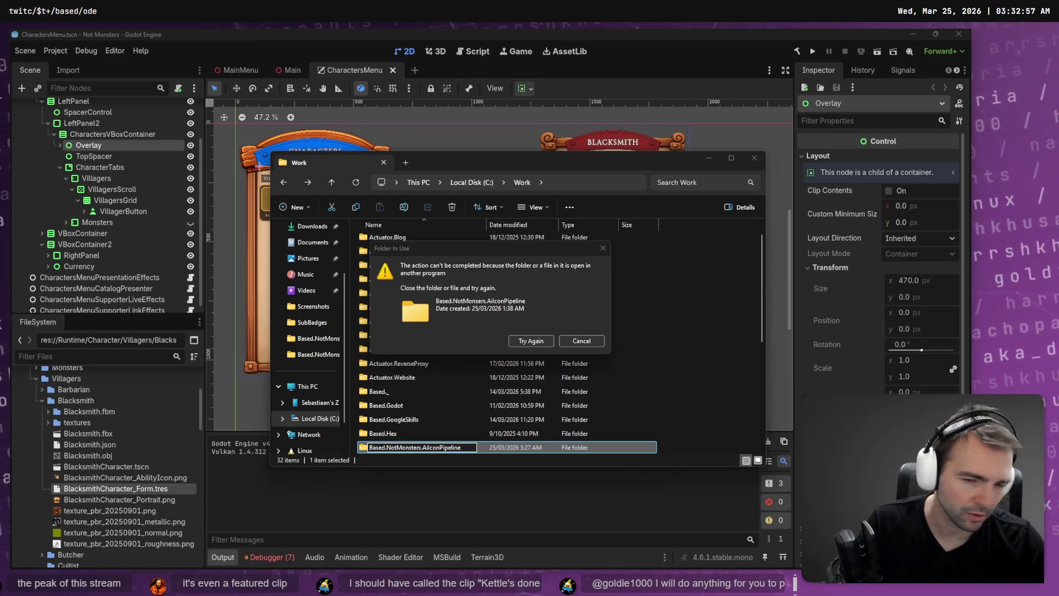
{"action": "left_click", "coordinate": [601, 389]}
{"action": "left_click", "coordinate": [528, 342]}
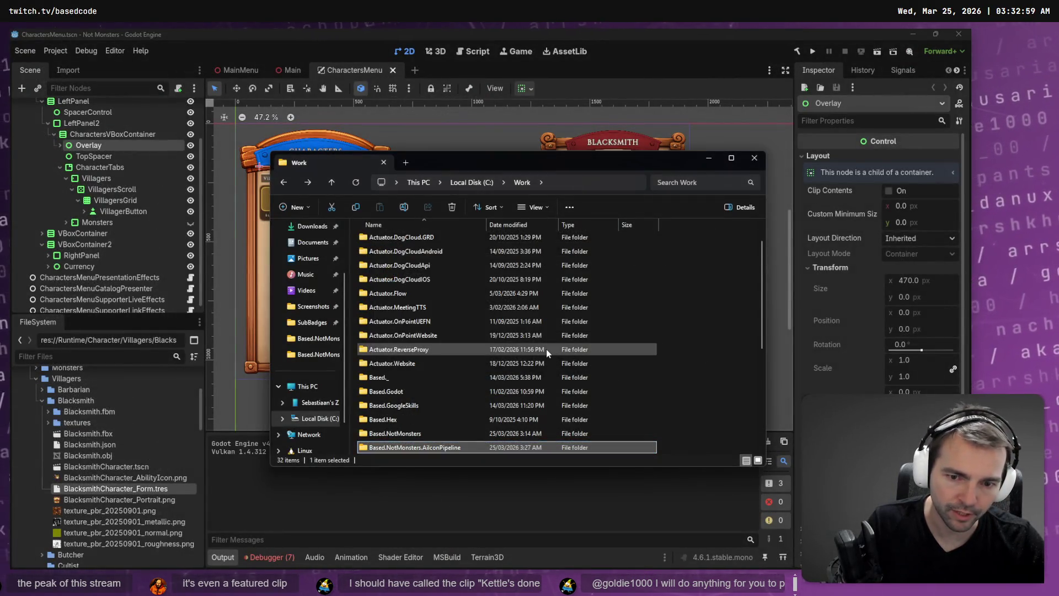
{"action": "scroll", "coordinate": [487, 420], "scroll_direction": "down", "scroll_amount": 2}
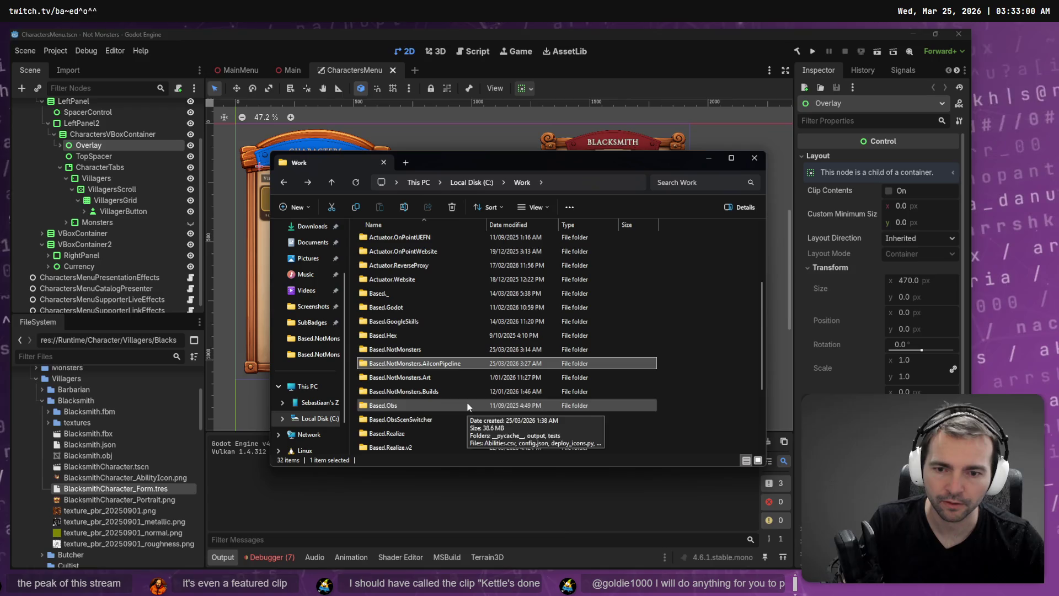
Change Ai to AbilityI so the folder reads Based.NotMonsters.AbilityIconPipeline.
{"action": "left_click", "coordinate": [438, 365]}
{"action": "left_click", "coordinate": [437, 364]}
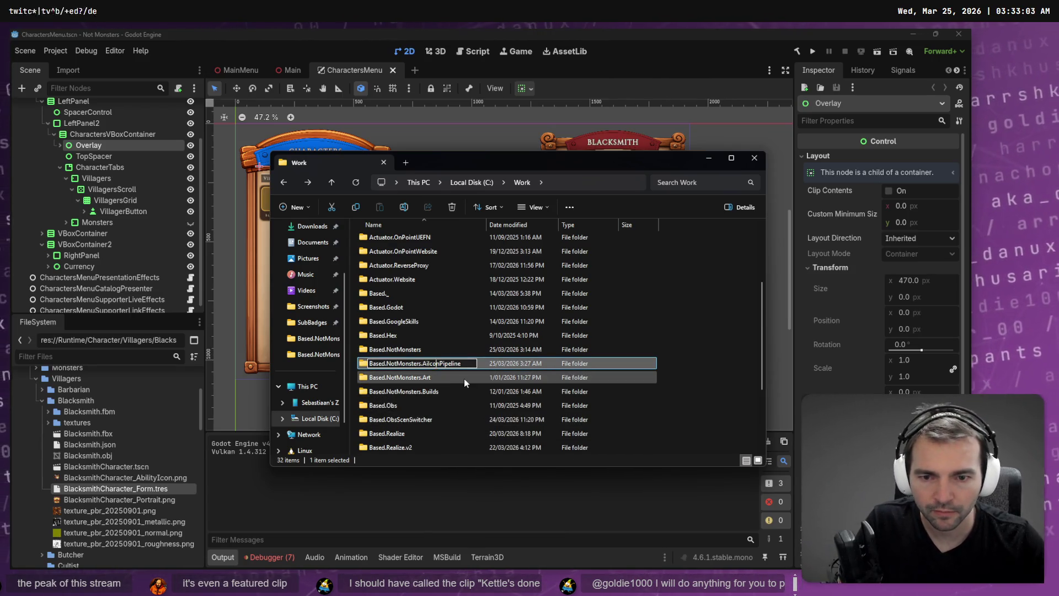
{"action": "key", "text": "BackSpace"}
{"action": "type", "text": "bi"}
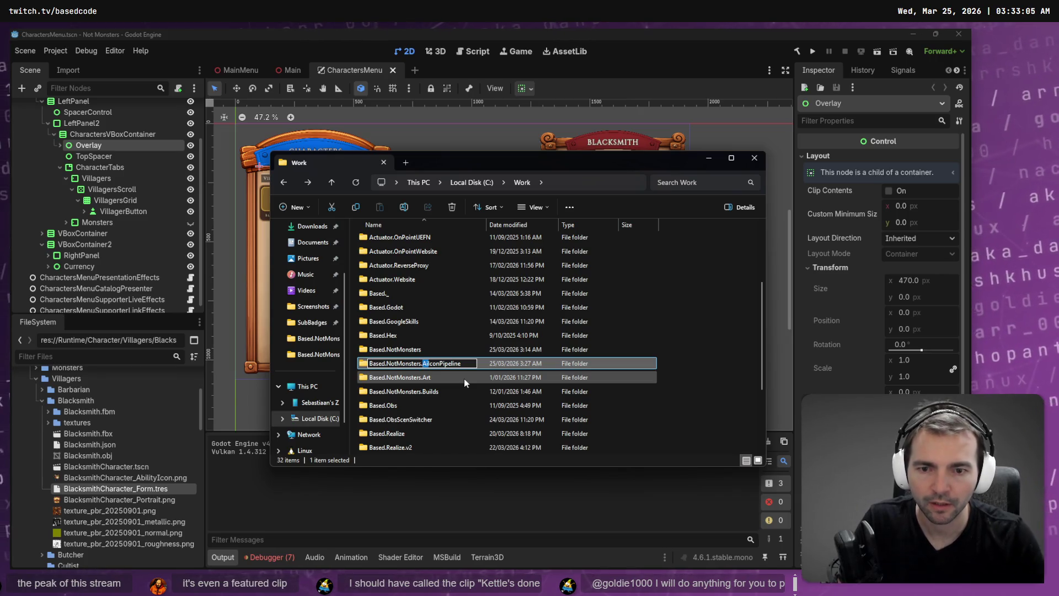
{"action": "type", "text": "lityI"}
{"action": "key", "text": "Return"}
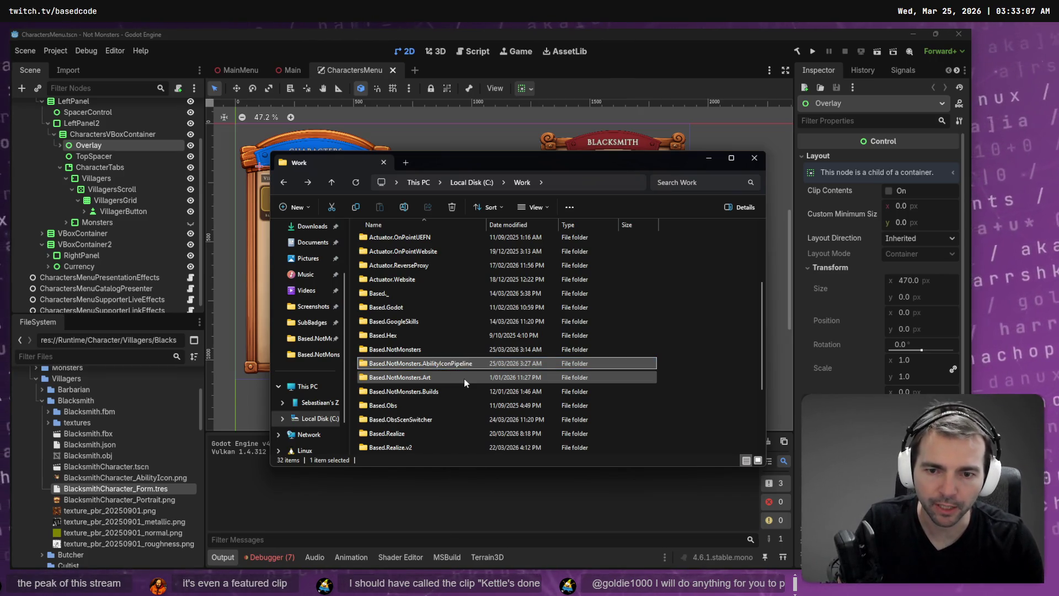
{"action": "left_click", "coordinate": [426, 345]}
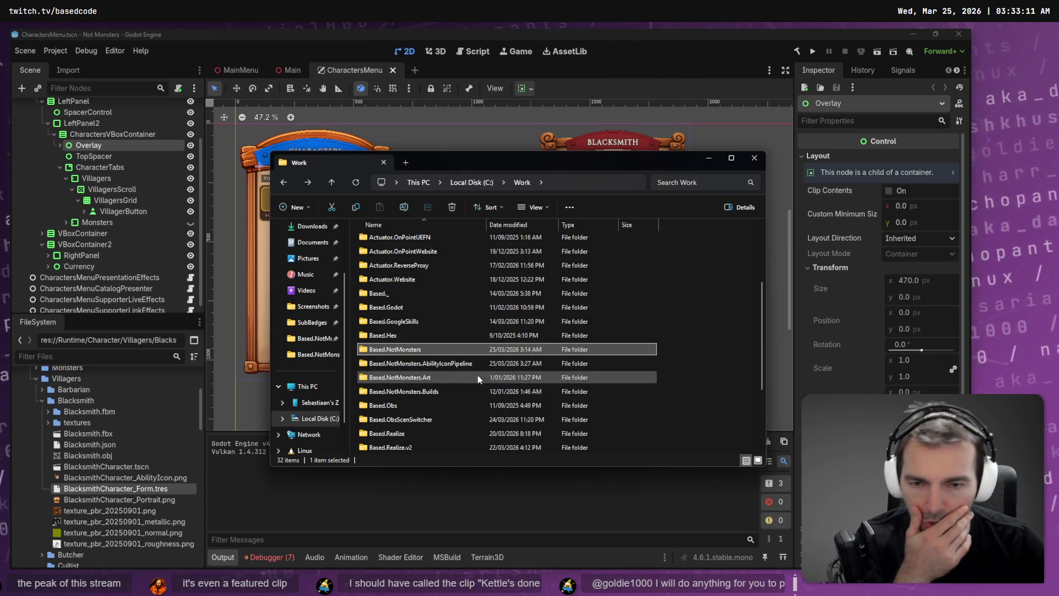
{"action": "left_click", "coordinate": [456, 365]}
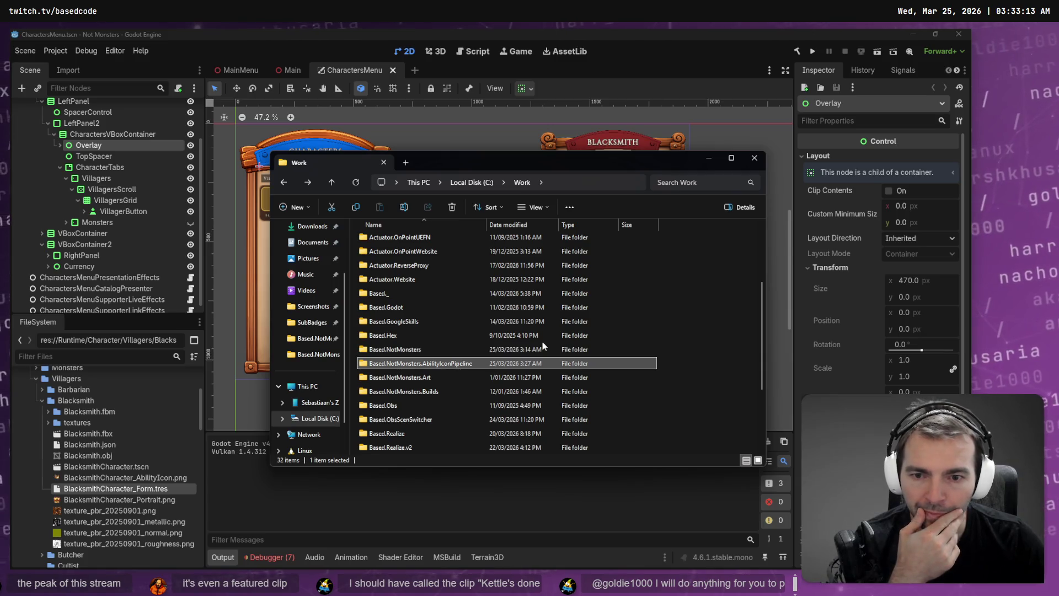
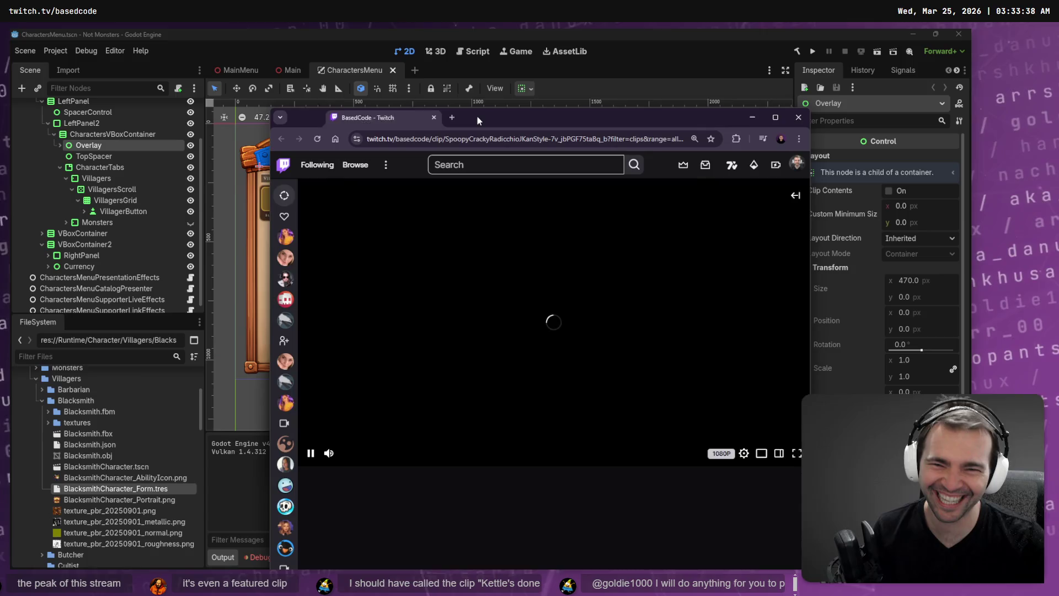
Maximize the Twitch clip window so the clip plays full size.
{"action": "double_click", "coordinate": [476, 115]}
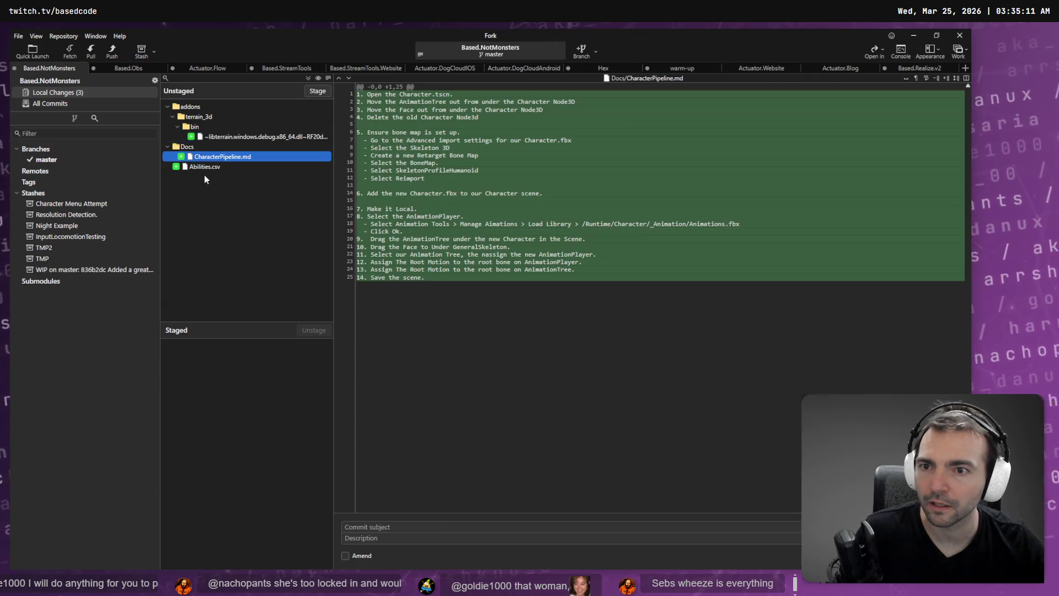
Review the Abilities.csv and CharacterPipeline.md changes without discarding, and briefly check the Based.Obs repository.
{"action": "left_click", "coordinate": [208, 168]}
{"action": "key", "text": "Delete"}
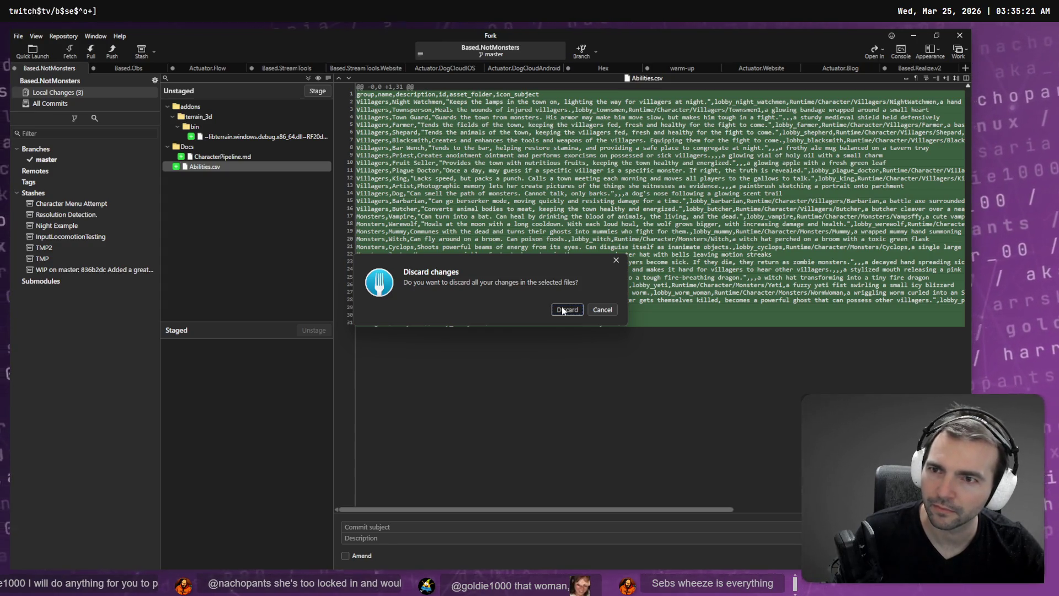
{"action": "left_click", "coordinate": [604, 315]}
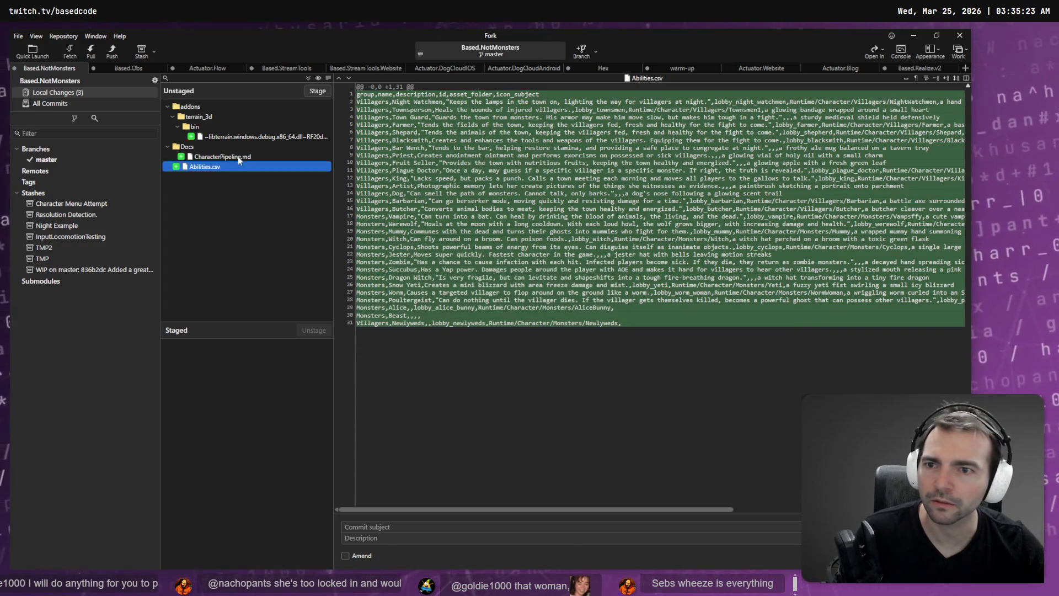
{"action": "left_click", "coordinate": [237, 157]}
{"action": "left_click", "coordinate": [110, 68]}
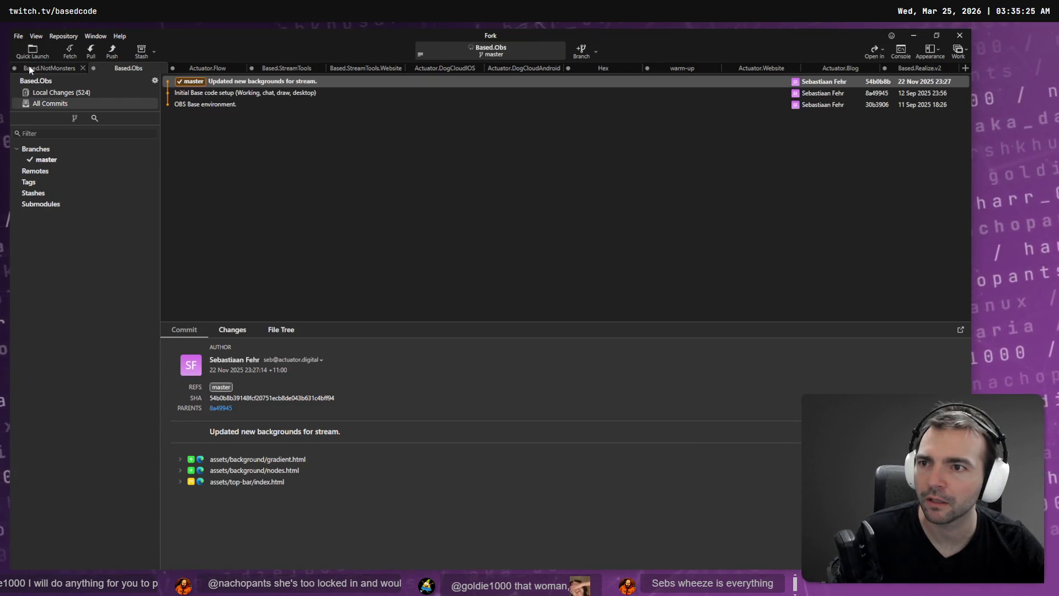
{"action": "left_click", "coordinate": [30, 68]}
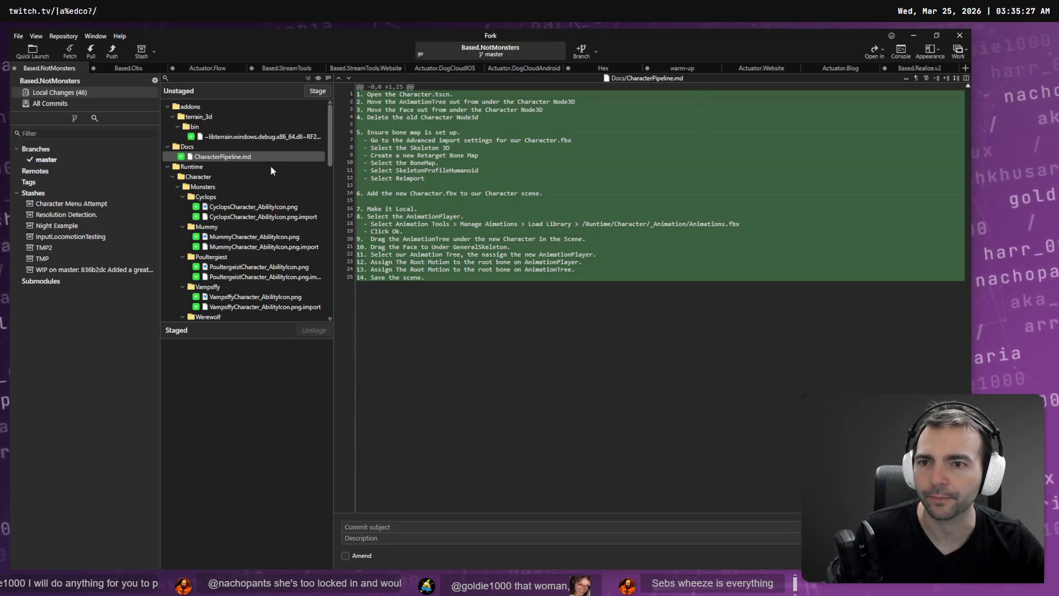
{"action": "scroll", "coordinate": [270, 165], "scroll_direction": "down", "scroll_amount": 6}
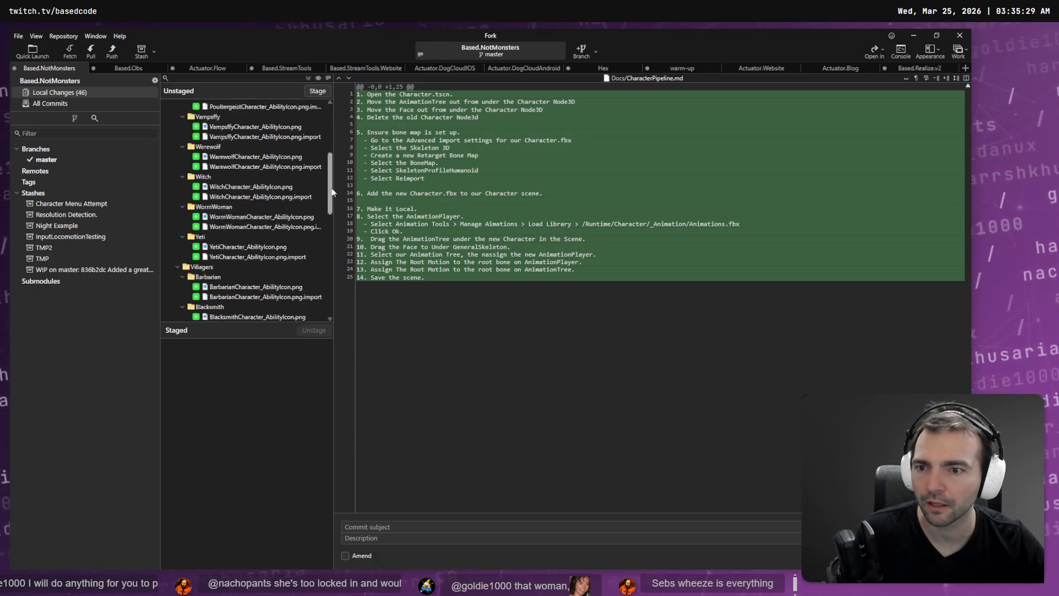
{"action": "left_click_drag", "start_coordinate": [333, 192], "coordinate": [335, 290]}
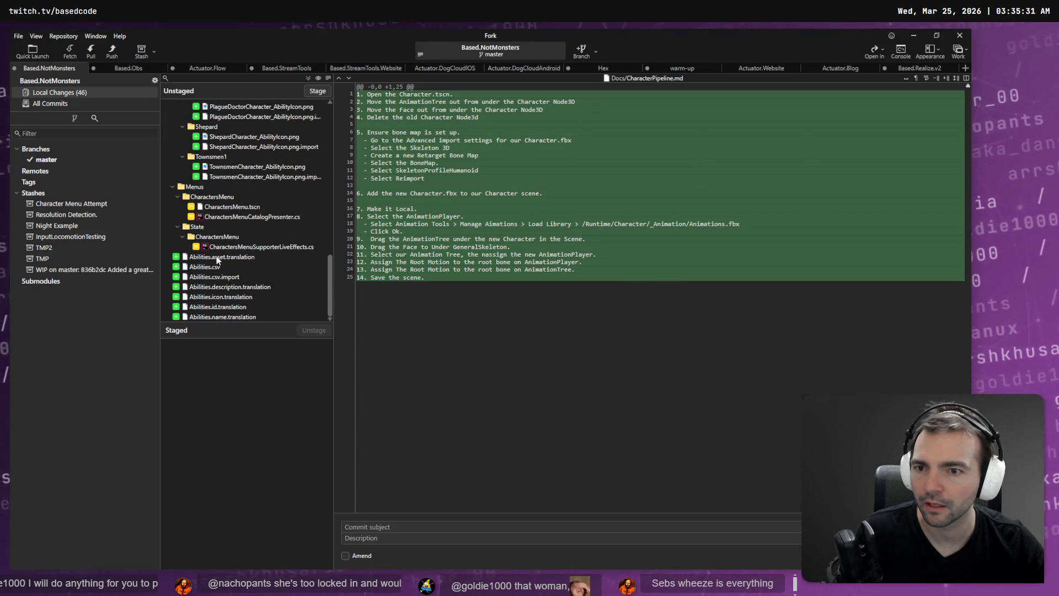
Discard changes in the seven files from Abilities.asset.translation through Abilities.name.translation.
{"action": "left_click", "coordinate": [204, 257]}
{"action": "left_click", "coordinate": [236, 316], "text": "shift"}
{"action": "right_click", "coordinate": [236, 317]}
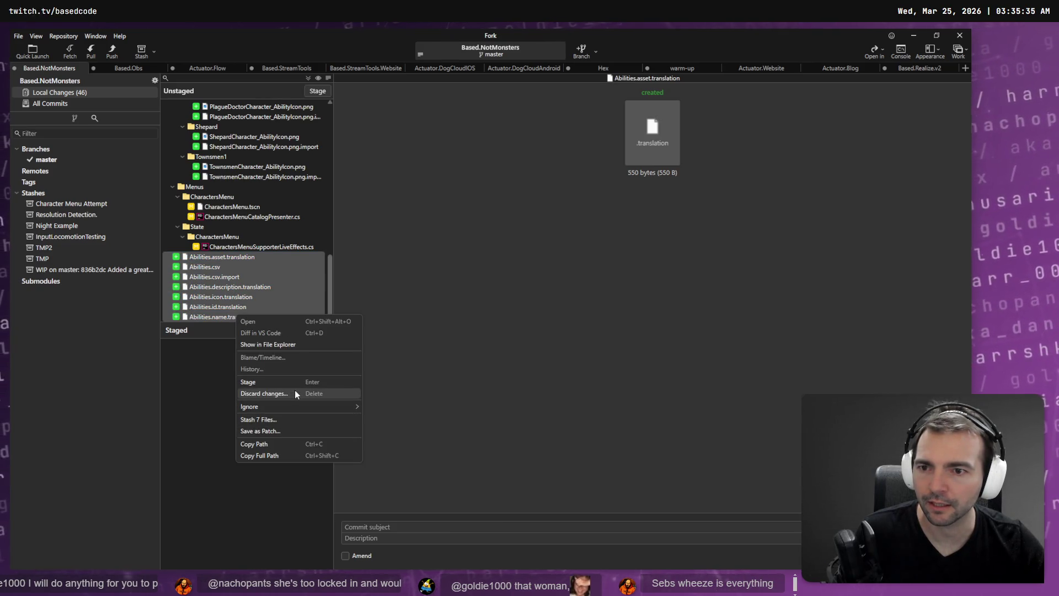
{"action": "left_click", "coordinate": [295, 394]}
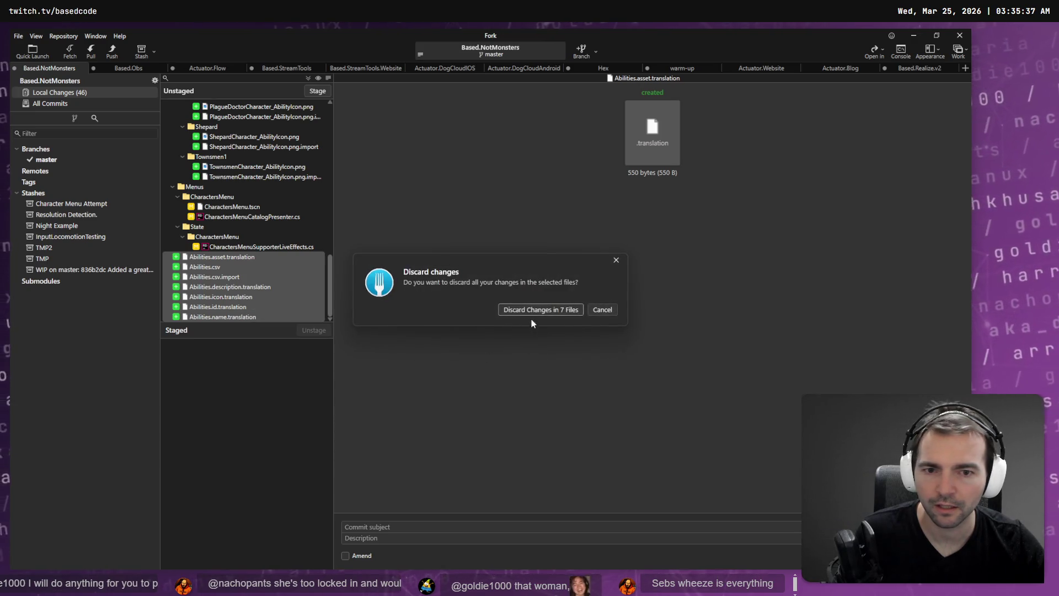
{"action": "left_click", "coordinate": [533, 313]}
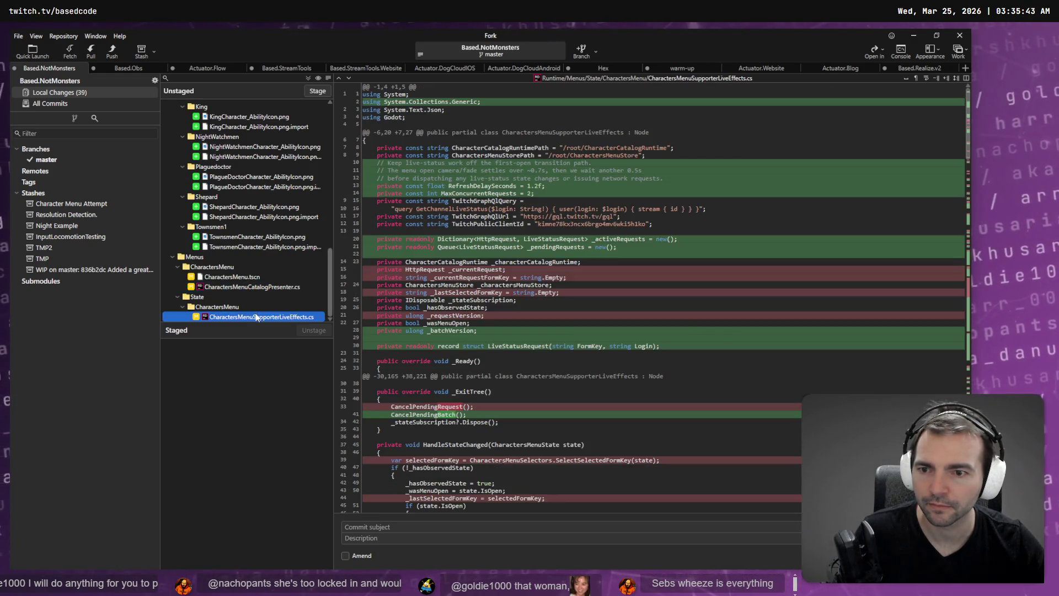
Preview the Cyclops and Mummy ability icons and their import settings.
{"action": "left_click_drag", "start_coordinate": [329, 275], "coordinate": [333, 104]}
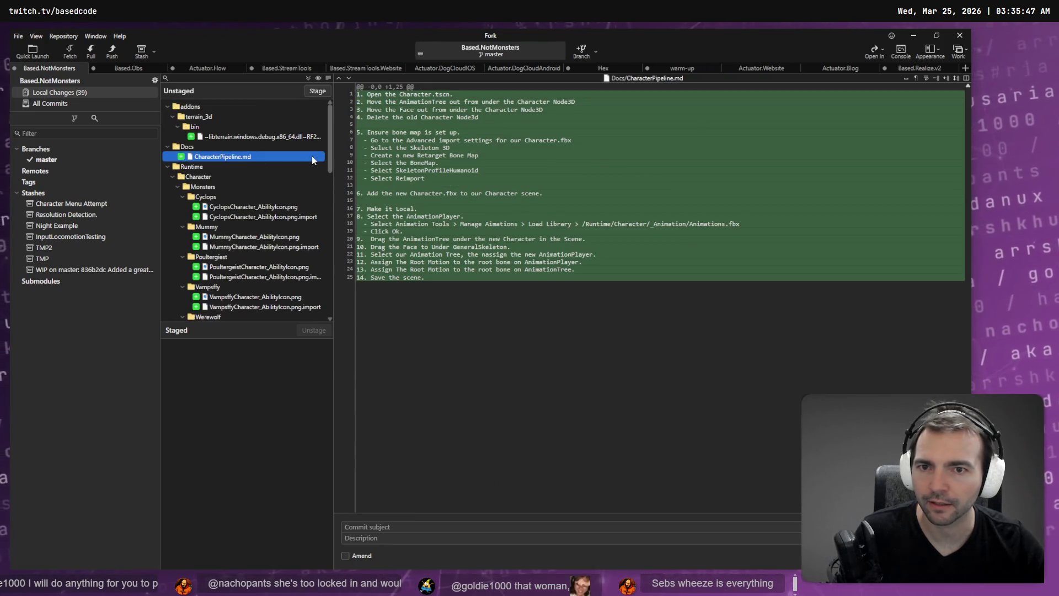
{"action": "left_click", "coordinate": [286, 206]}
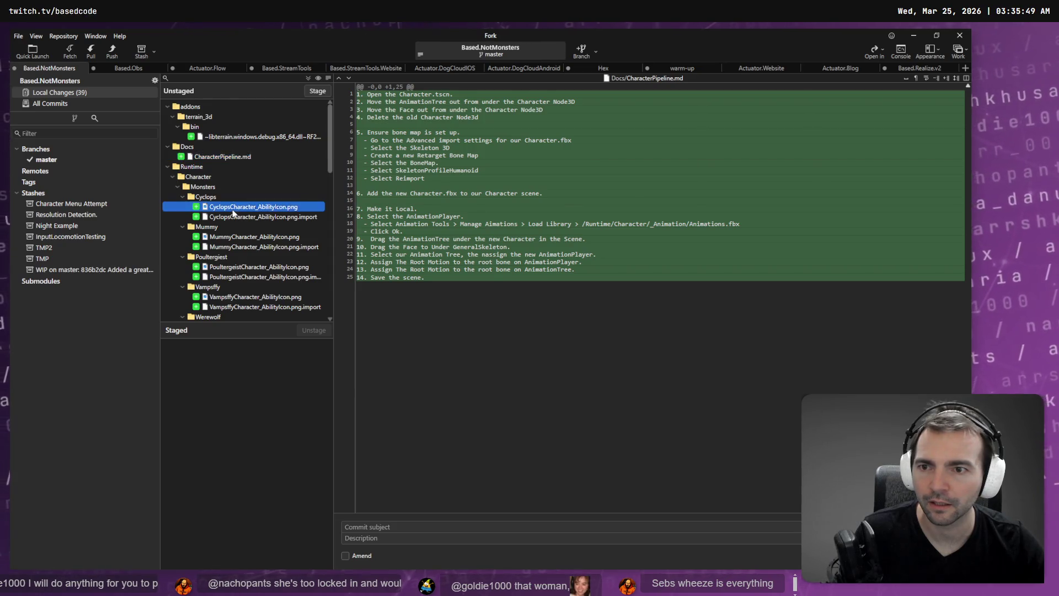
{"action": "scroll", "coordinate": [285, 194], "scroll_direction": "down", "scroll_amount": 1}
{"action": "left_click", "coordinate": [312, 187]}
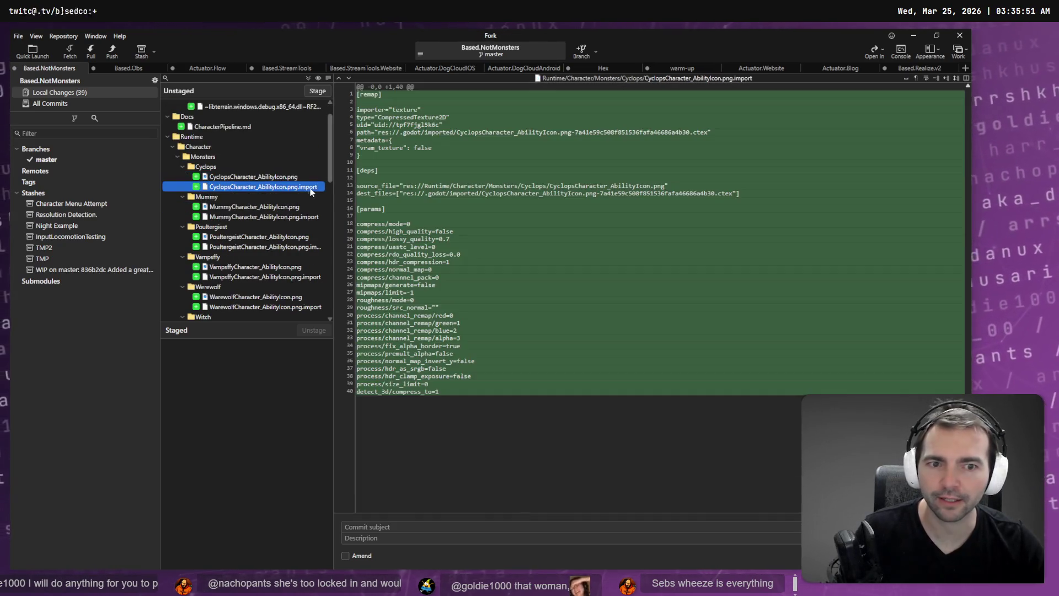
{"action": "left_click", "coordinate": [297, 177]}
{"action": "left_click", "coordinate": [302, 216]}
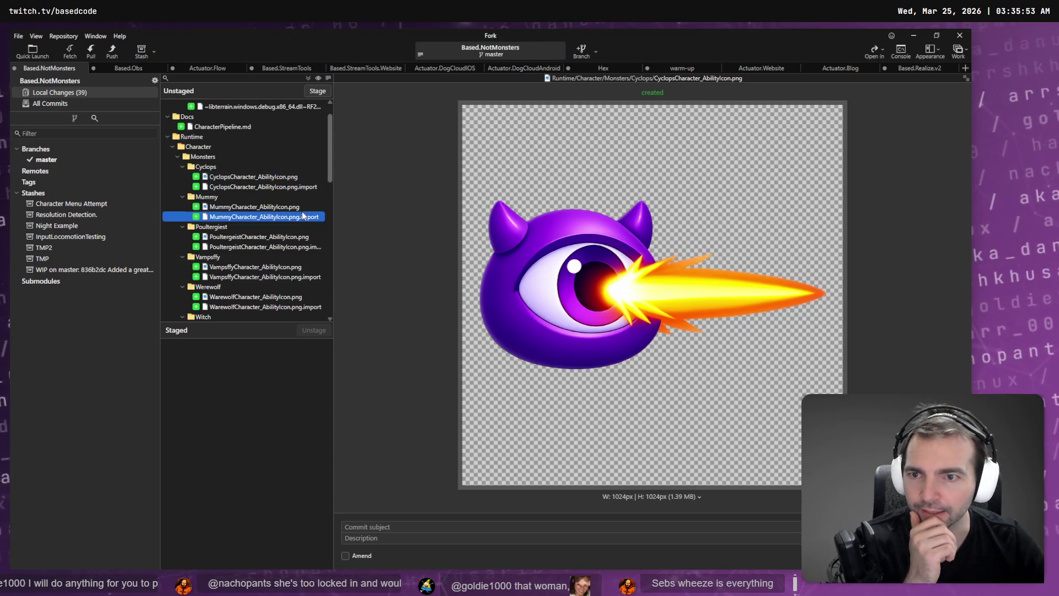
{"action": "left_click", "coordinate": [312, 206]}
{"action": "left_click_drag", "start_coordinate": [330, 172], "coordinate": [333, 187]}
Preview the Poultergeist, Vampsffy, Werewolf, Witch, WormWoman and Yeti monster ability icons.
{"action": "left_click", "coordinate": [307, 198]}
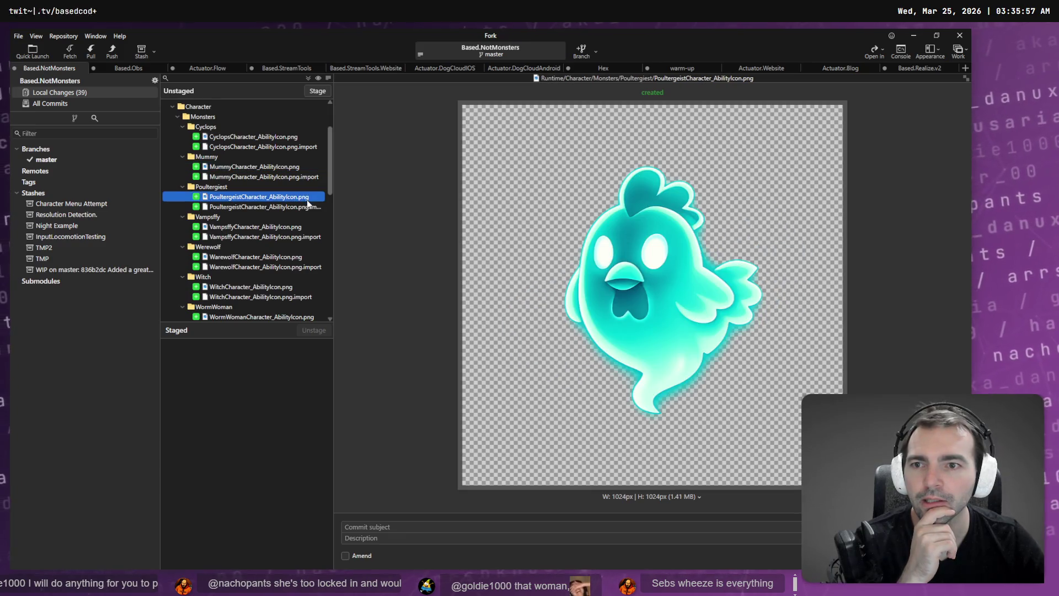
{"action": "left_click", "coordinate": [307, 226]}
{"action": "left_click_drag", "start_coordinate": [329, 190], "coordinate": [329, 206]}
{"action": "left_click", "coordinate": [276, 187]}
{"action": "left_click", "coordinate": [297, 176]}
{"action": "left_click", "coordinate": [295, 167]}
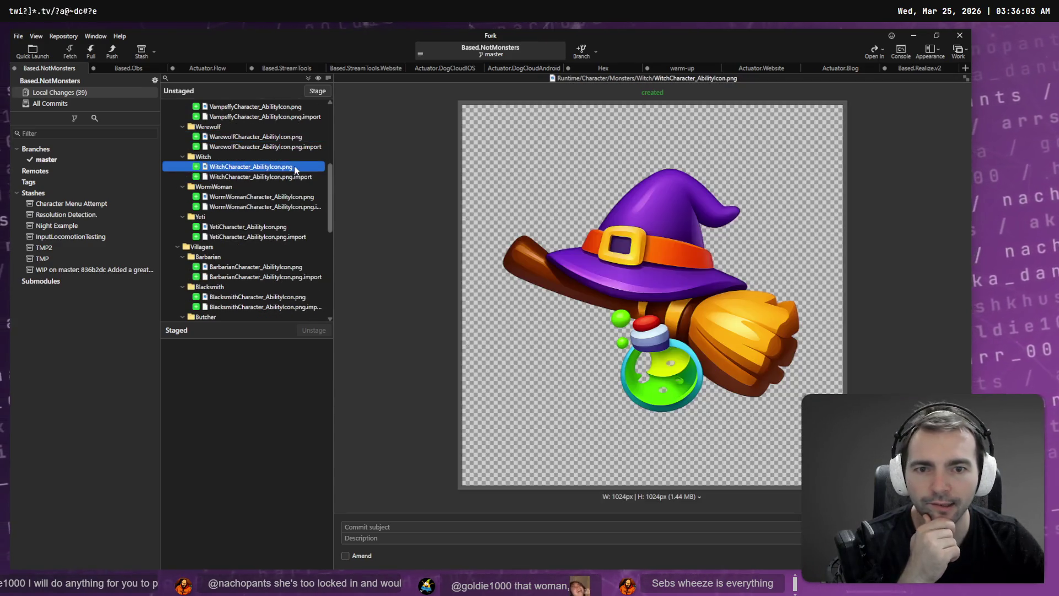
{"action": "left_click", "coordinate": [303, 198]}
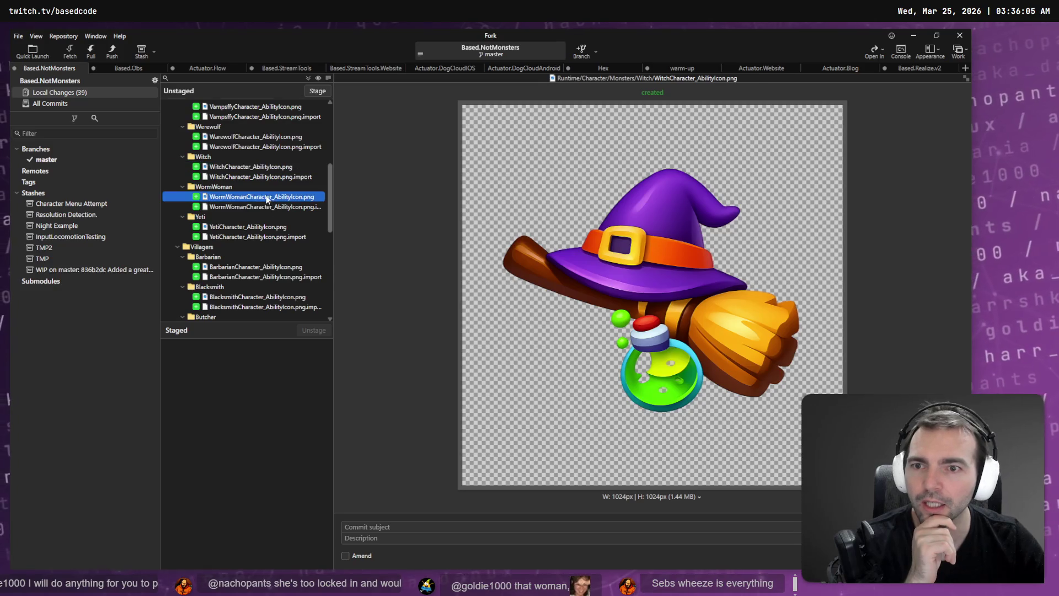
{"action": "left_click", "coordinate": [293, 235]}
{"action": "left_click", "coordinate": [289, 227]}
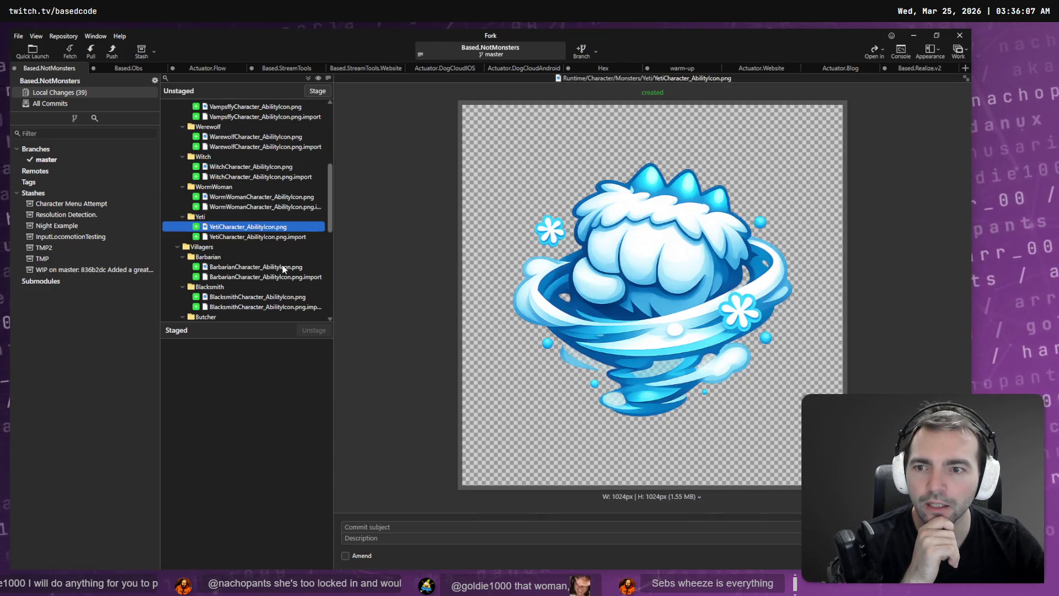
Preview the Barbarian, Blacksmith, Butcher and Farmer villager ability icons, ending on the basket.
{"action": "left_click", "coordinate": [284, 268]}
{"action": "left_click_drag", "start_coordinate": [332, 221], "coordinate": [334, 252]}
{"action": "left_click", "coordinate": [269, 196]}
{"action": "left_click", "coordinate": [275, 227]}
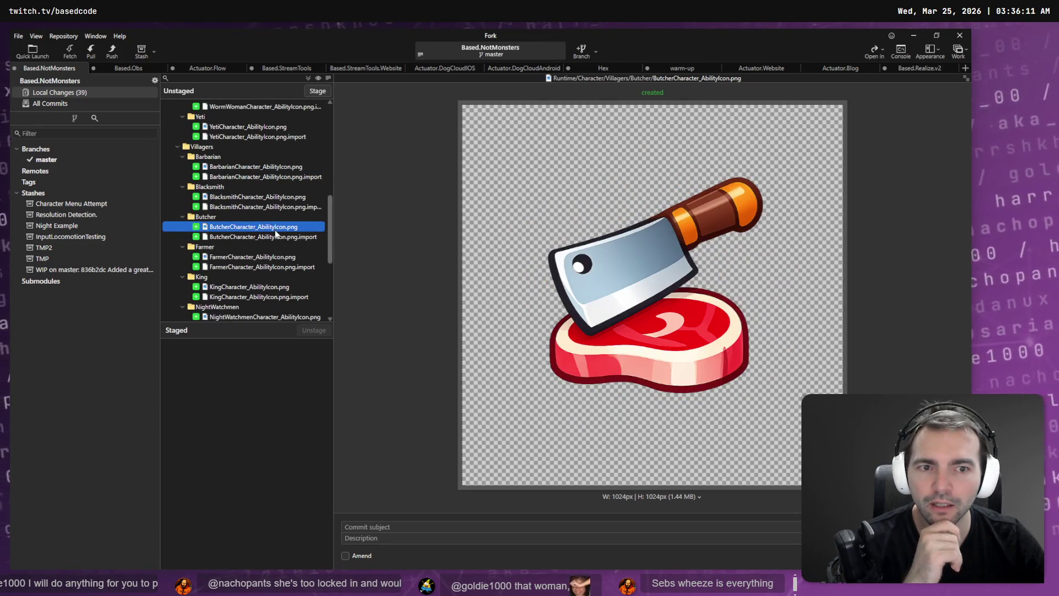
{"action": "scroll", "coordinate": [274, 240], "scroll_direction": "down", "scroll_amount": 2}
{"action": "left_click", "coordinate": [264, 209]}
{"action": "left_click", "coordinate": [262, 197]}
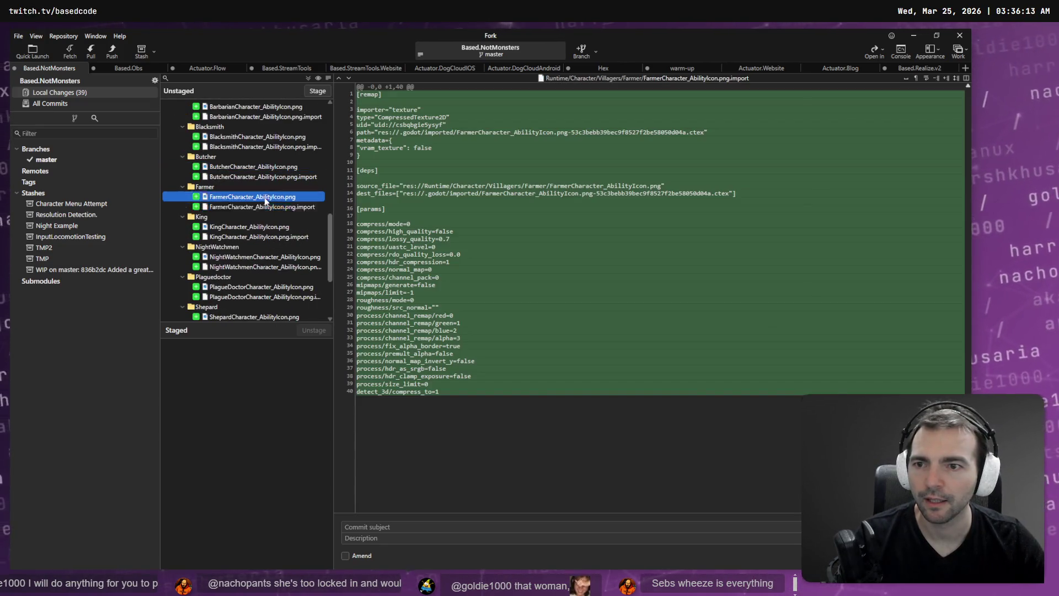
{"action": "scroll", "coordinate": [268, 243], "scroll_direction": "down", "scroll_amount": 4}
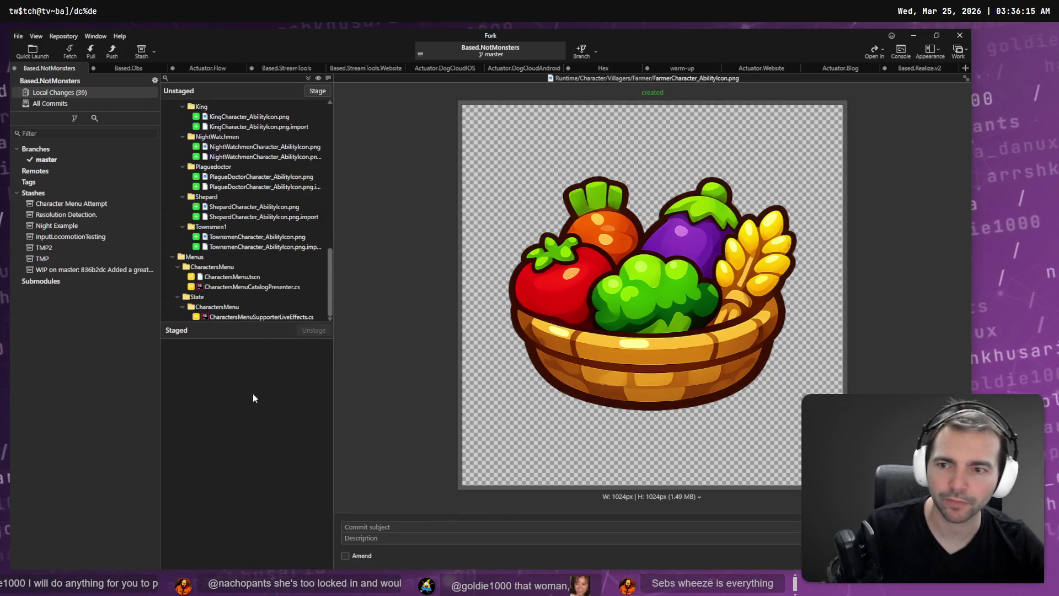
{"action": "key", "text": "alt+Tab"}
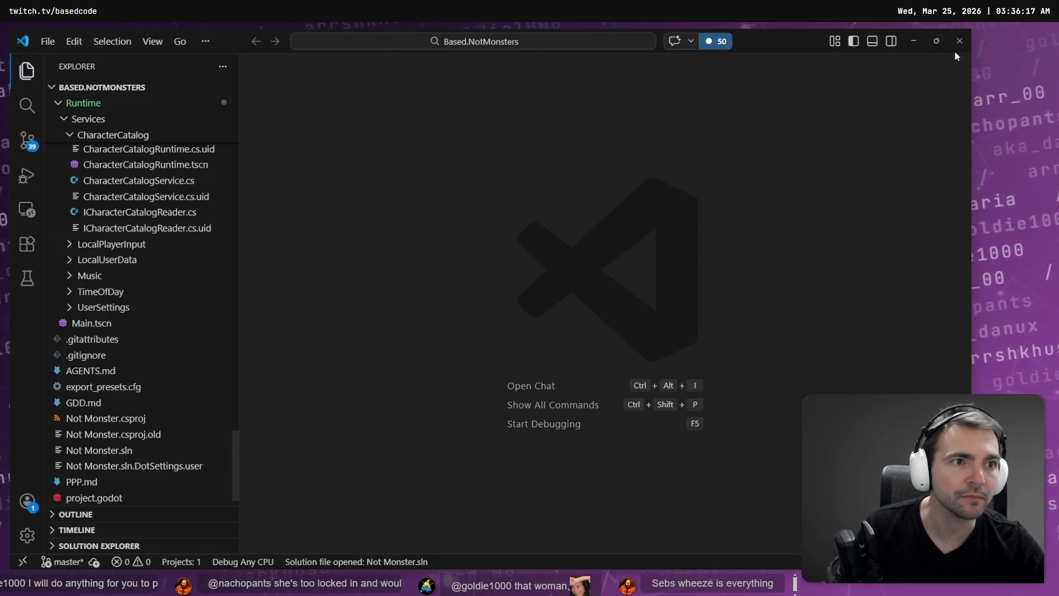
Open the Codex chat at full width and send the README portrait-regeneration request.
{"action": "left_click", "coordinate": [891, 41]}
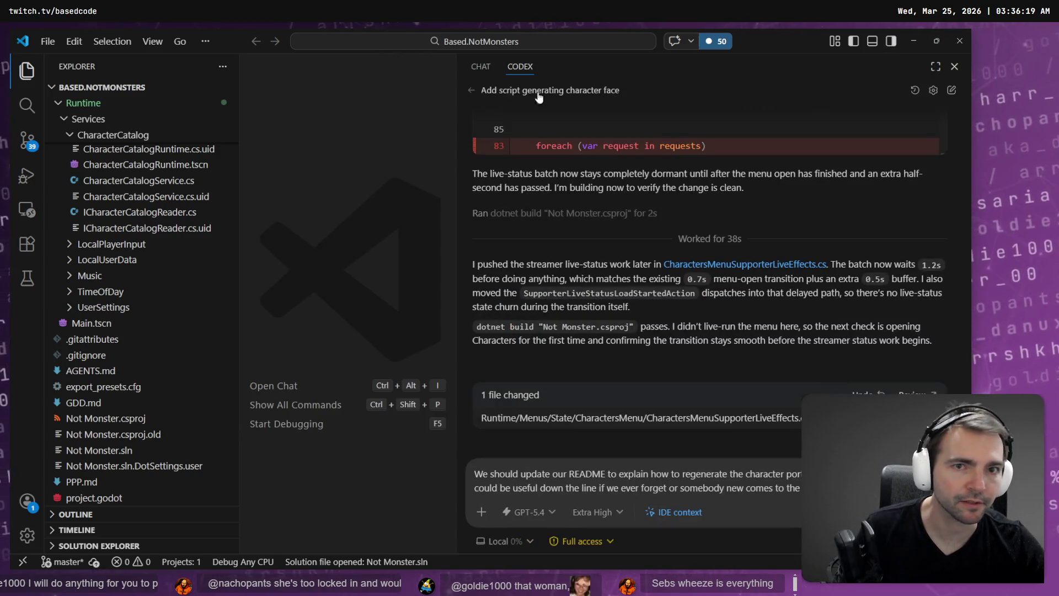
{"action": "left_click", "coordinate": [935, 67]}
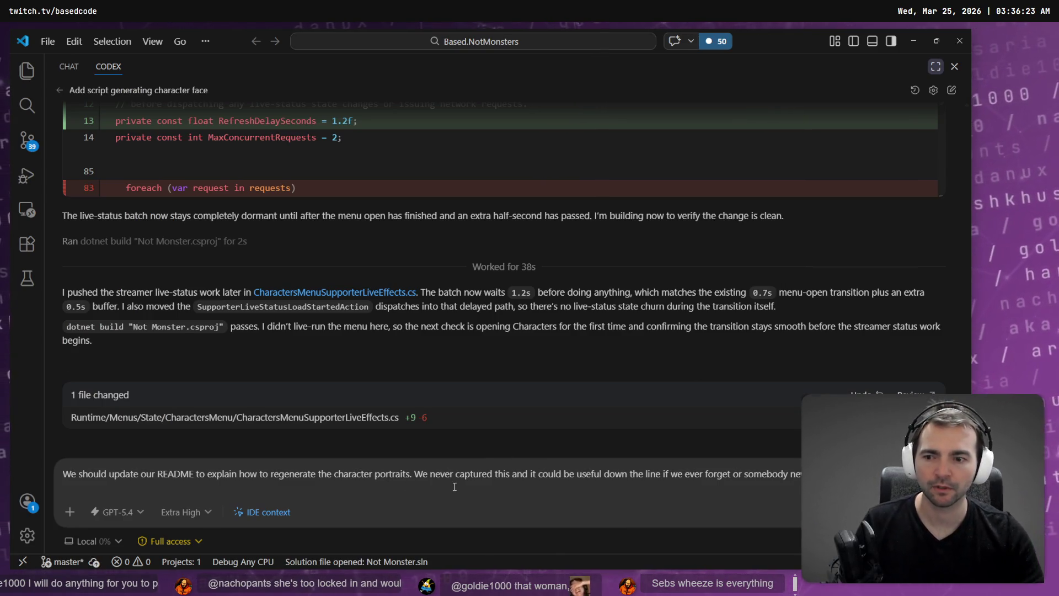
{"action": "key", "text": "Return"}
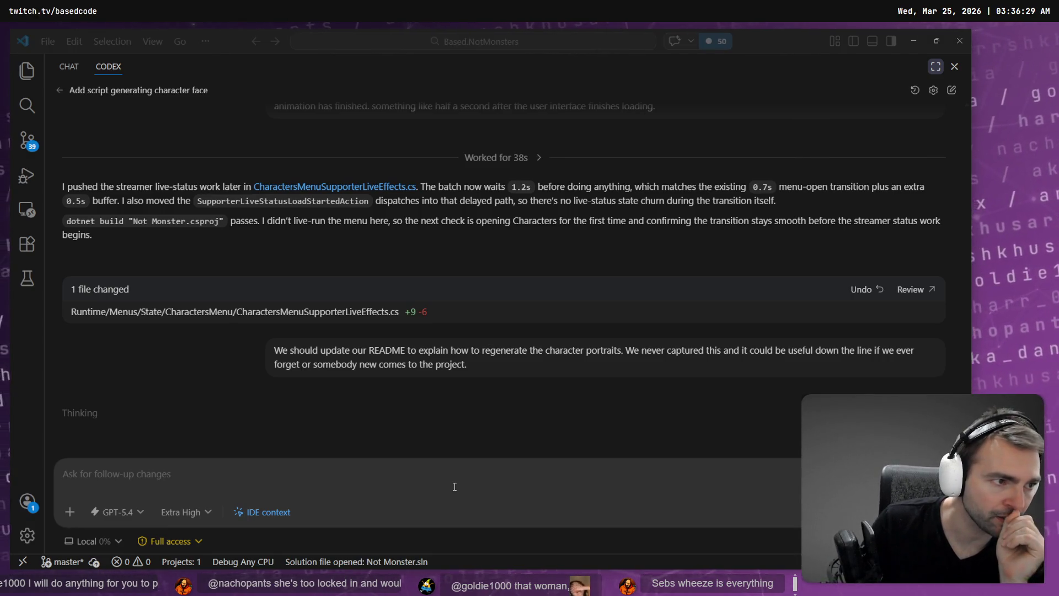
{"action": "key", "text": "alt+Tab"}
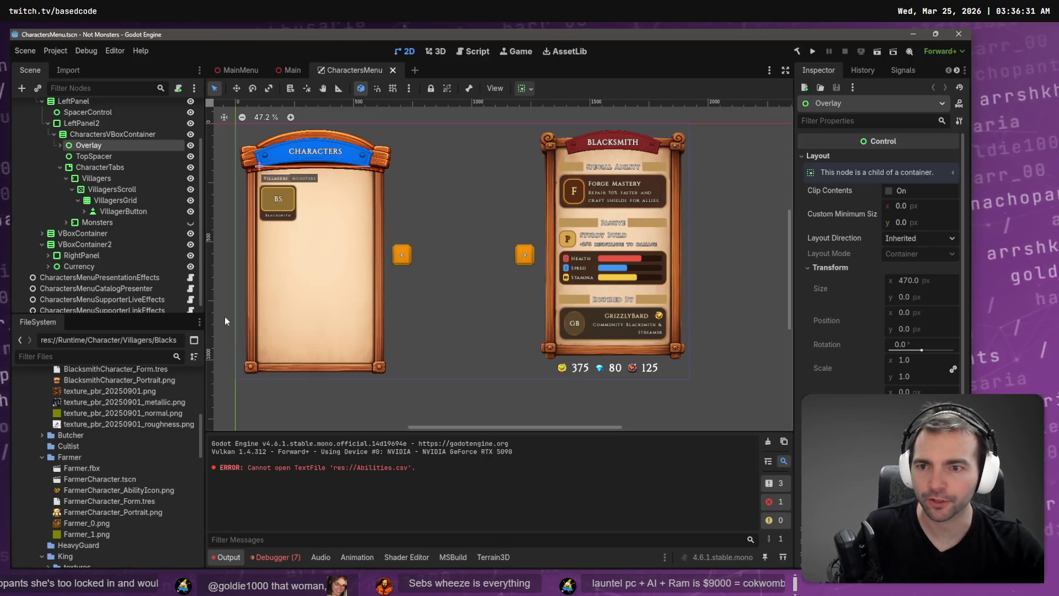
Browse the villager portrait's nodes and make PortraitSupporterBadge visible on the portrait.
{"action": "left_click", "coordinate": [271, 202]}
{"action": "left_click", "coordinate": [90, 222]}
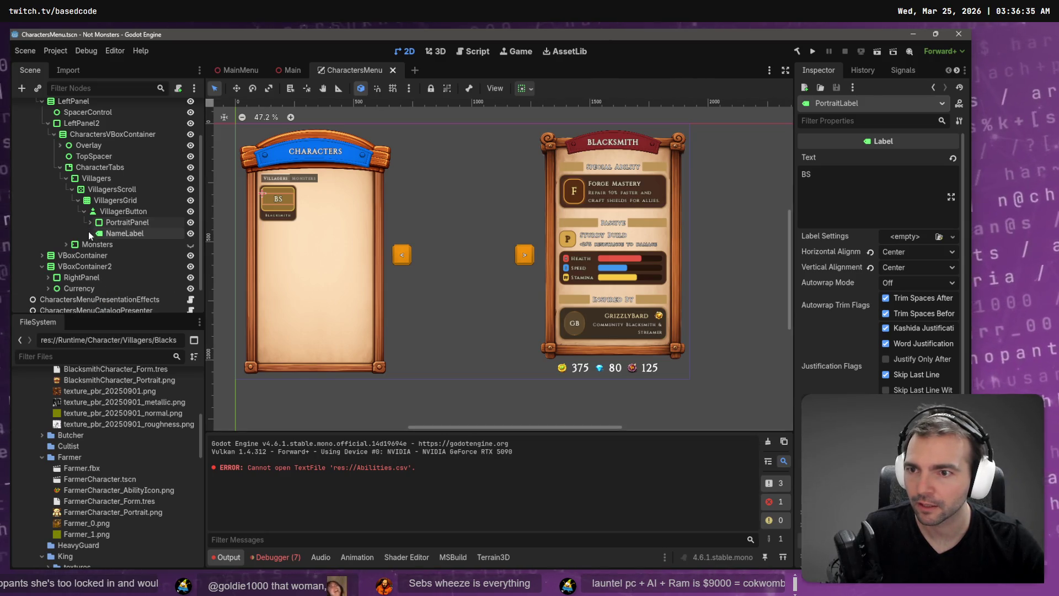
{"action": "left_click", "coordinate": [119, 211]}
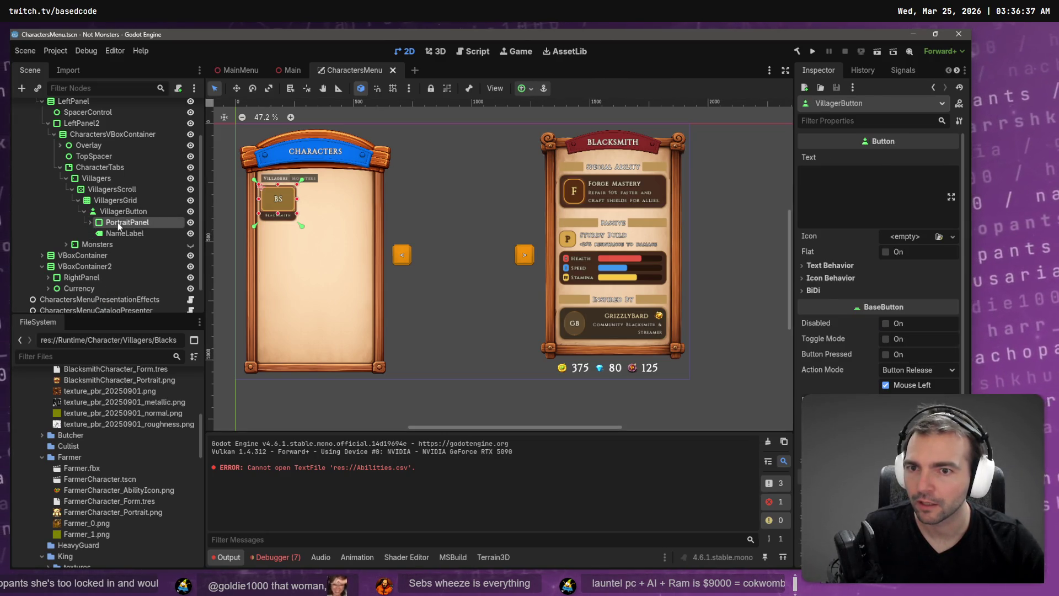
{"action": "left_click", "coordinate": [118, 222]}
{"action": "left_click", "coordinate": [88, 223]}
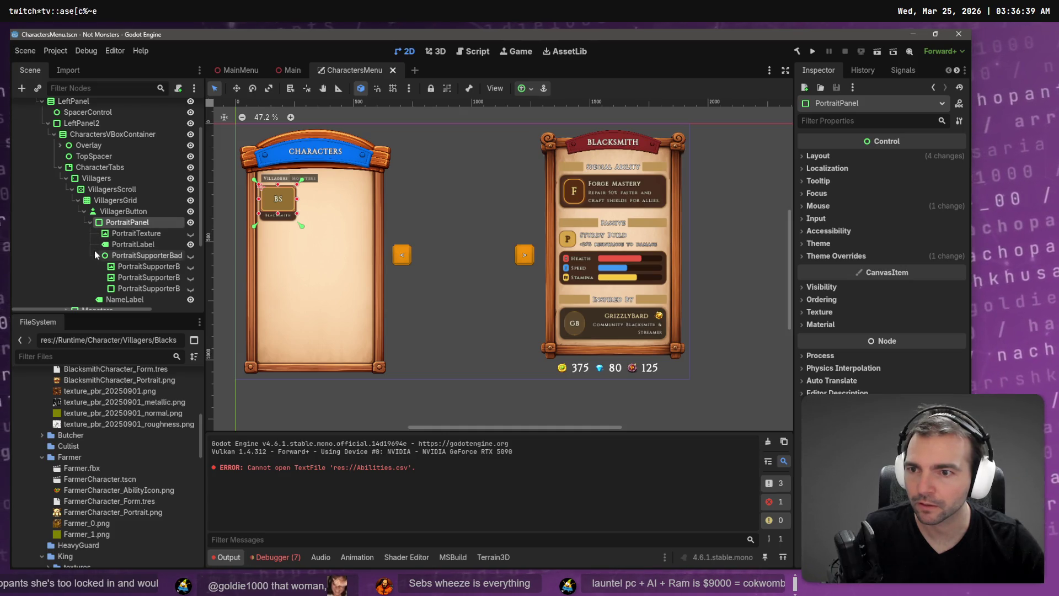
{"action": "left_click", "coordinate": [148, 255]}
{"action": "left_click", "coordinate": [145, 268]}
{"action": "left_click", "coordinate": [146, 279]}
{"action": "left_click", "coordinate": [146, 288]}
{"action": "left_click", "coordinate": [163, 256]}
{"action": "left_click", "coordinate": [190, 255]}
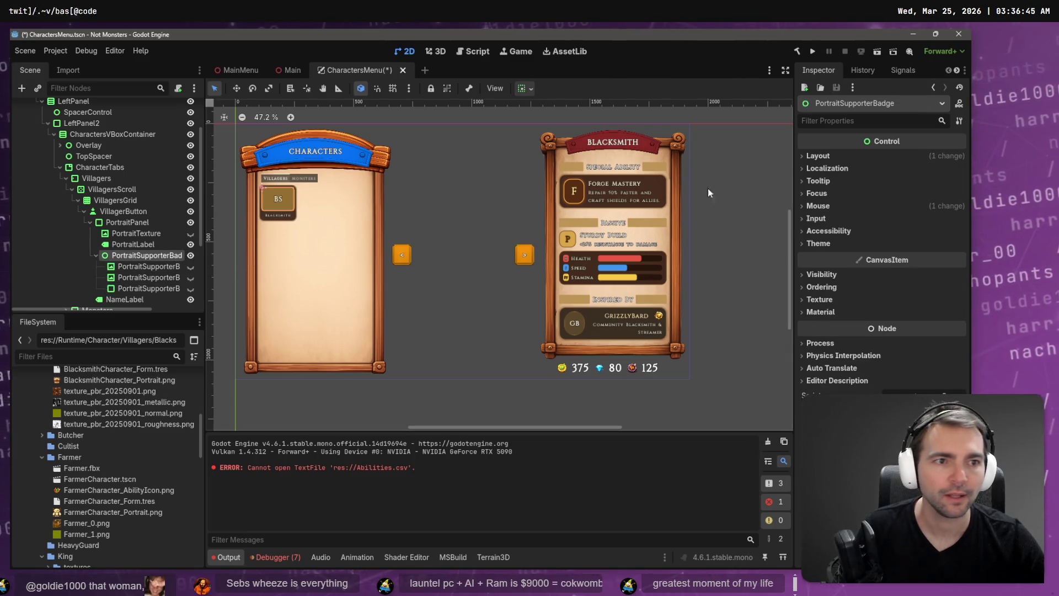
Review PortraitSupporterBadge's layout size, position and mouse settings, then select PortraitPanel.
{"action": "left_click", "coordinate": [801, 157]}
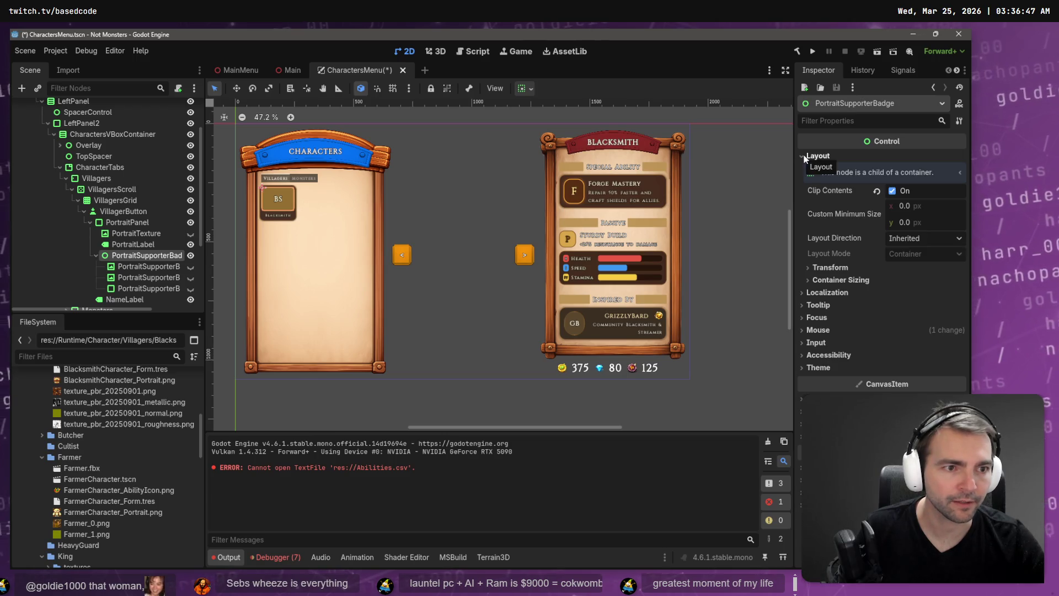
{"action": "left_click", "coordinate": [810, 269]}
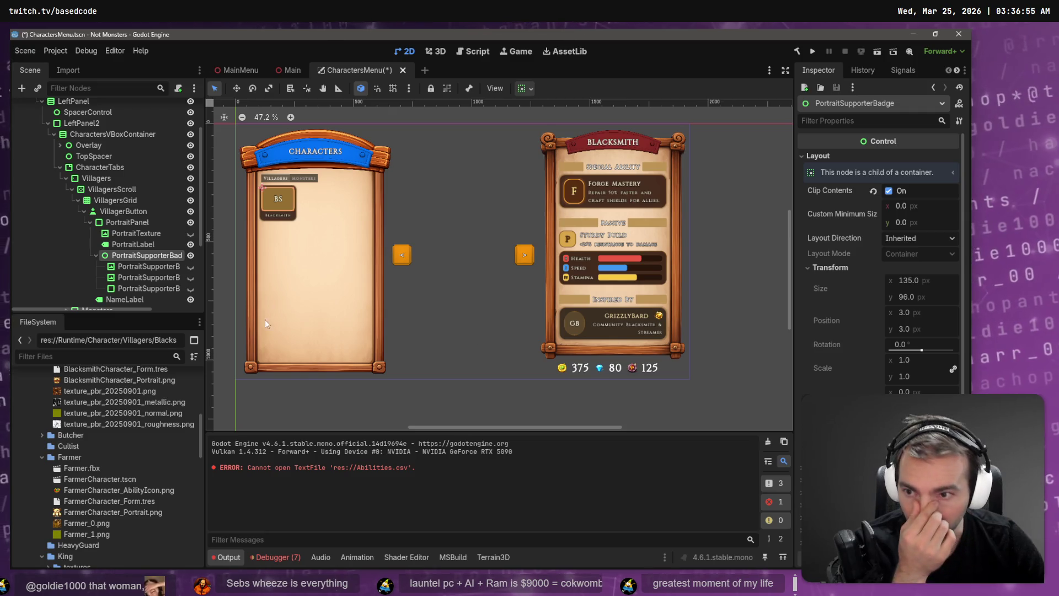
{"action": "left_click", "coordinate": [97, 256]}
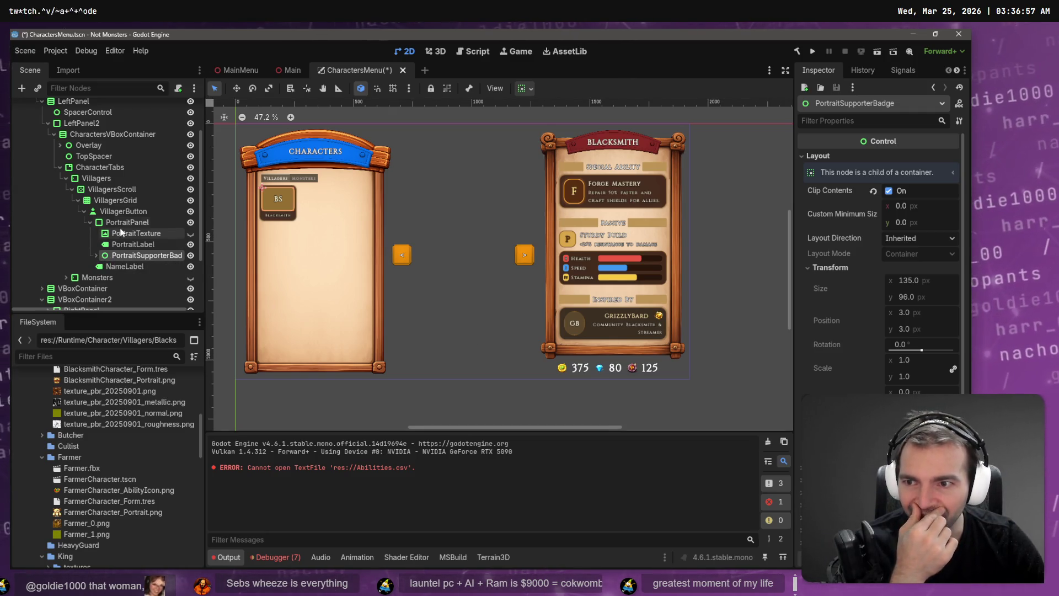
{"action": "left_click", "coordinate": [122, 221]}
{"action": "left_click", "coordinate": [121, 255]}
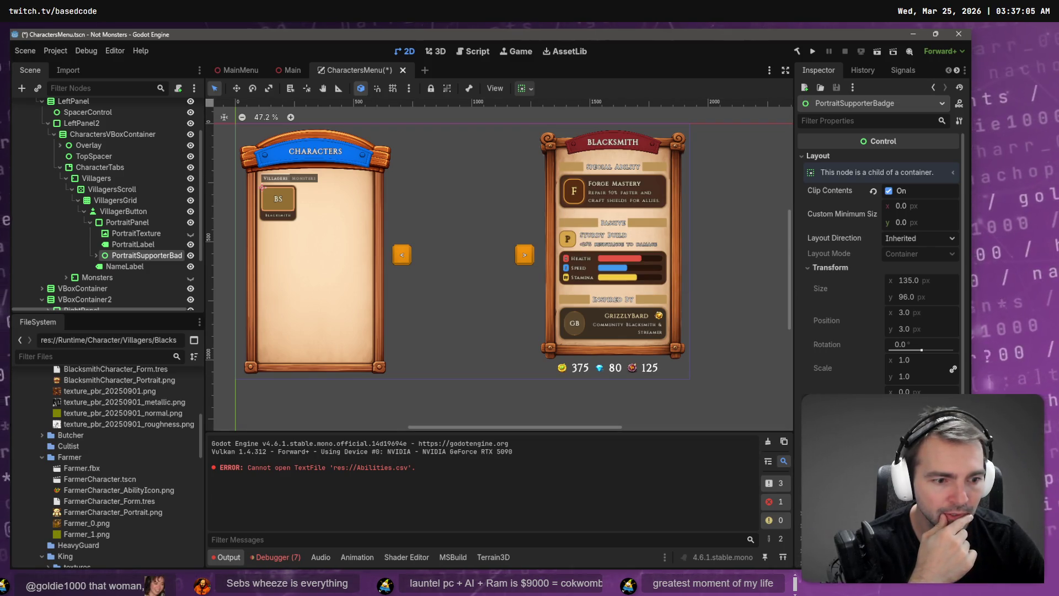
{"action": "scroll", "coordinate": [880, 249], "scroll_direction": "down", "scroll_amount": 5}
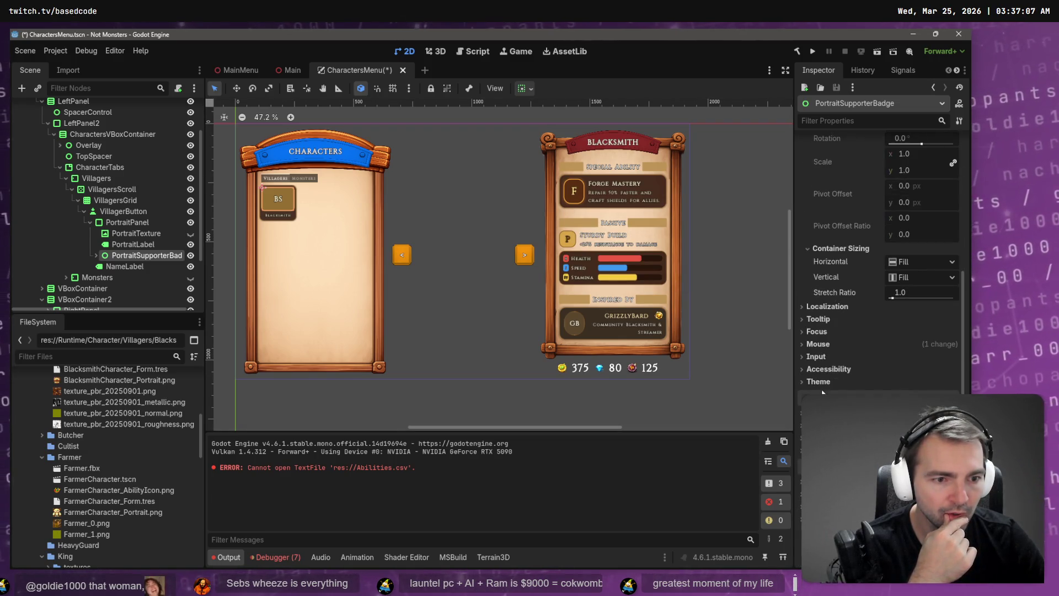
{"action": "left_click", "coordinate": [841, 344]}
{"action": "left_click", "coordinate": [843, 342]}
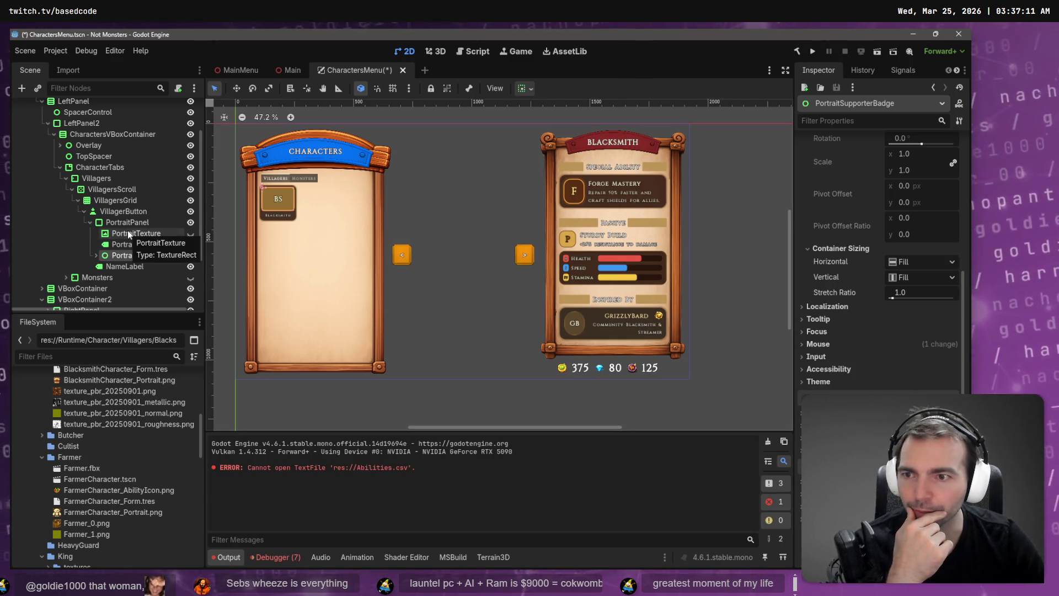
{"action": "left_click", "coordinate": [91, 223]}
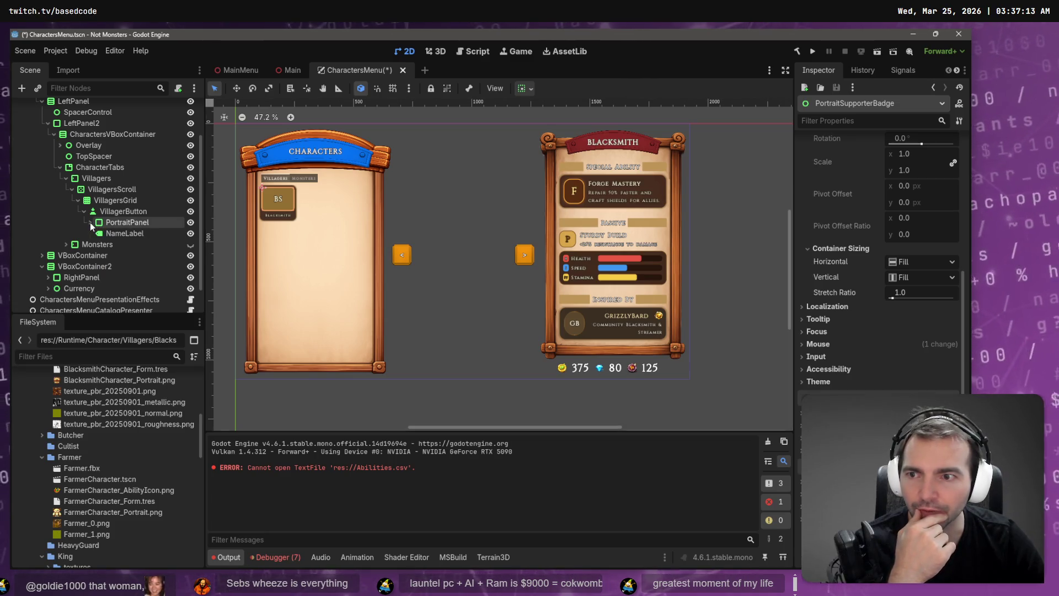
{"action": "left_click", "coordinate": [131, 223]}
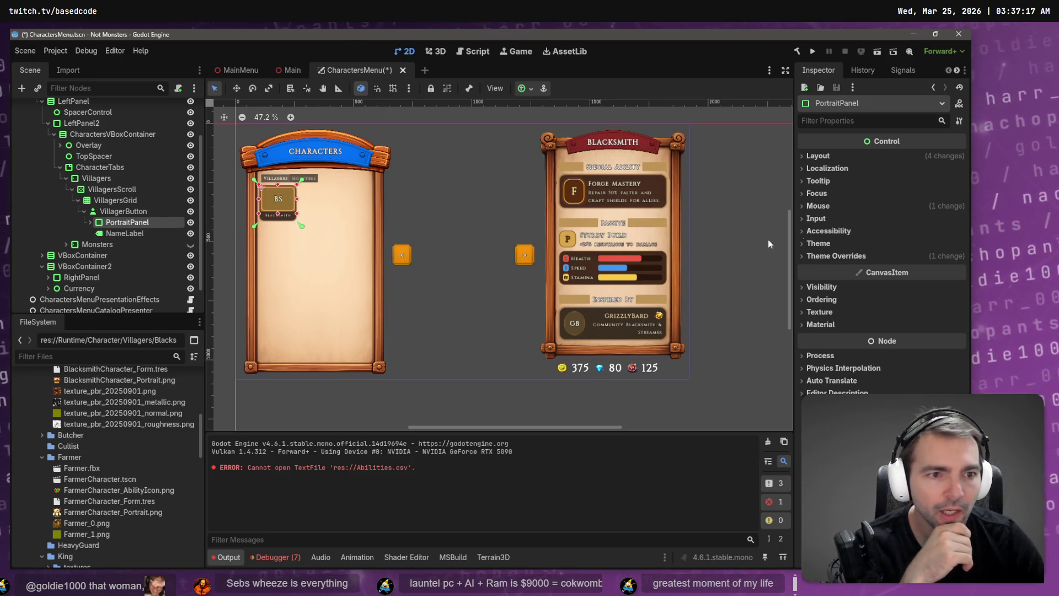
Try shifting PortraitPanel right with its Position x slider, then undo back to x 8.0.
{"action": "left_click", "coordinate": [818, 156]}
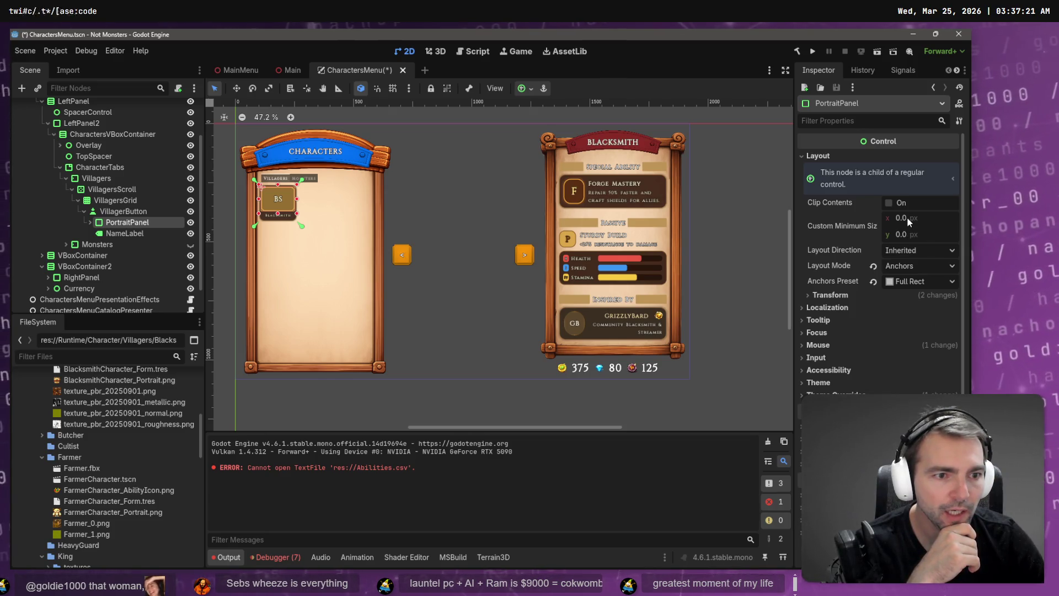
{"action": "left_click", "coordinate": [823, 296]}
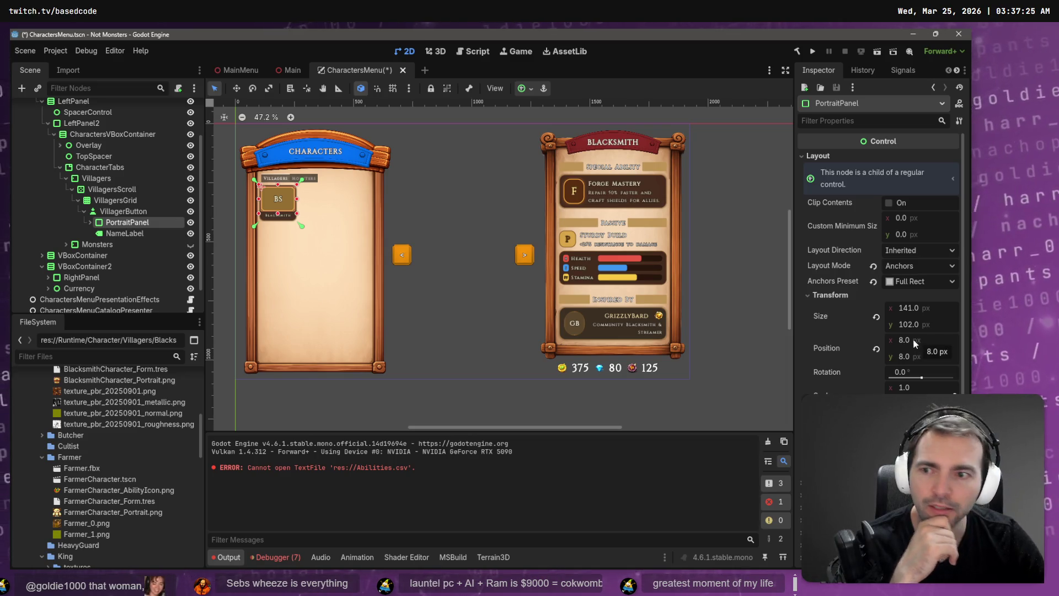
{"action": "left_click_drag", "start_coordinate": [905, 340], "coordinate": [919, 339]}
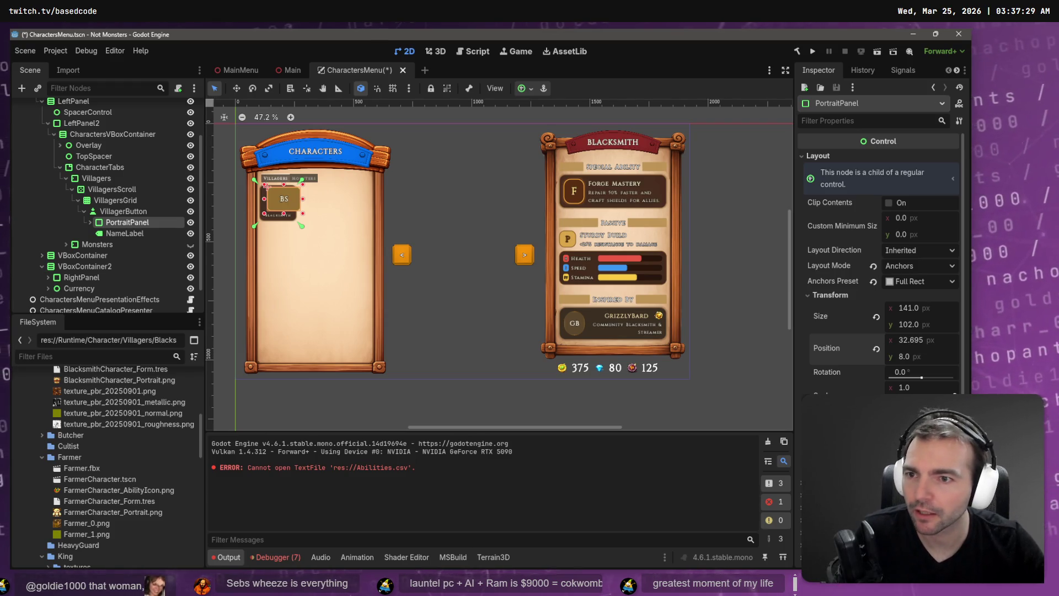
{"action": "key", "text": "ctrl+z"}
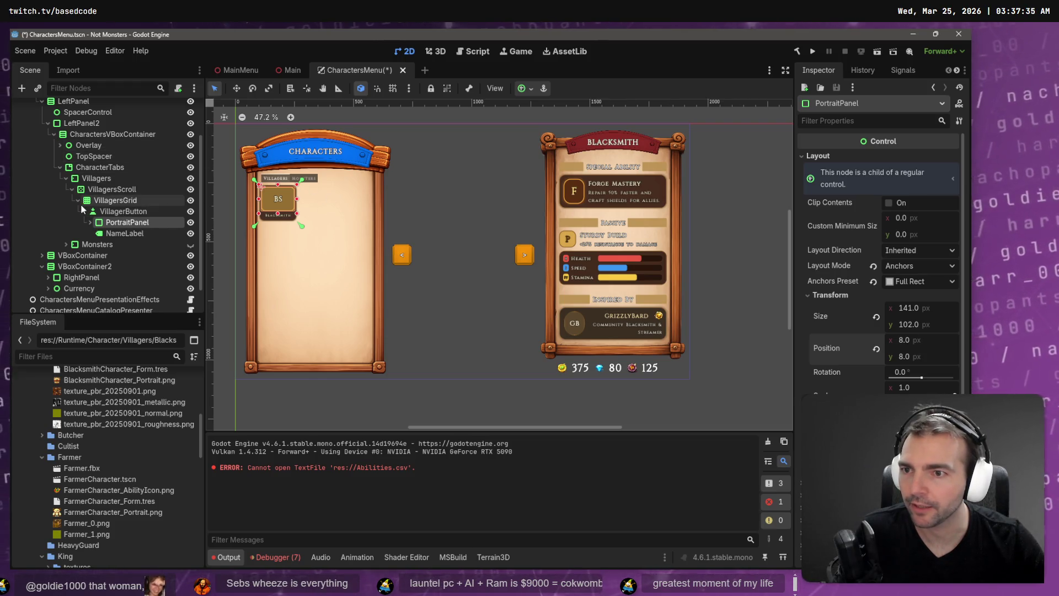
Re-expand the VillagersScroll hierarchy and select PortraitSupporterBadge (135 × 96 at 3, 3).
{"action": "left_click", "coordinate": [84, 211]}
{"action": "left_click", "coordinate": [77, 200]}
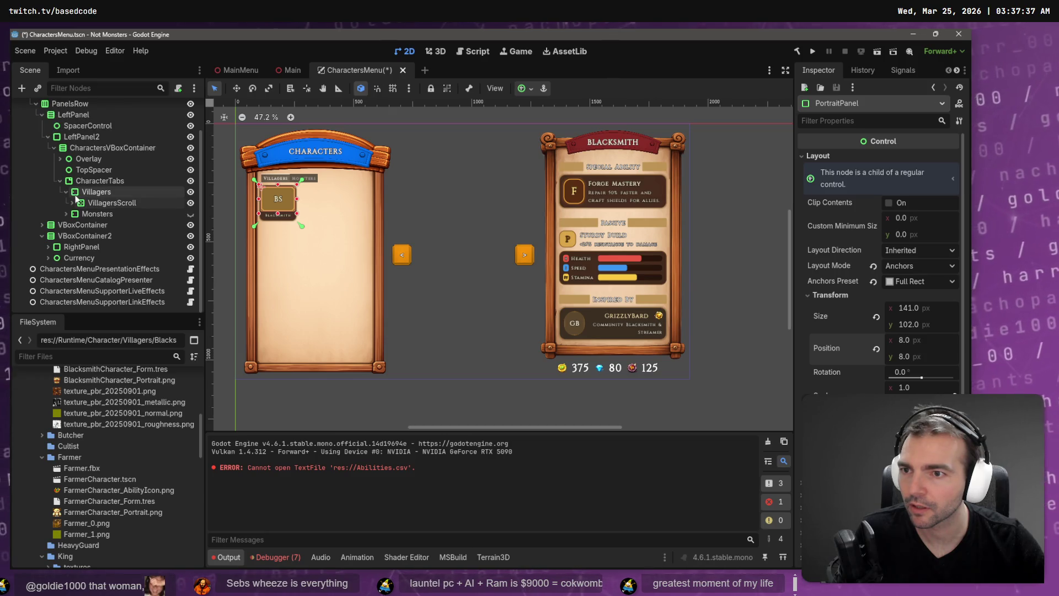
{"action": "left_click", "coordinate": [82, 203]}
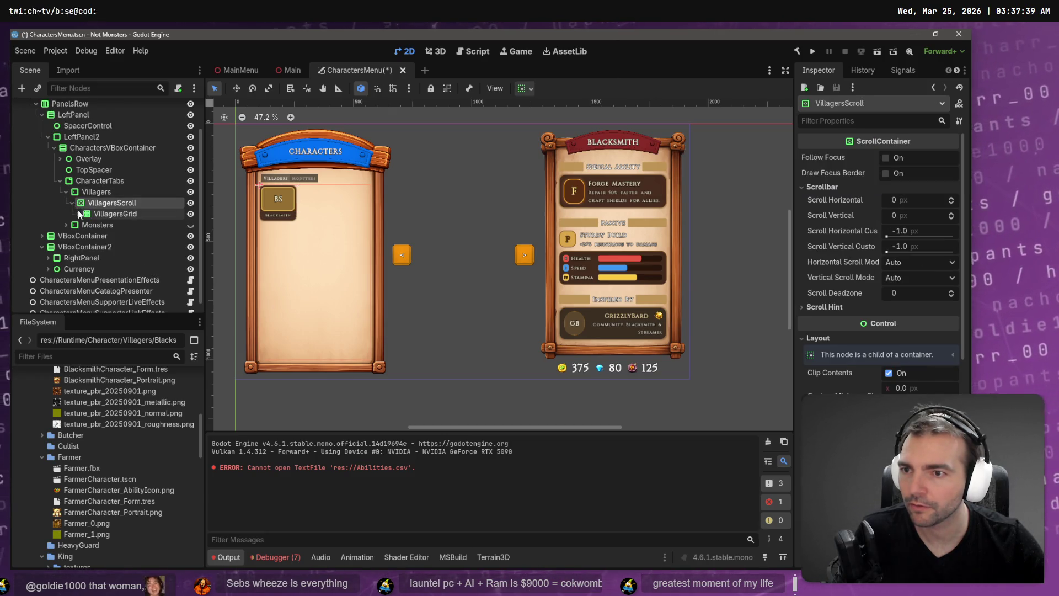
{"action": "left_click", "coordinate": [78, 213]}
{"action": "left_click", "coordinate": [84, 225]}
{"action": "left_click", "coordinate": [90, 235]}
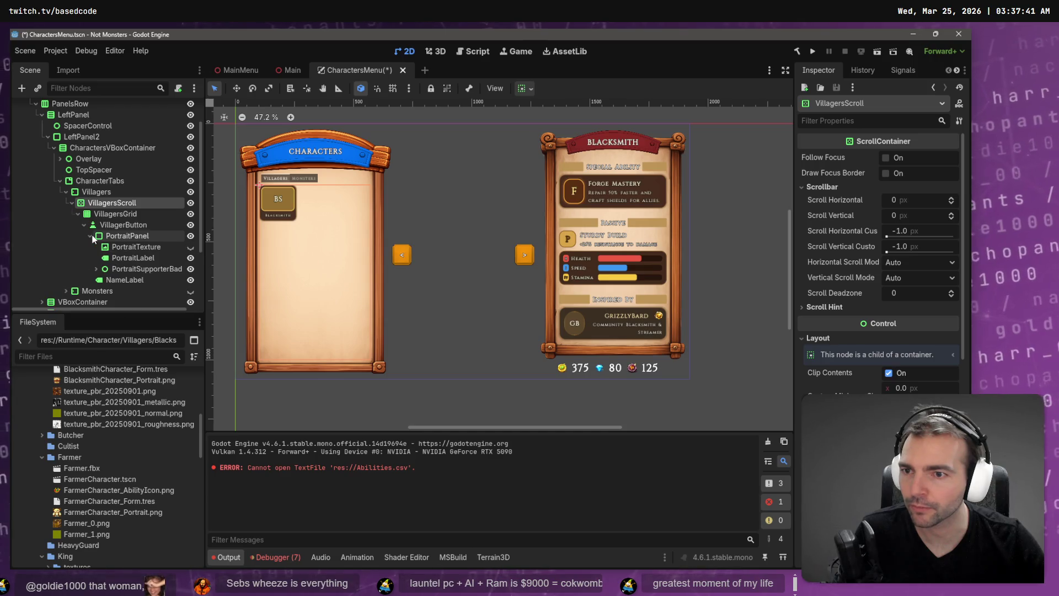
{"action": "left_click", "coordinate": [100, 269]}
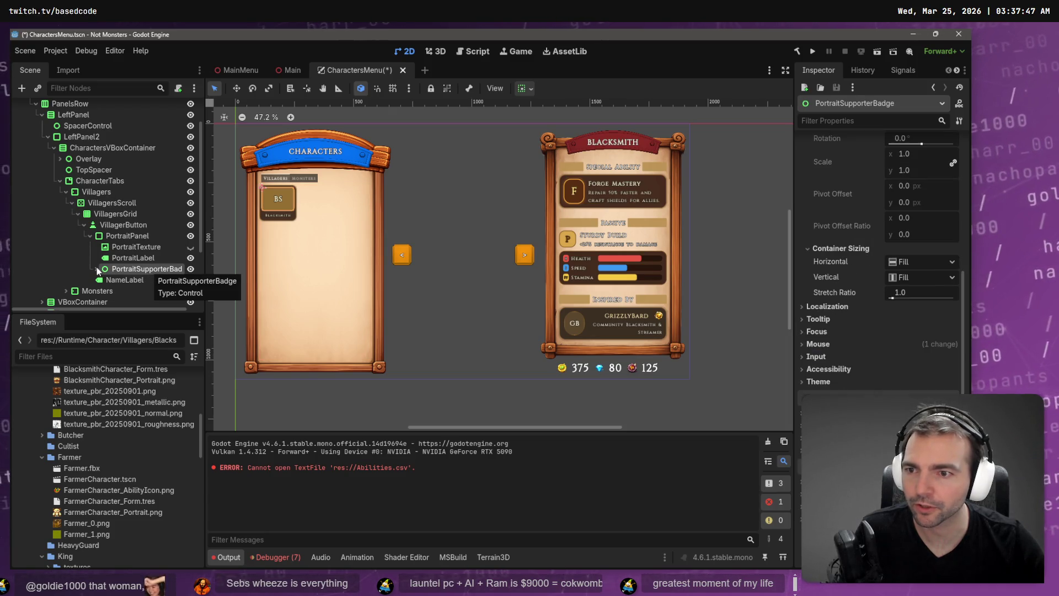
{"action": "scroll", "coordinate": [863, 322], "scroll_direction": "up", "scroll_amount": 5}
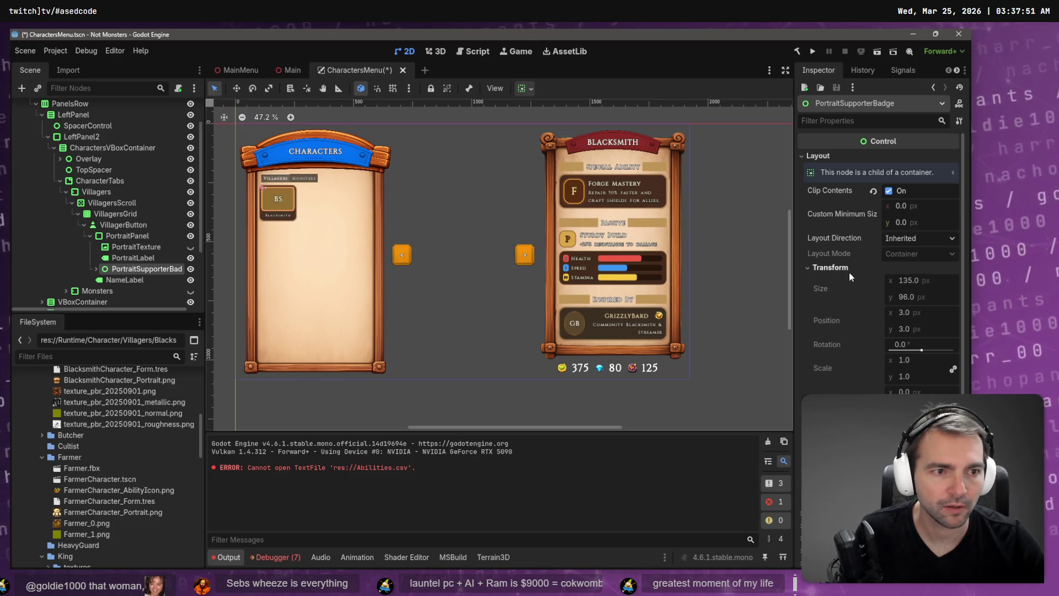
Show the Twitch icon on the badge and try narrowing its width.
{"action": "left_click", "coordinate": [95, 269]}
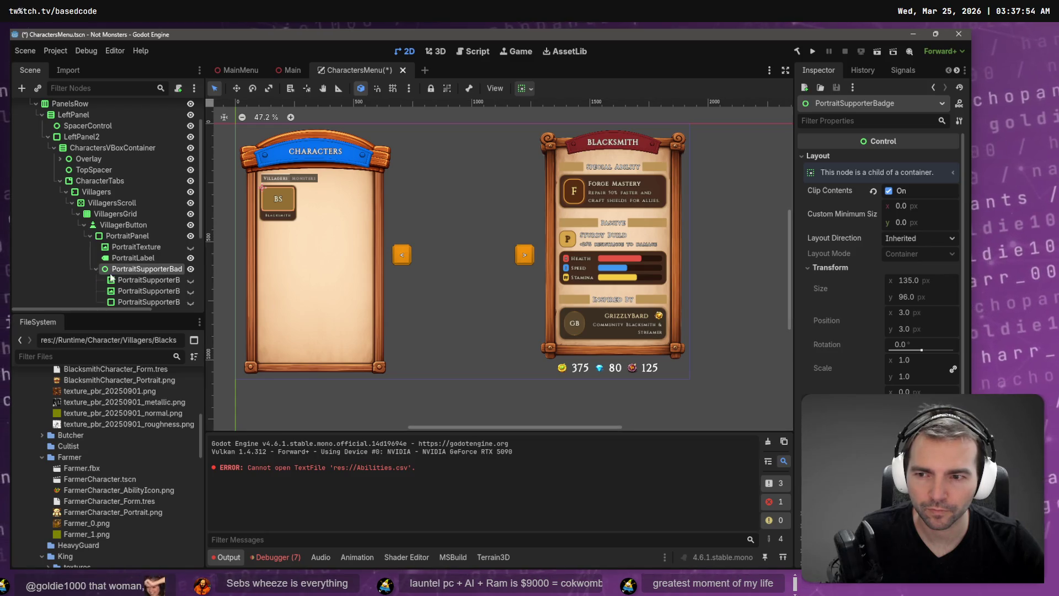
{"action": "left_click", "coordinate": [151, 280]}
{"action": "left_click", "coordinate": [191, 281]}
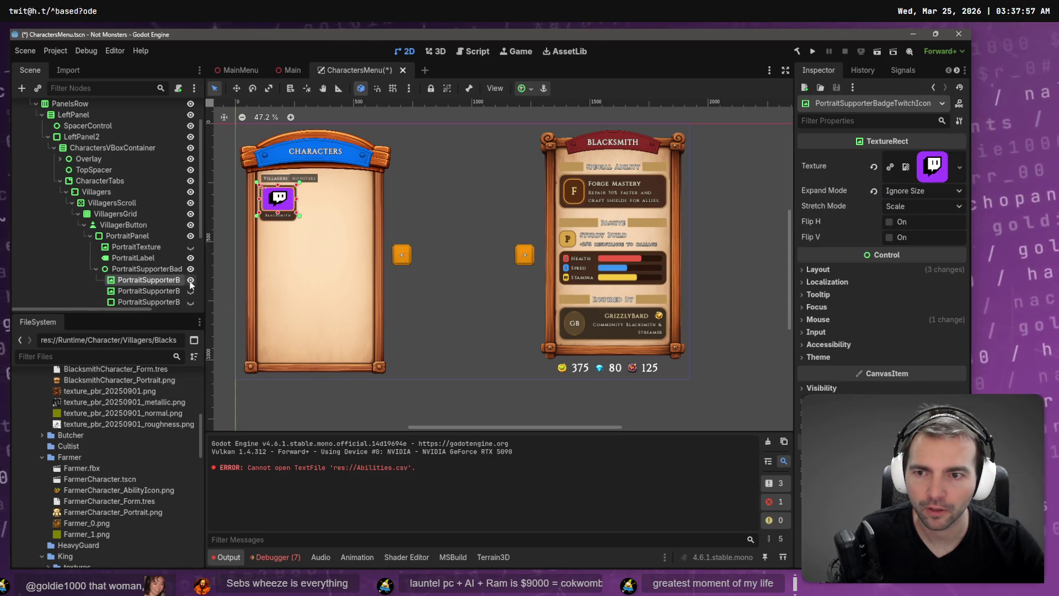
{"action": "left_click", "coordinate": [819, 270]}
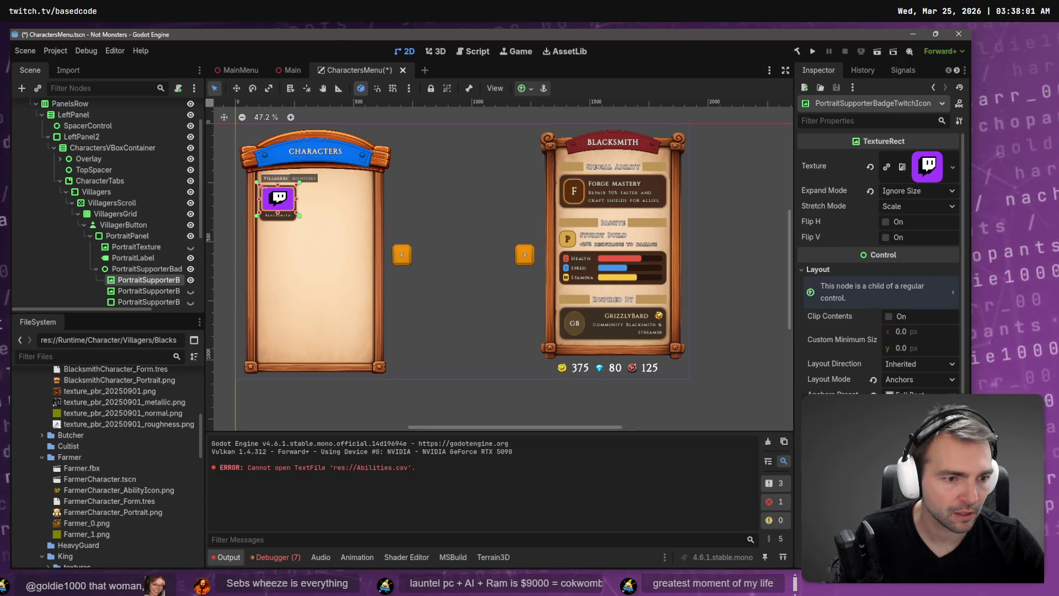
{"action": "scroll", "coordinate": [914, 330], "scroll_direction": "down", "scroll_amount": 3}
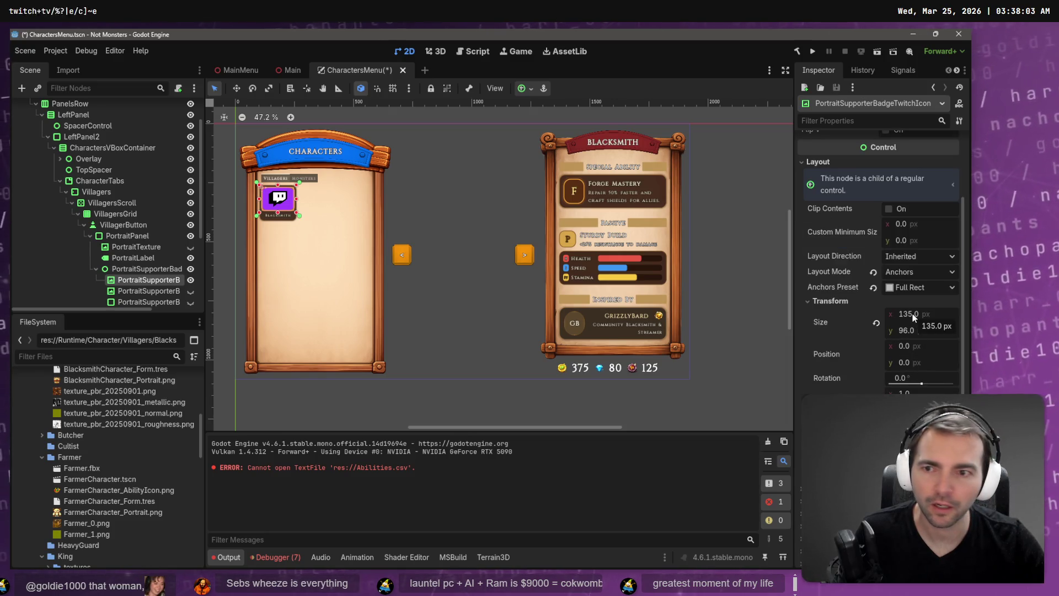
{"action": "left_click_drag", "start_coordinate": [912, 313], "coordinate": [903, 314]}
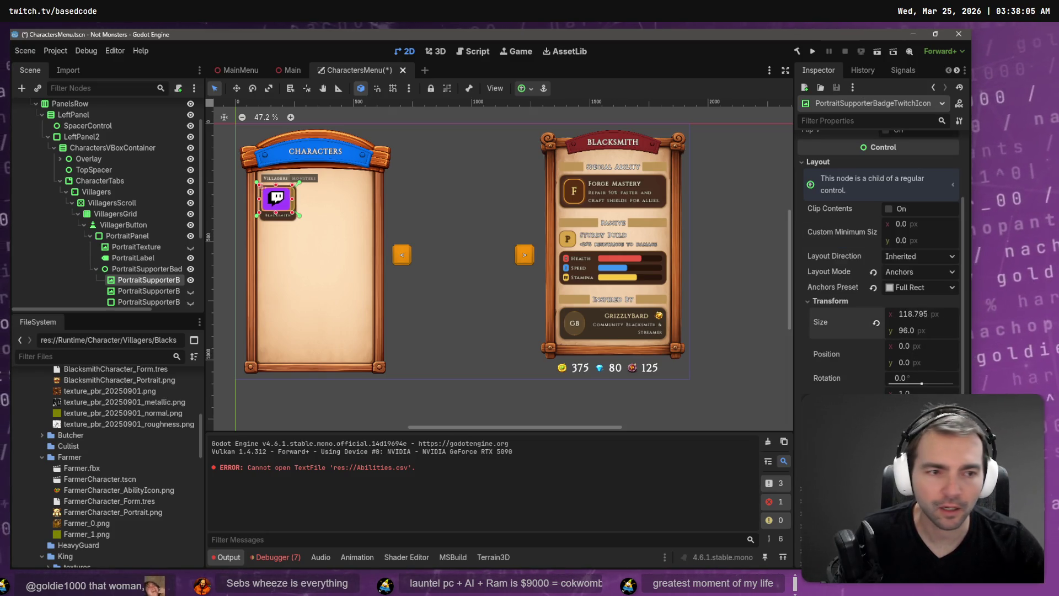
{"action": "scroll", "coordinate": [876, 325], "scroll_direction": "up", "scroll_amount": 3}
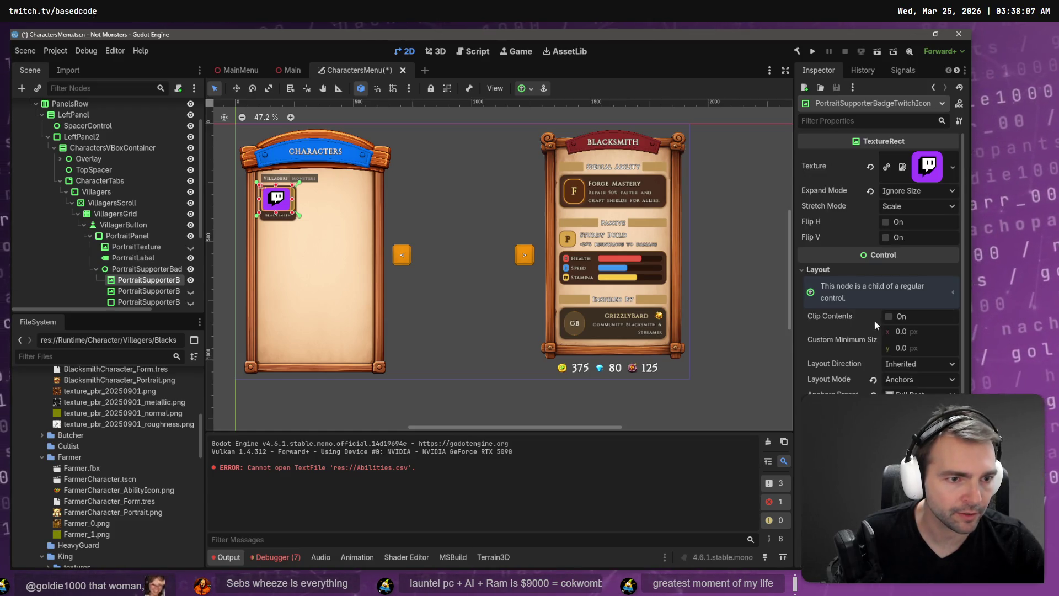
Set the Twitch icon's Expand Mode to Ignore Size with Stretch Mode Keep Aspect.
{"action": "left_click", "coordinate": [925, 190]}
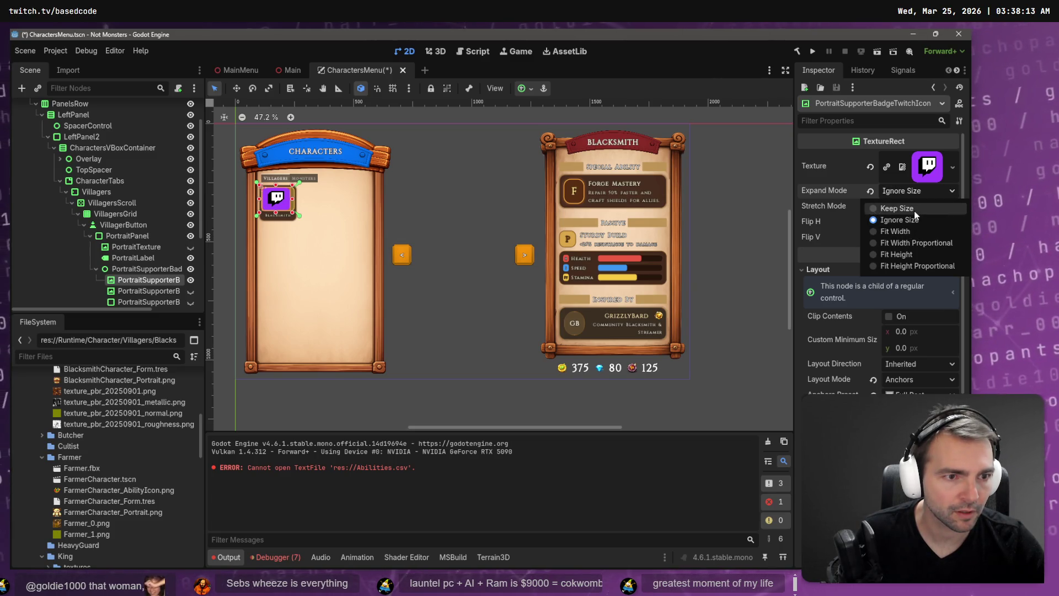
{"action": "left_click", "coordinate": [922, 245]}
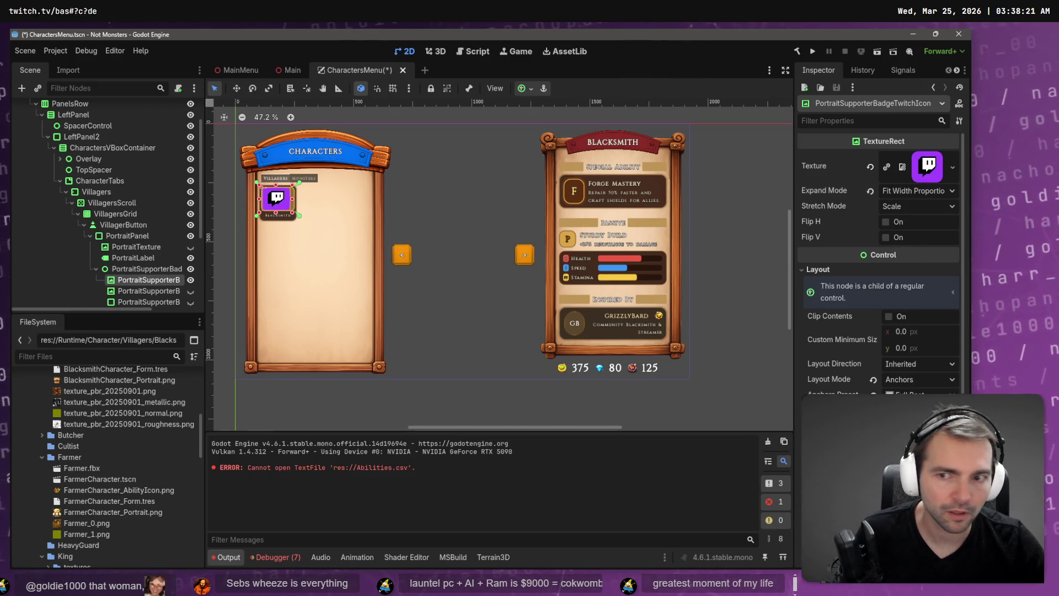
{"action": "left_click", "coordinate": [919, 190]}
{"action": "left_click", "coordinate": [833, 208]}
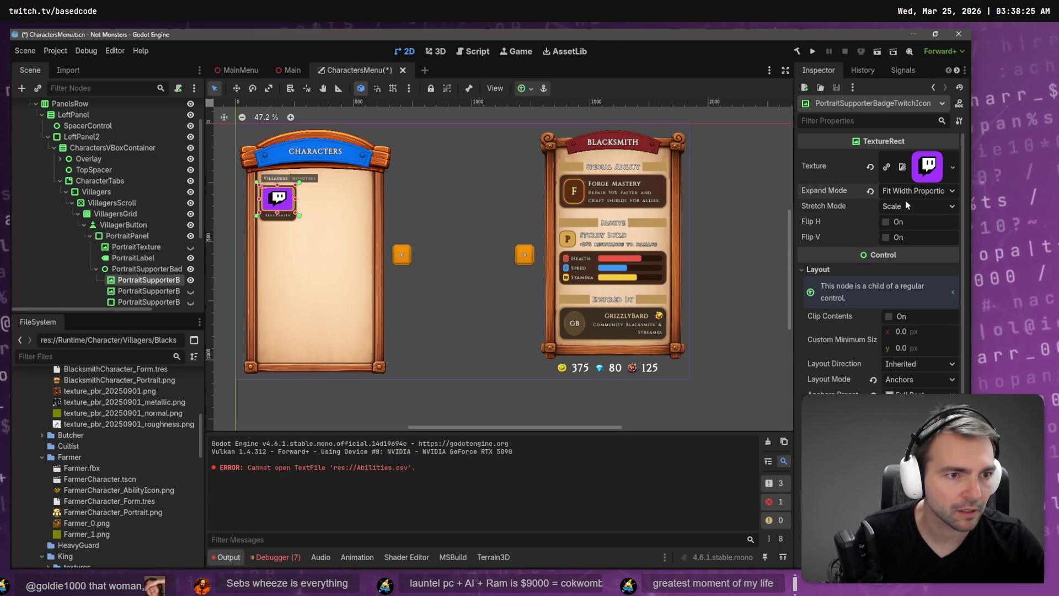
{"action": "left_click", "coordinate": [905, 204]}
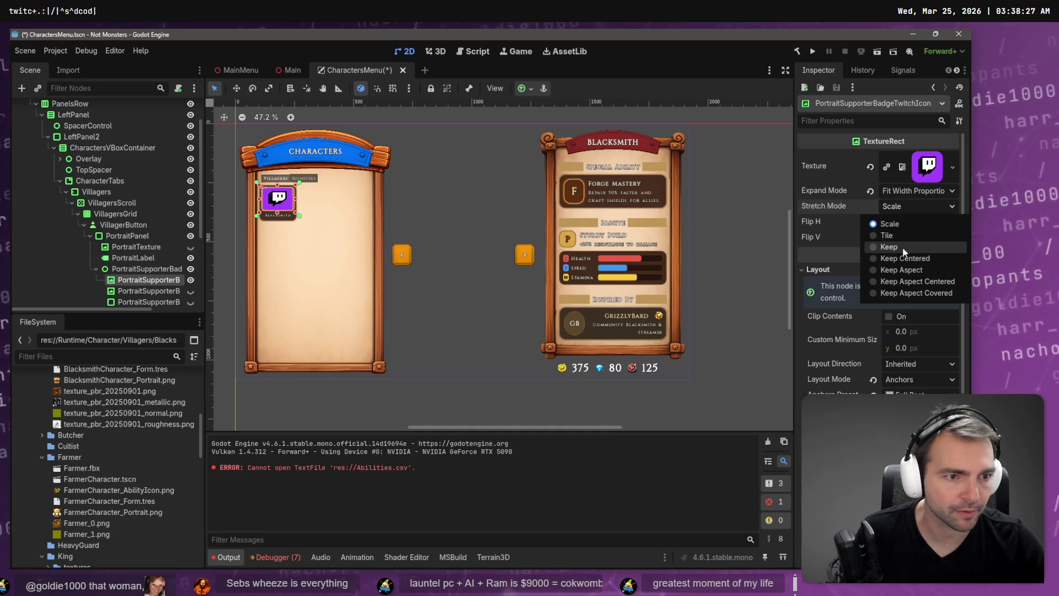
{"action": "left_click", "coordinate": [906, 269]}
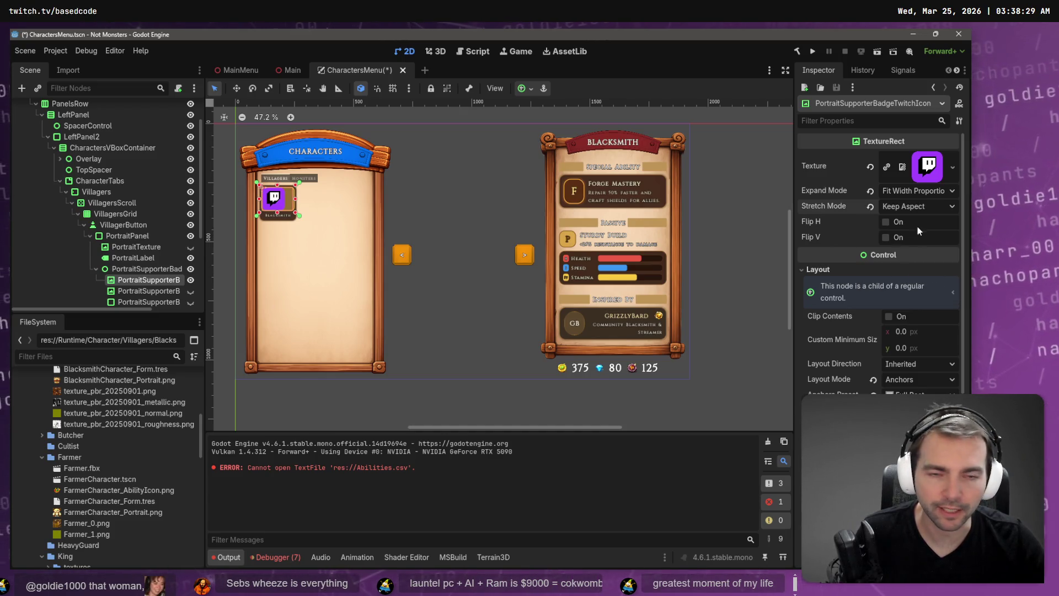
{"action": "left_click", "coordinate": [934, 191]}
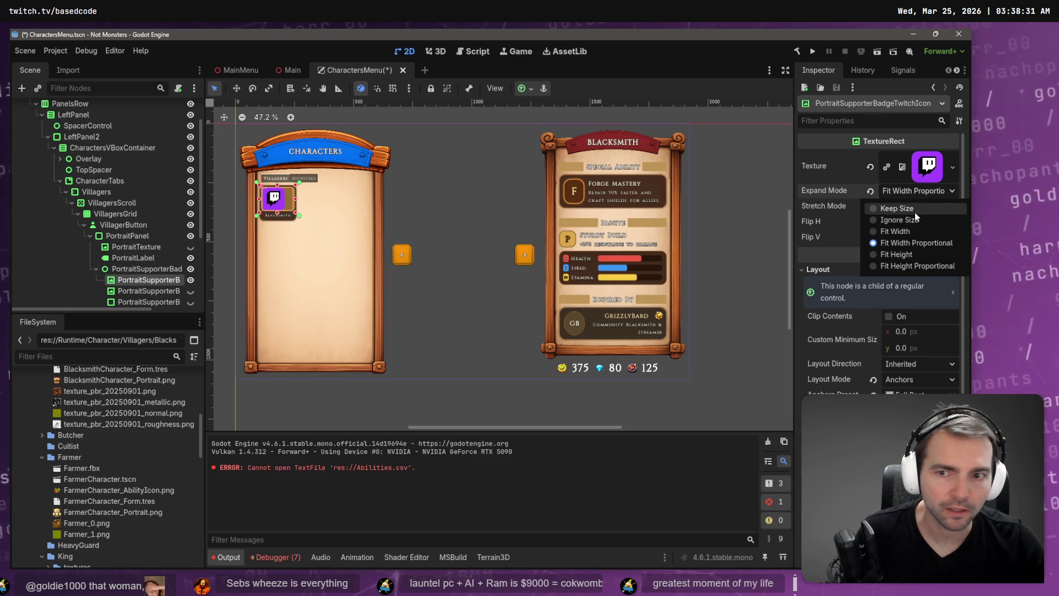
{"action": "left_click", "coordinate": [915, 212]}
{"action": "left_click", "coordinate": [919, 193]}
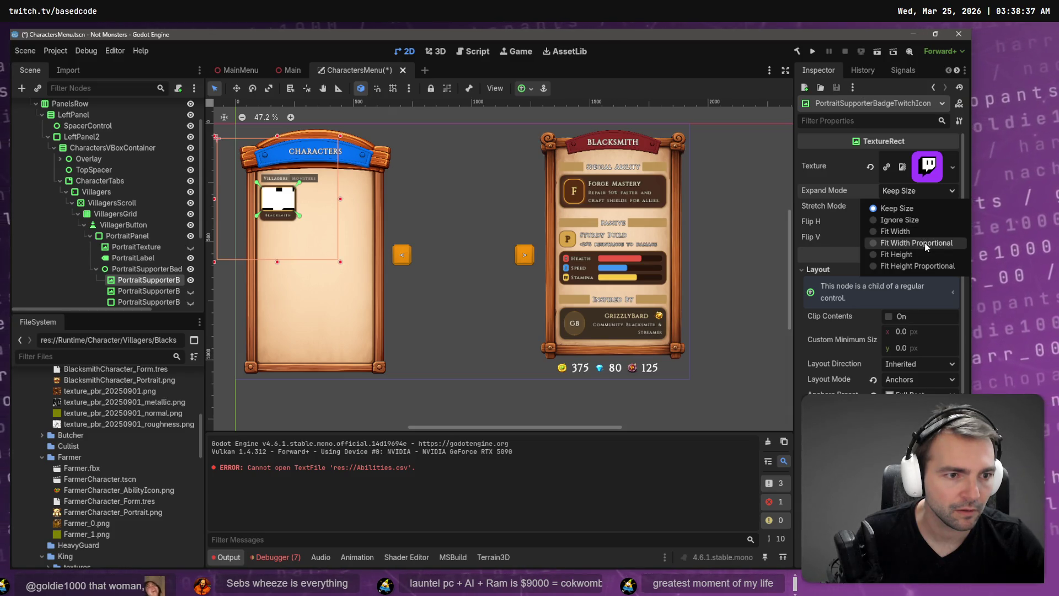
{"action": "left_click", "coordinate": [921, 221]}
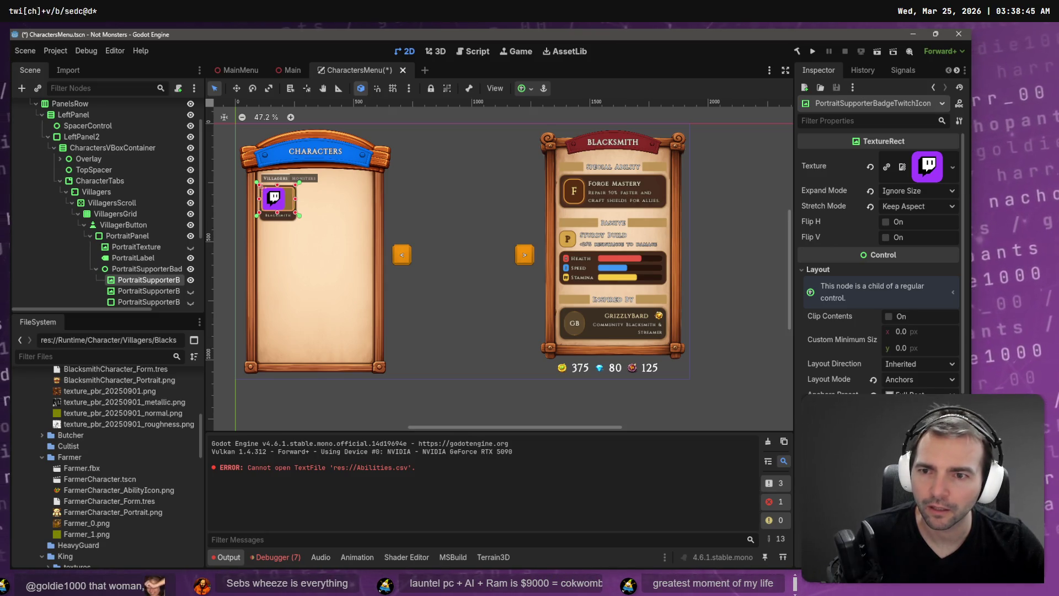
Nudge the Twitch badge slightly right, save CharactersMenu, then run and close the game.
{"action": "left_click_drag", "start_coordinate": [204, 241], "coordinate": [254, 241]}
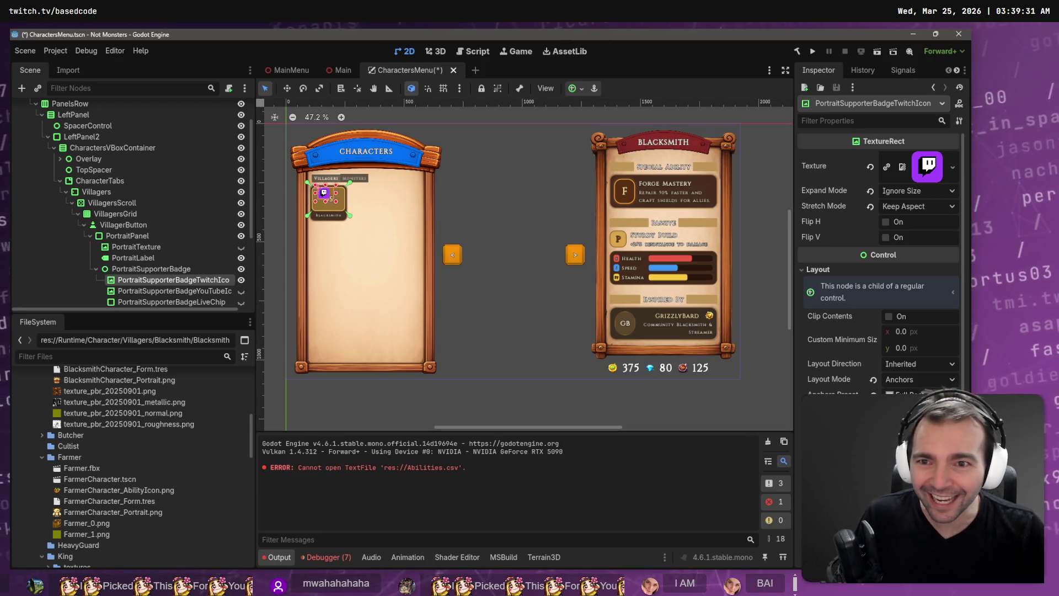
{"action": "left_click_drag", "start_coordinate": [331, 192], "coordinate": [340, 192]}
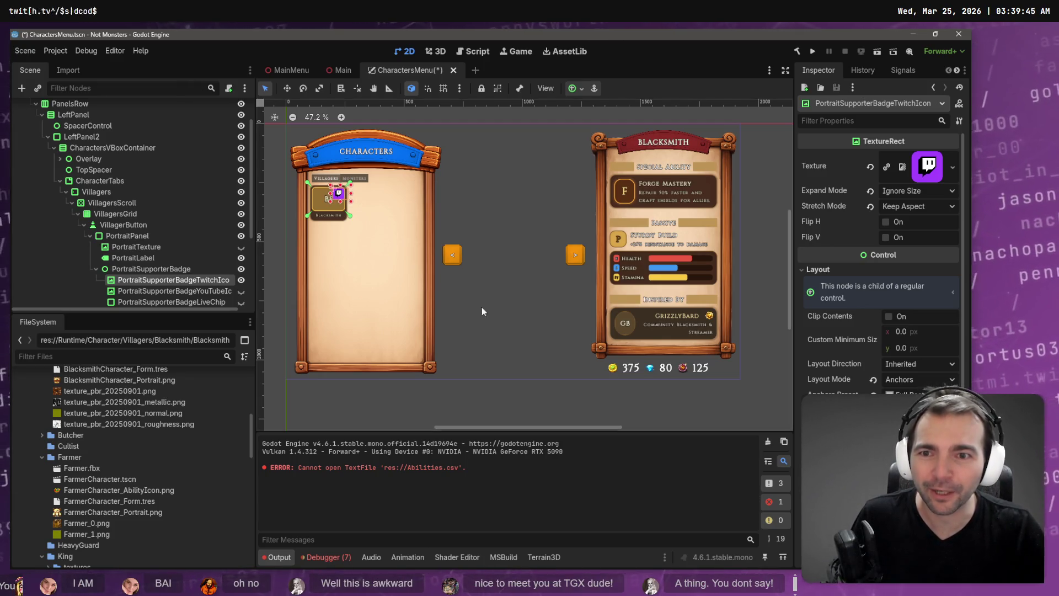
{"action": "key", "text": "ctrl+s"}
{"action": "key", "text": "F5"}
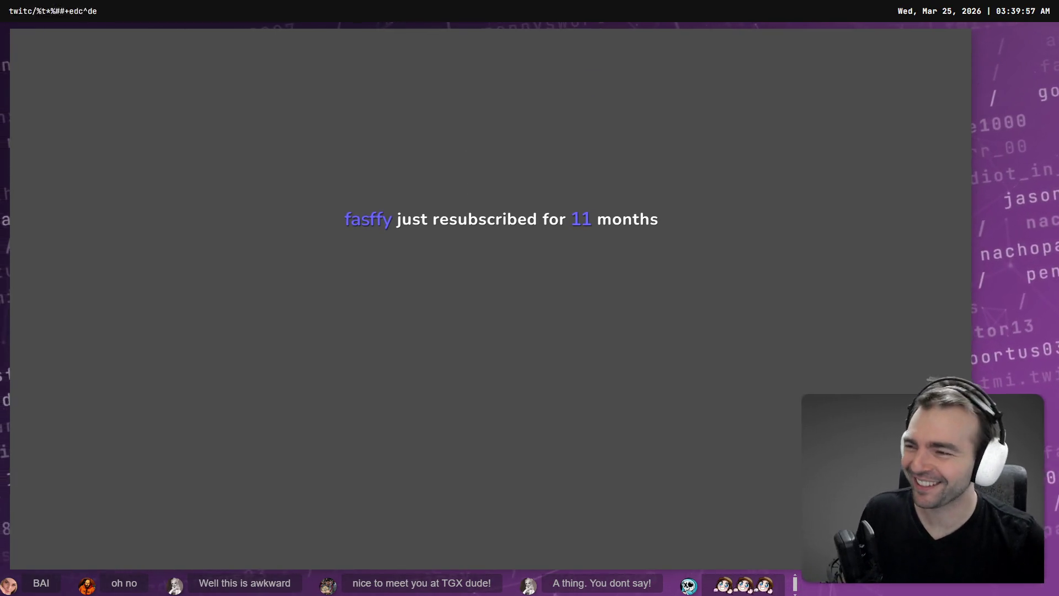
{"action": "key", "text": "F8"}
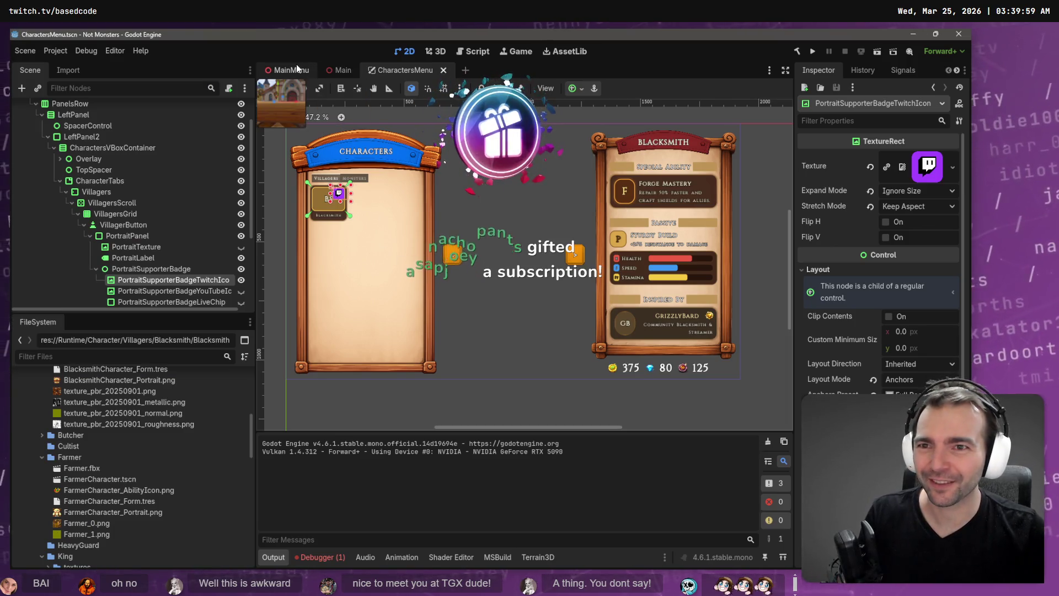
Run the game from MainMenu and view the King's Twitch-badged portrait on the Characters screen.
{"action": "left_click", "coordinate": [297, 73]}
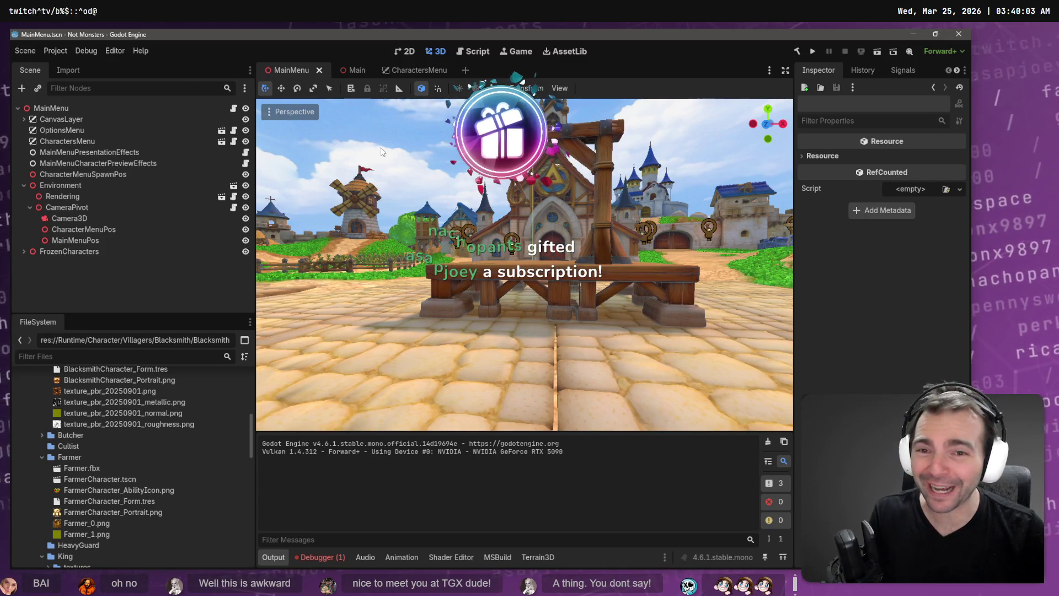
{"action": "key", "text": "F6"}
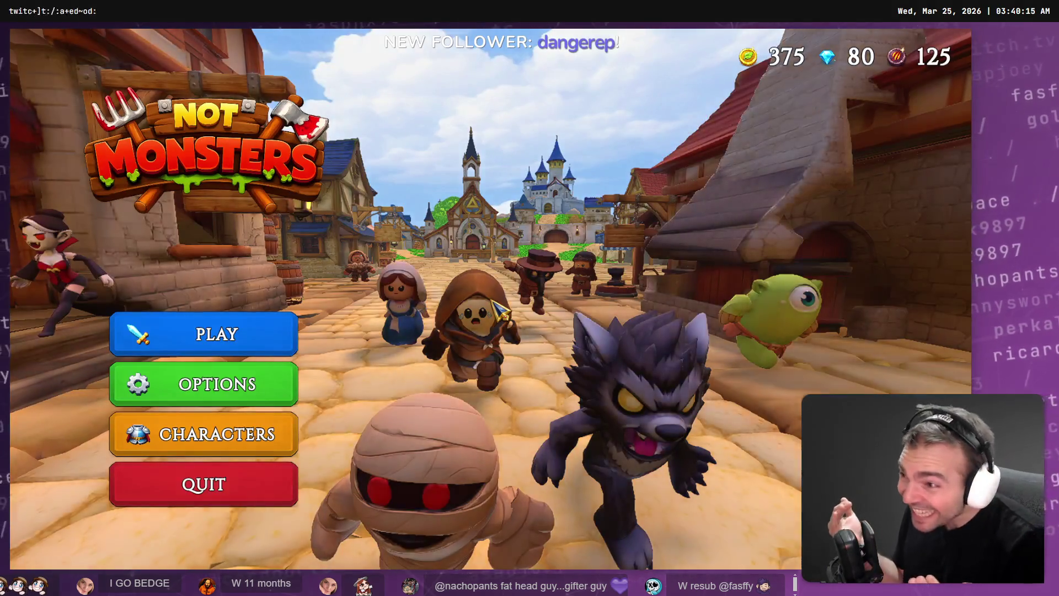
{"action": "left_click", "coordinate": [235, 446]}
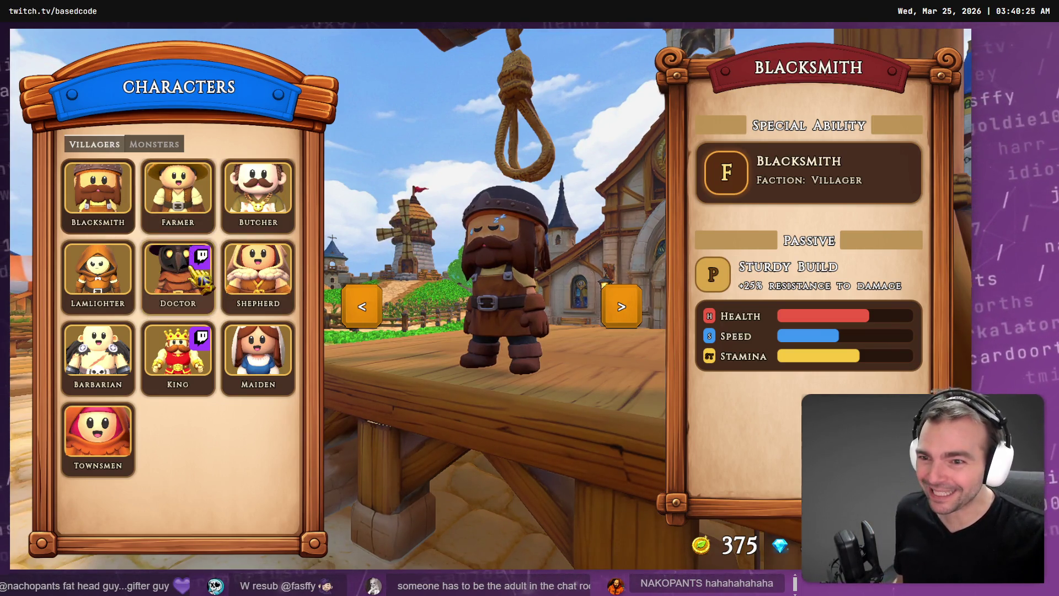
{"action": "left_click", "coordinate": [184, 361]}
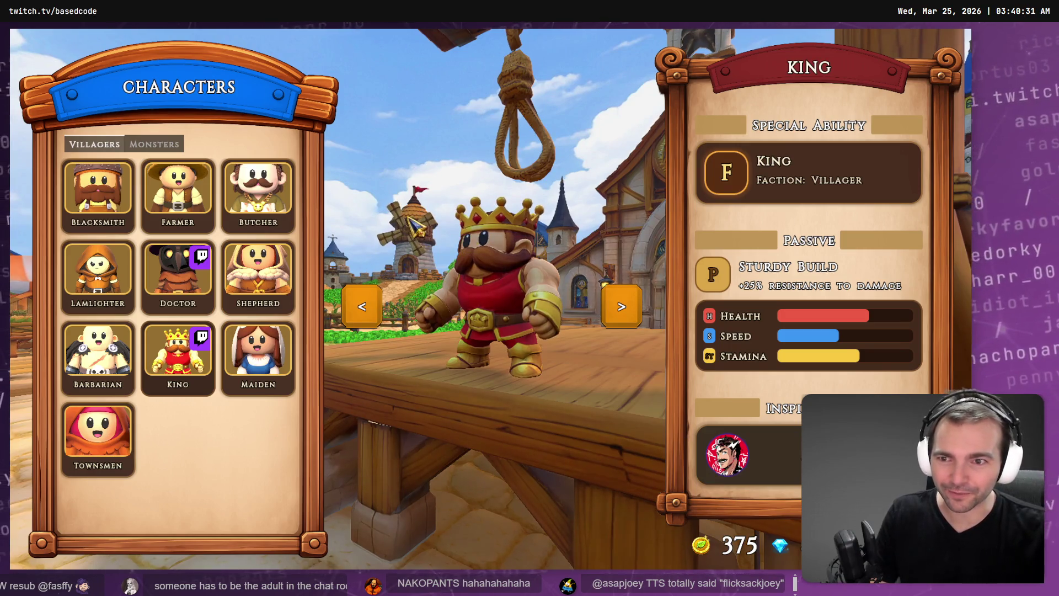
{"action": "key", "text": "Escape"}
Set the game's Display Mode to Windowed in Options > Video and return to the menu.
{"action": "left_click", "coordinate": [251, 395]}
{"action": "left_click", "coordinate": [485, 183]}
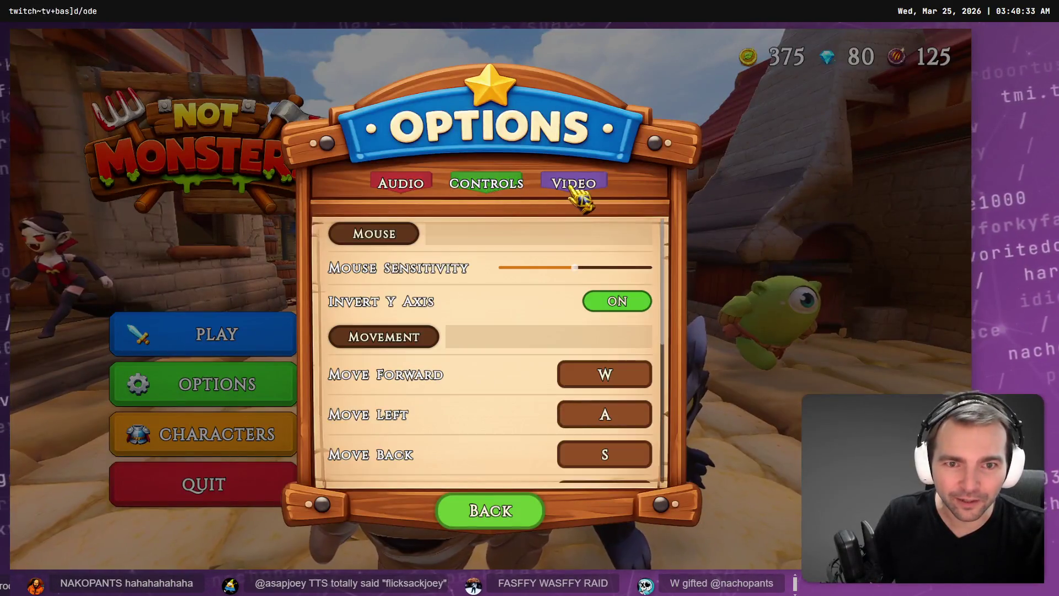
{"action": "left_click", "coordinate": [572, 188]}
{"action": "left_click", "coordinate": [568, 266]}
{"action": "left_click", "coordinate": [534, 289]}
{"action": "left_click", "coordinate": [557, 304]}
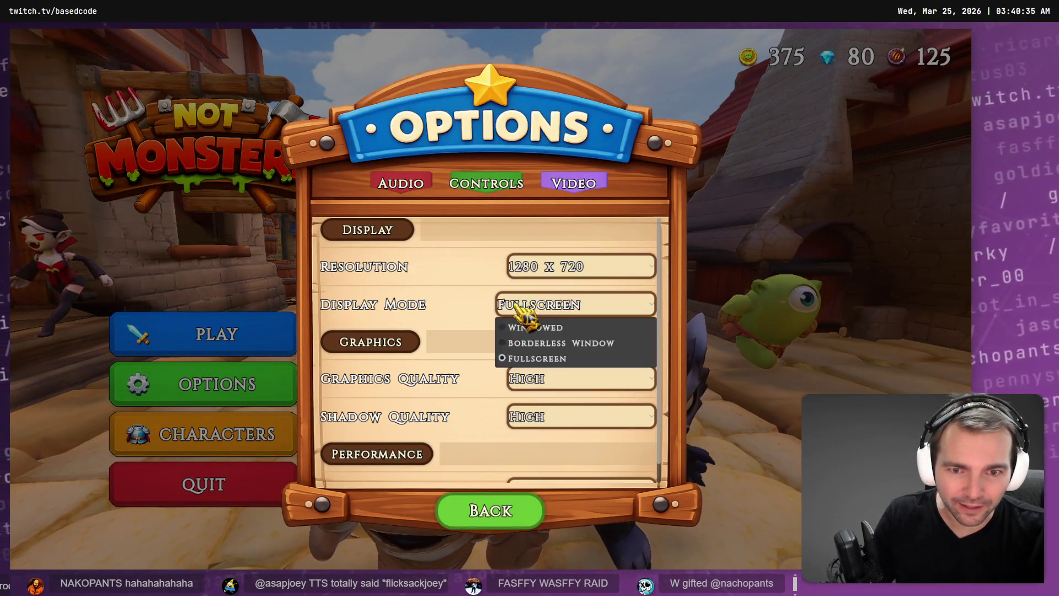
{"action": "left_click", "coordinate": [566, 331]}
{"action": "left_click", "coordinate": [548, 304]}
{"action": "left_click", "coordinate": [552, 323]}
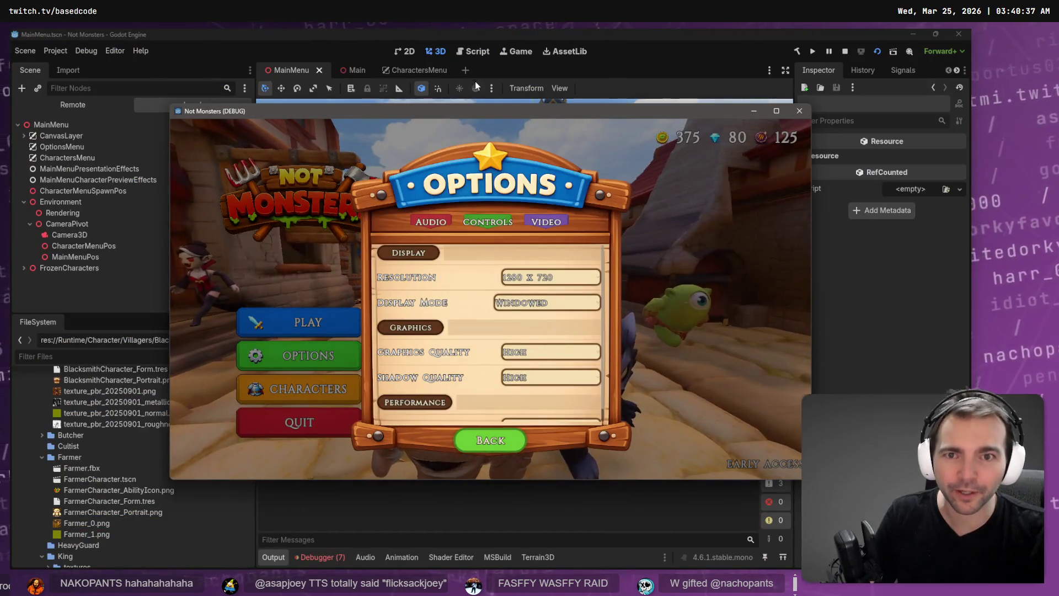
{"action": "left_click_drag", "start_coordinate": [479, 115], "coordinate": [382, 102]}
{"action": "left_click", "coordinate": [393, 429]}
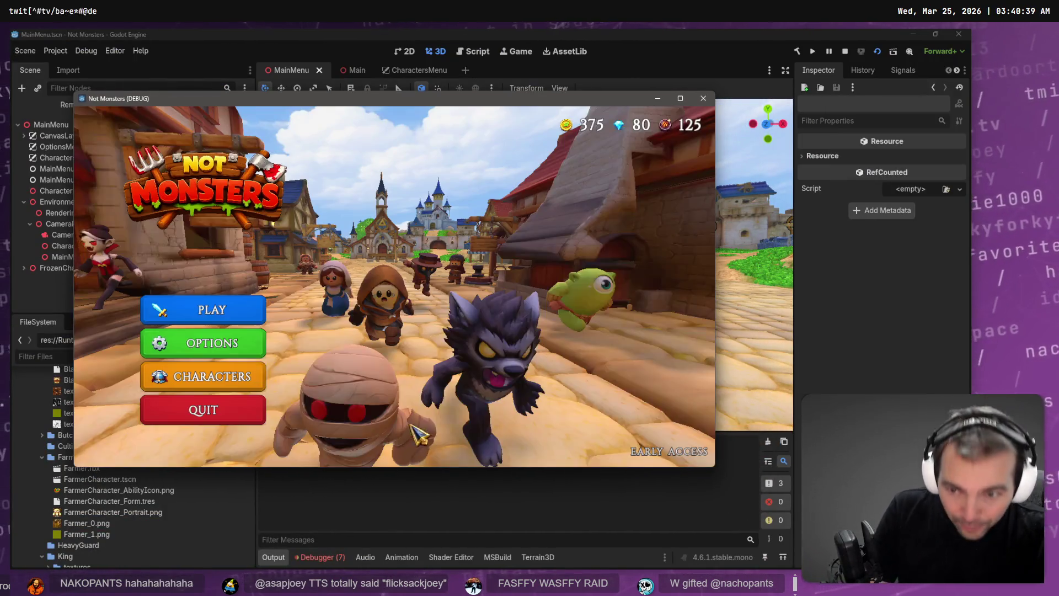
Start a match, pause it, and leave back to the main menu.
{"action": "left_click", "coordinate": [238, 314]}
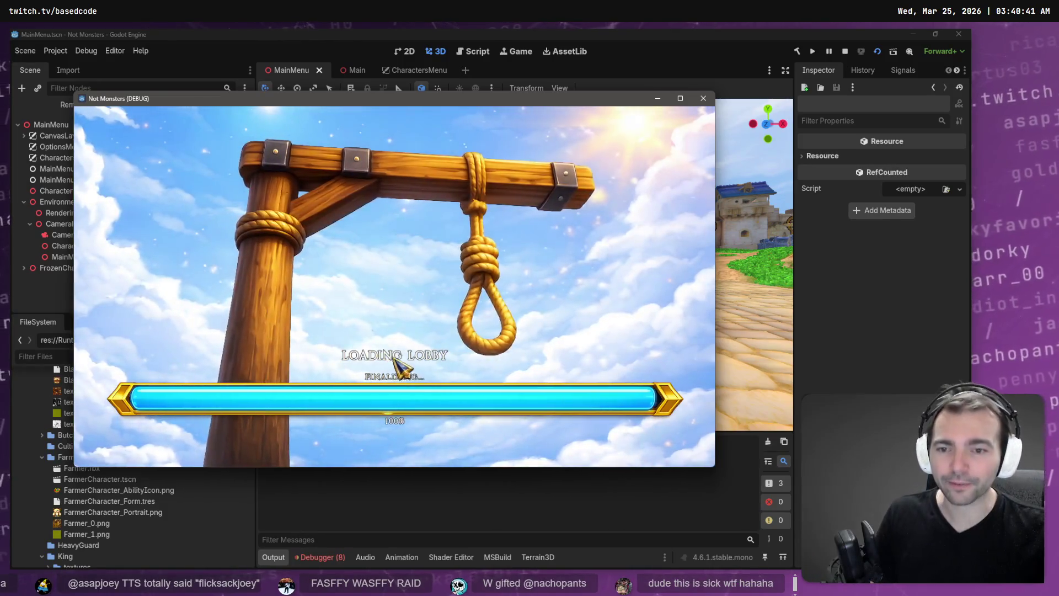
{"action": "key", "text": "Escape"}
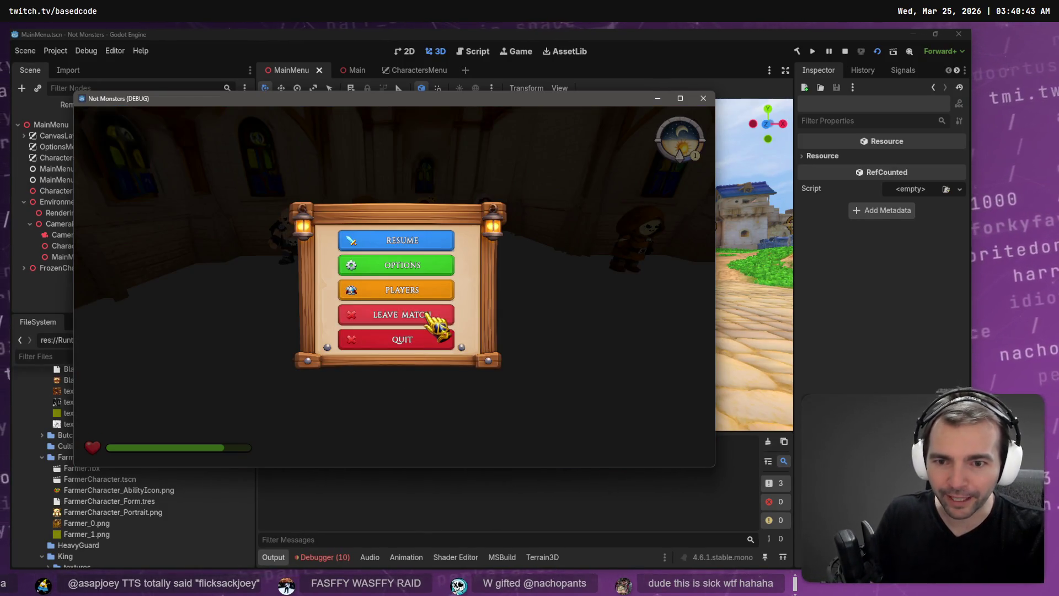
{"action": "left_click", "coordinate": [428, 314]}
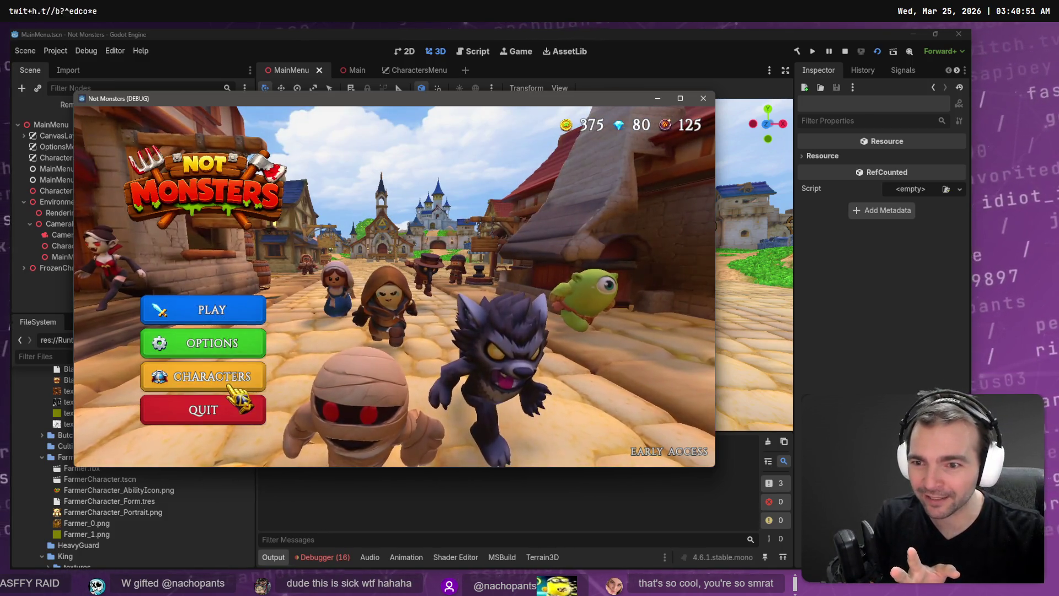
On the Characters Monsters tab, view Alice's and the Vampire's supporter cards, then open a browser window.
{"action": "left_click", "coordinate": [229, 385]}
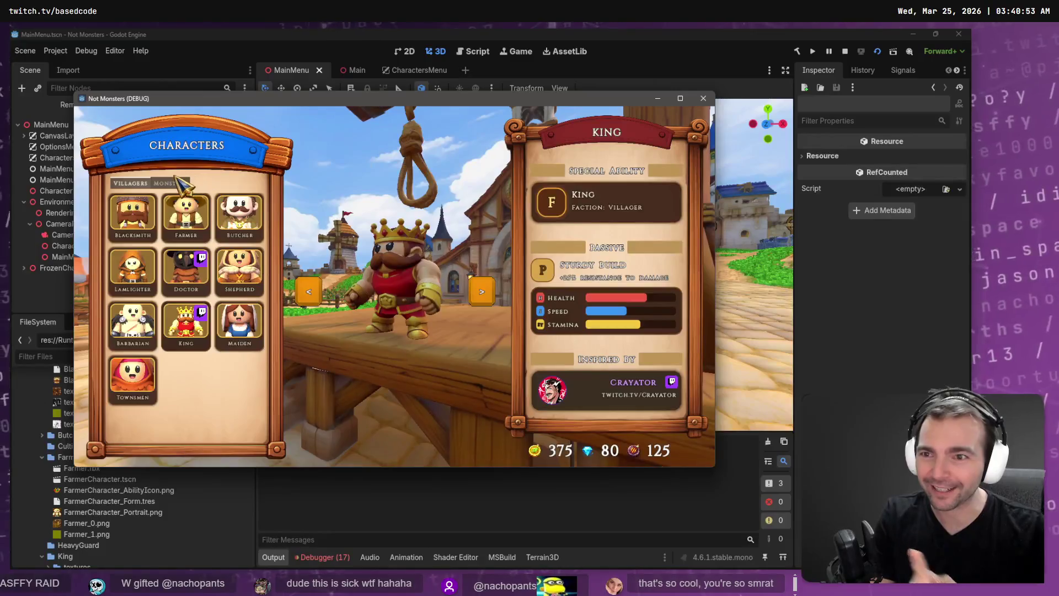
{"action": "left_click", "coordinate": [177, 182]}
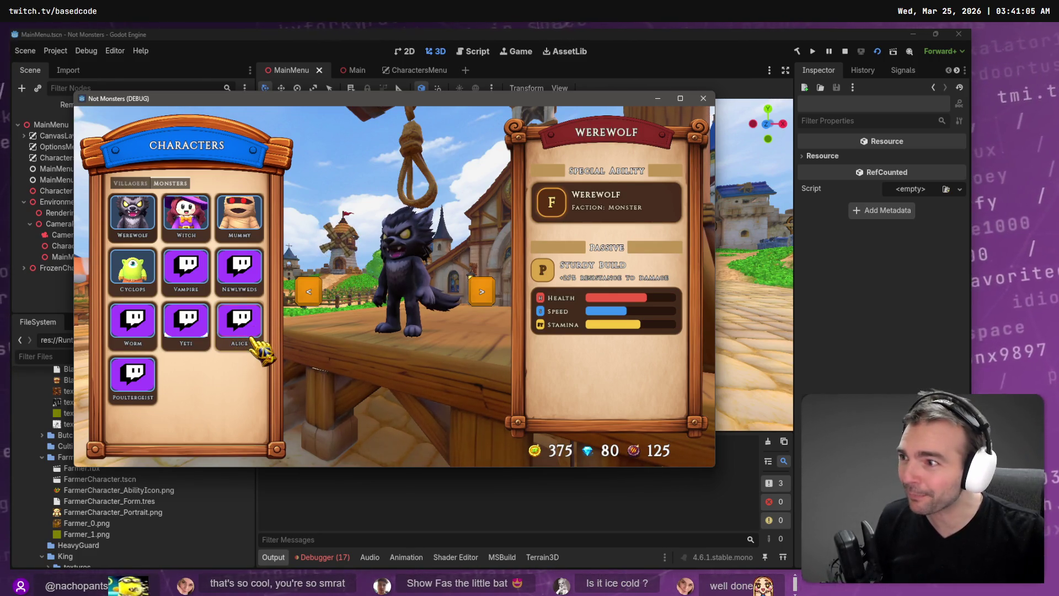
{"action": "left_click", "coordinate": [251, 338]}
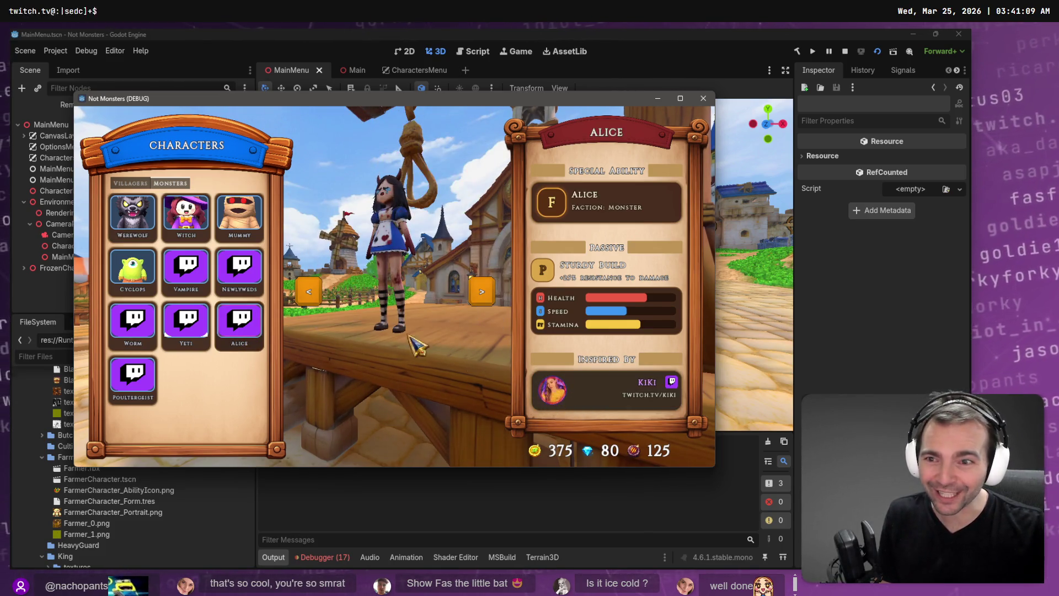
{"action": "left_click", "coordinate": [186, 270]}
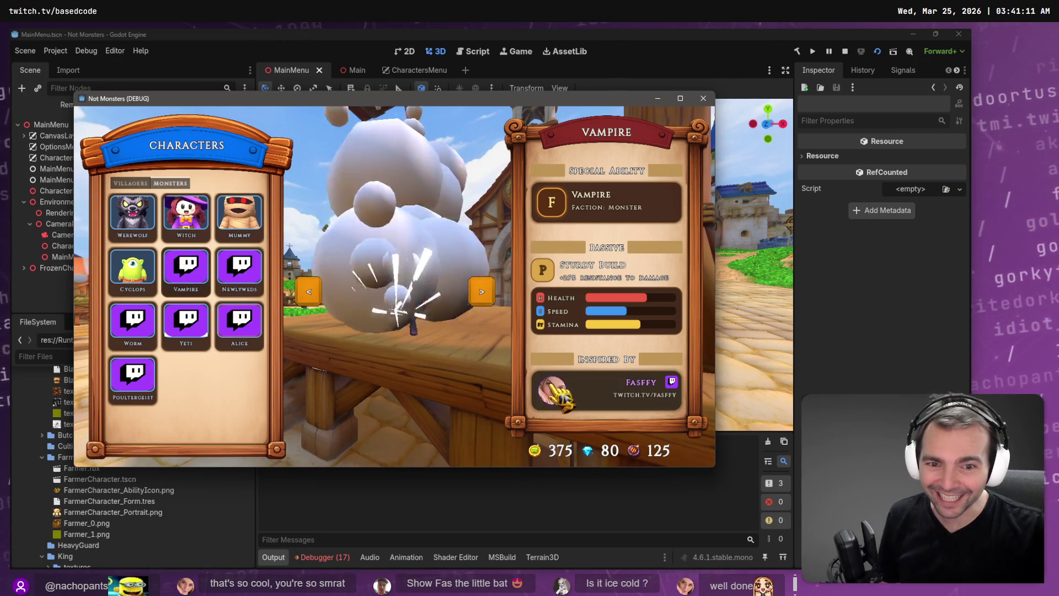
{"action": "left_click", "coordinate": [240, 322]}
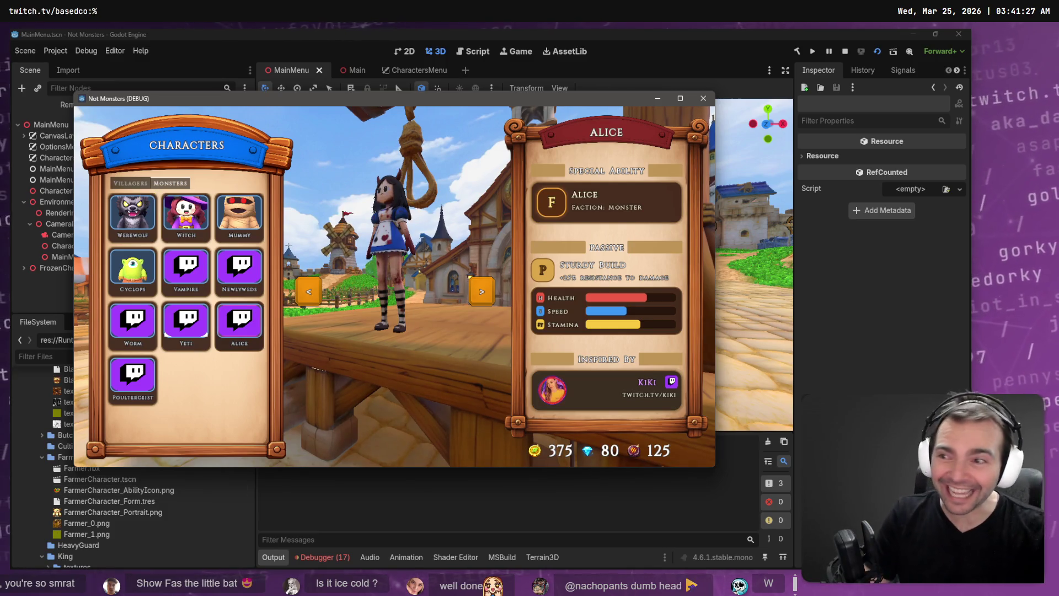
{"action": "key", "text": "super+1"}
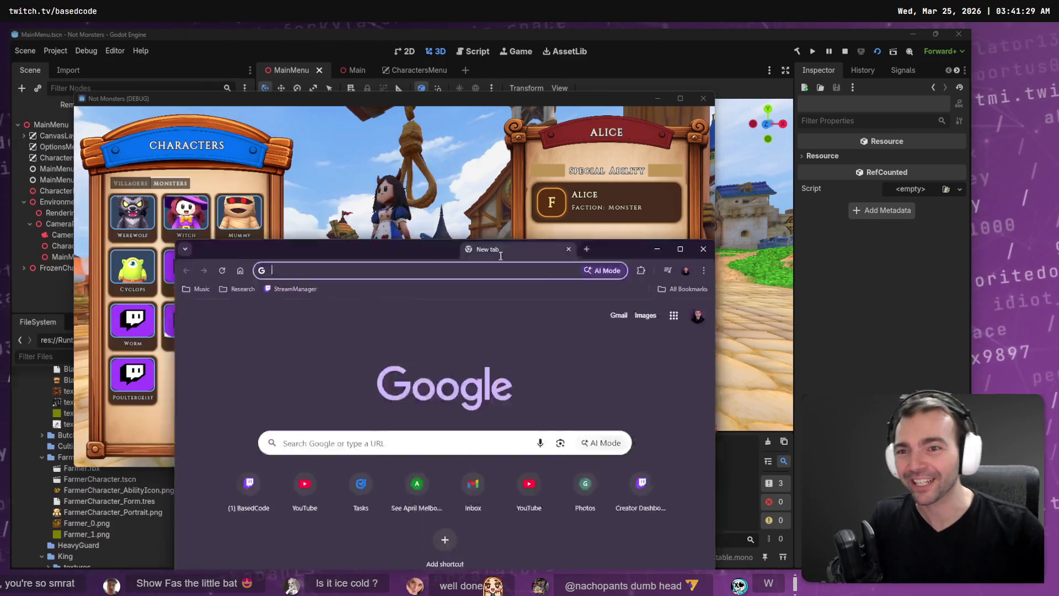
Open the Vampire supporter's Twitch channel from the Inspired By card, close and reopen it, then return to the game.
{"action": "left_click", "coordinate": [633, 108]}
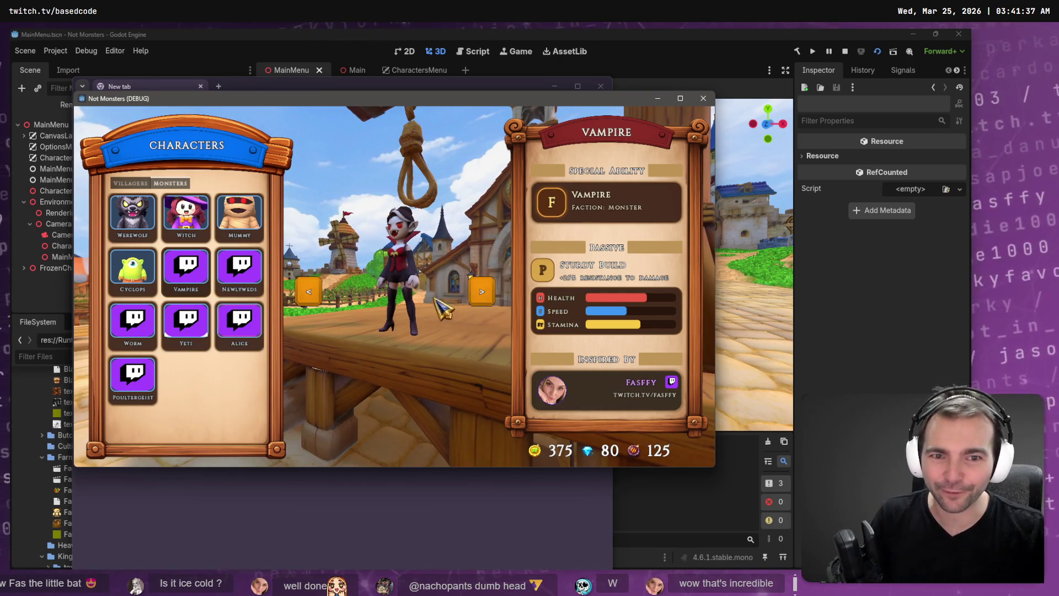
{"action": "left_click", "coordinate": [610, 396]}
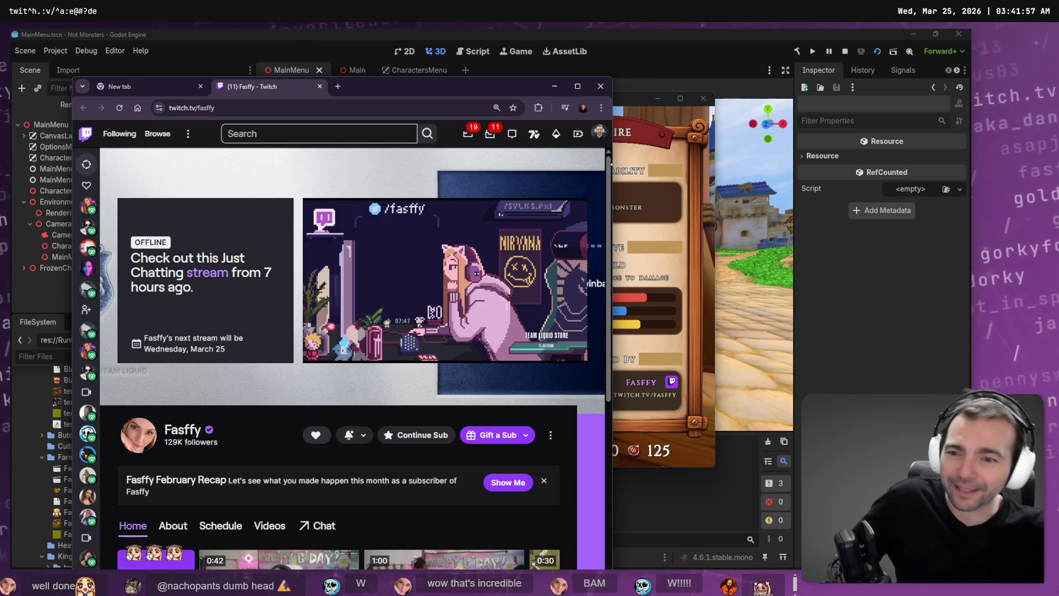
{"action": "mouse_move", "coordinate": [87, 454]}
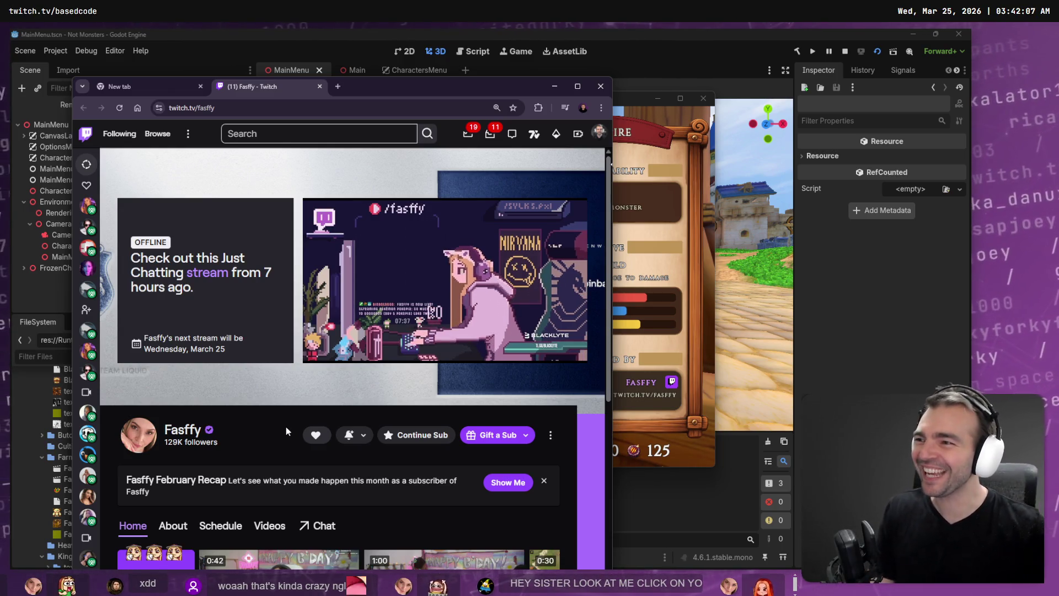
{"action": "key", "text": "ctrl+w"}
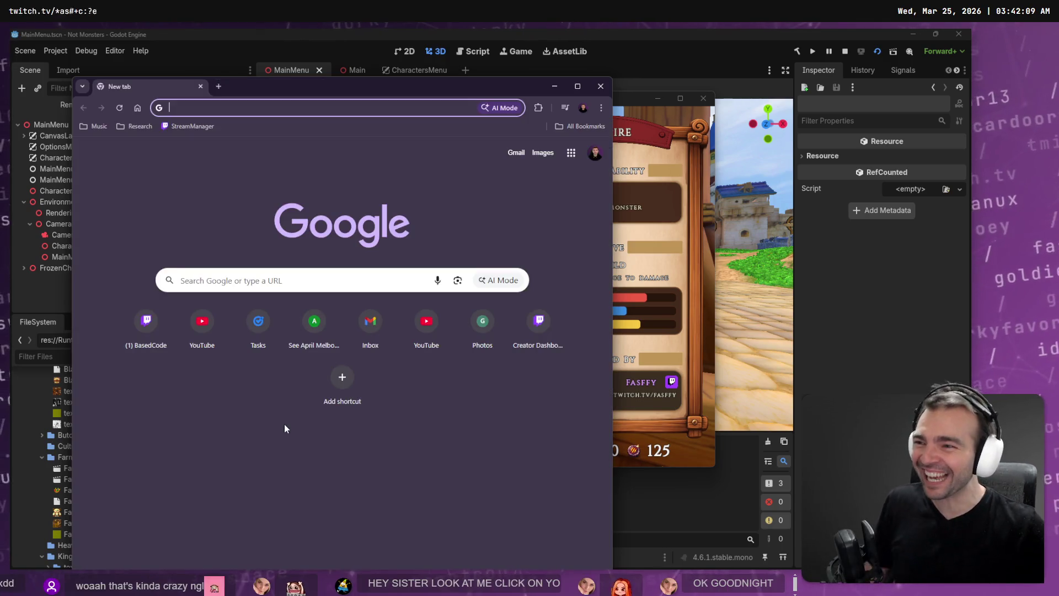
{"action": "key", "text": "ctrl+w"}
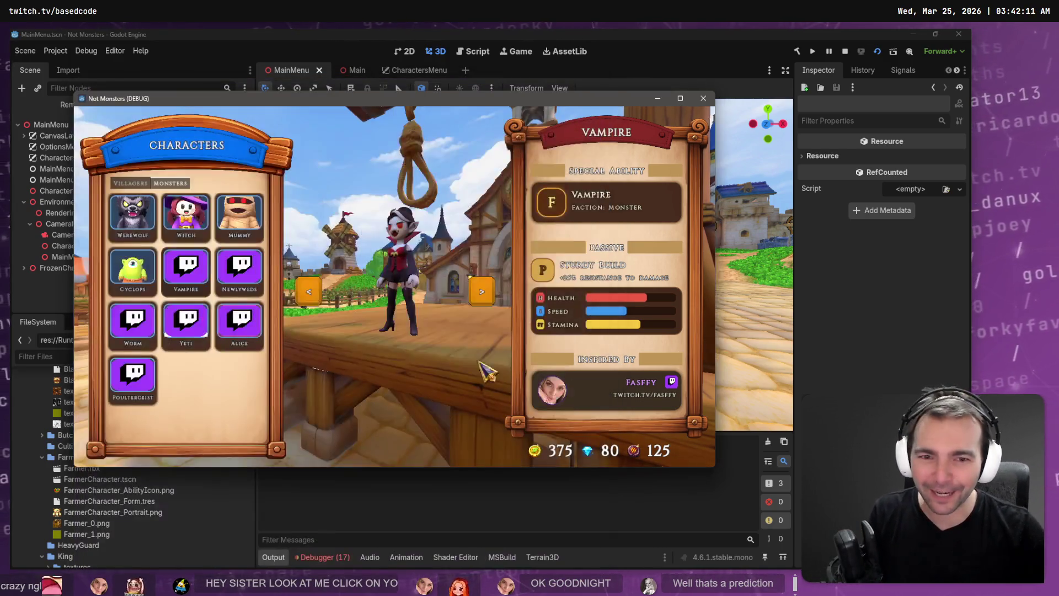
{"action": "left_click", "coordinate": [607, 389]}
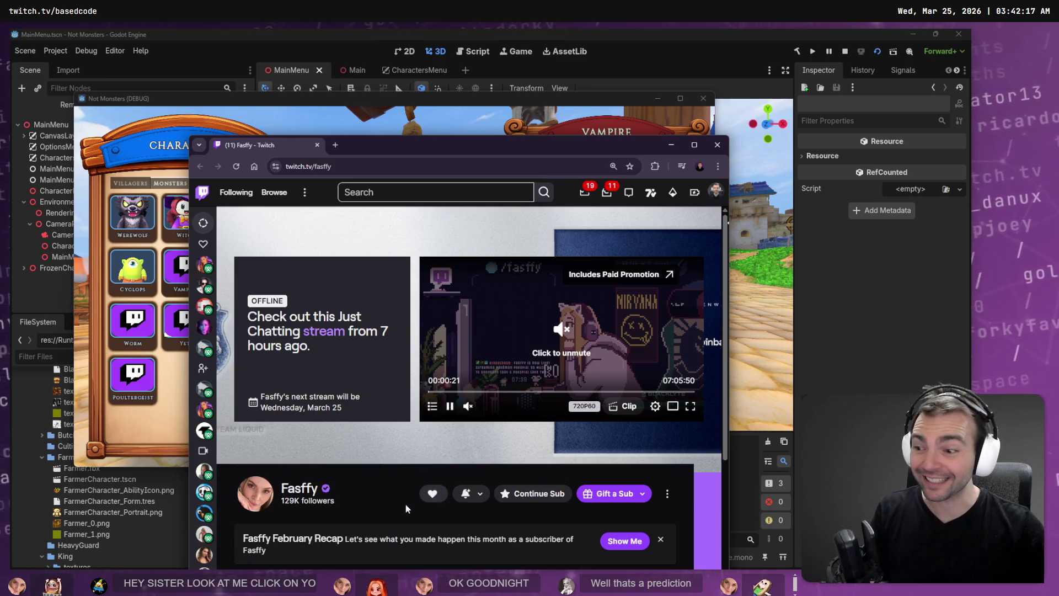
{"action": "key", "text": "alt+Tab"}
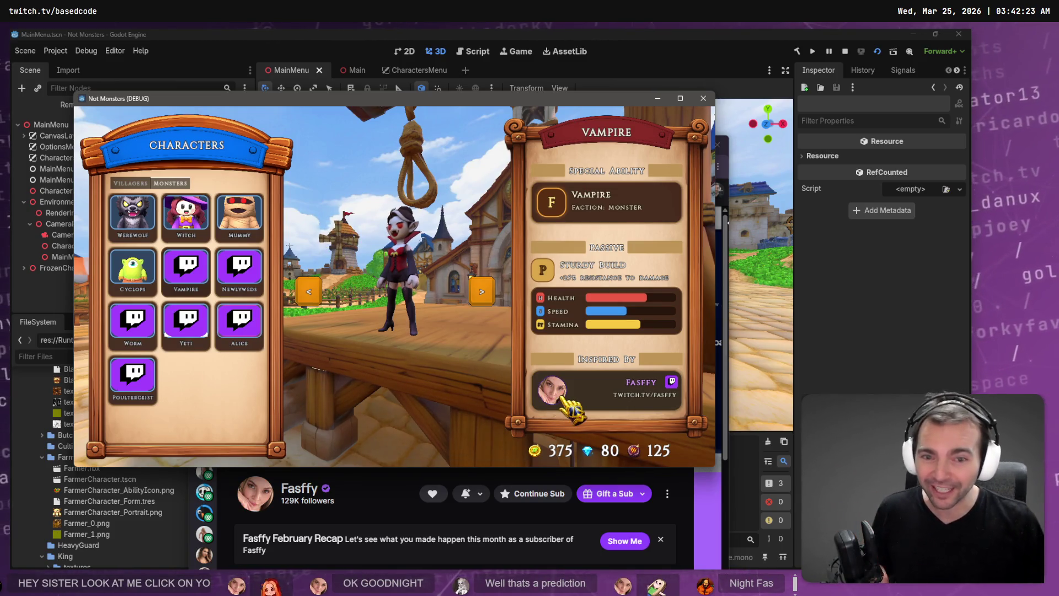
Select Alice, exit the Characters screen to the main menu, and switch to the tldraw Not Monster board.
{"action": "left_click", "coordinate": [249, 319]}
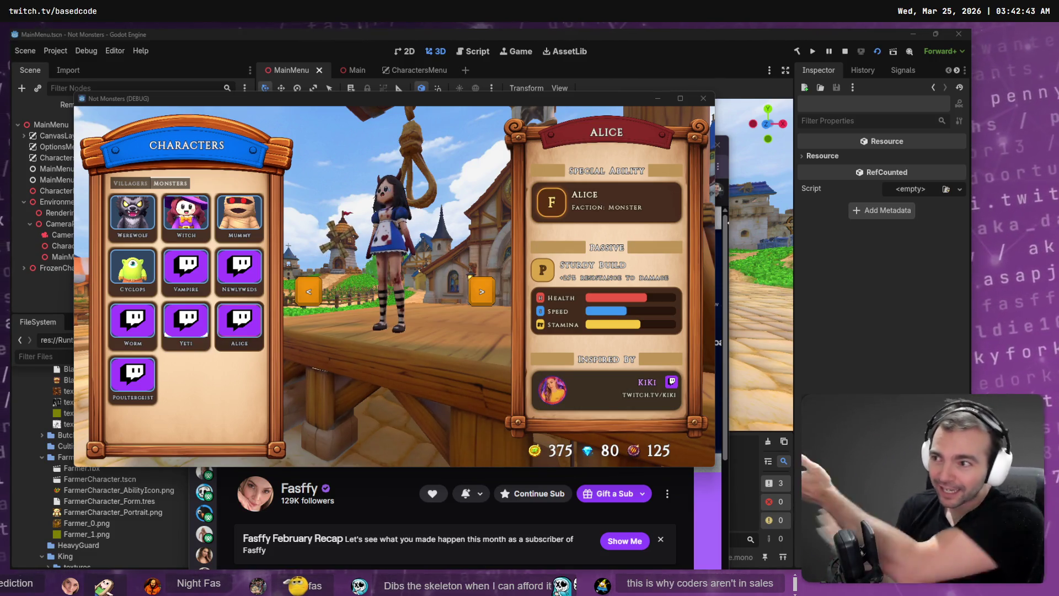
{"action": "key", "text": "Escape"}
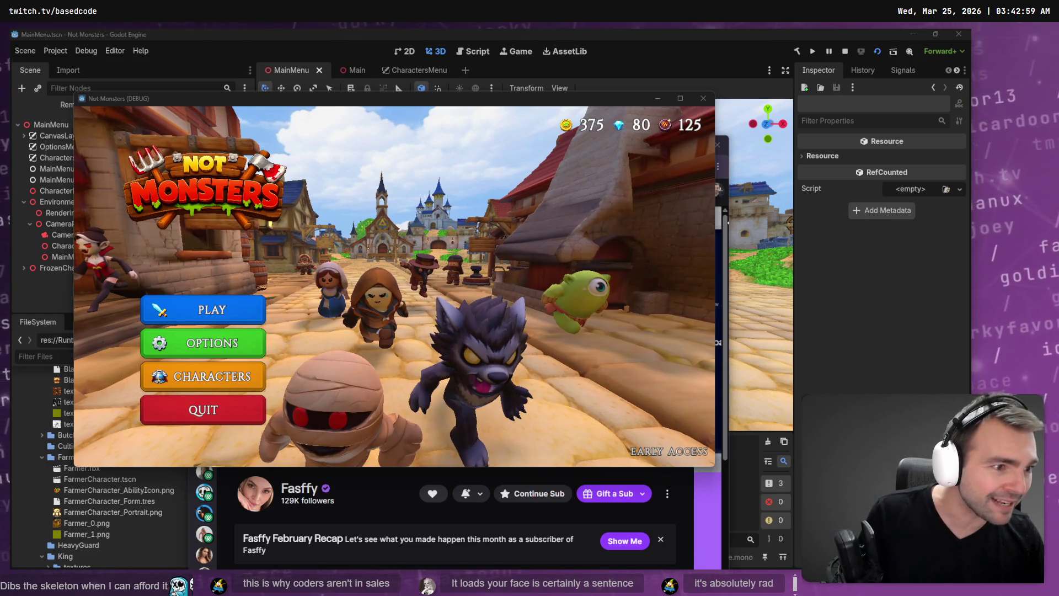
{"action": "key", "text": "alt+Tab"}
{"action": "key", "text": "alt+Tab"}
{"action": "scroll", "coordinate": [346, 569], "scroll_direction": "up", "scroll_amount": 10}
{"action": "scroll", "coordinate": [345, 568], "scroll_direction": "up", "scroll_amount": 10}
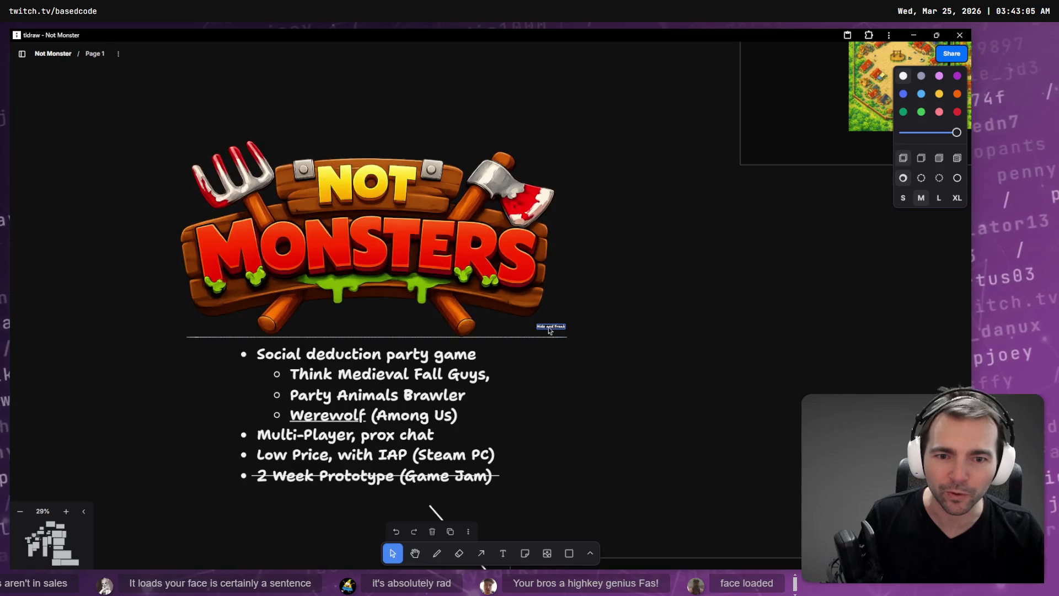
Move the tldraw canvas to the Not Monsters logo slide and select the caption beneath the logo.
{"action": "scroll", "coordinate": [545, 331], "scroll_direction": "up", "scroll_amount": 5}
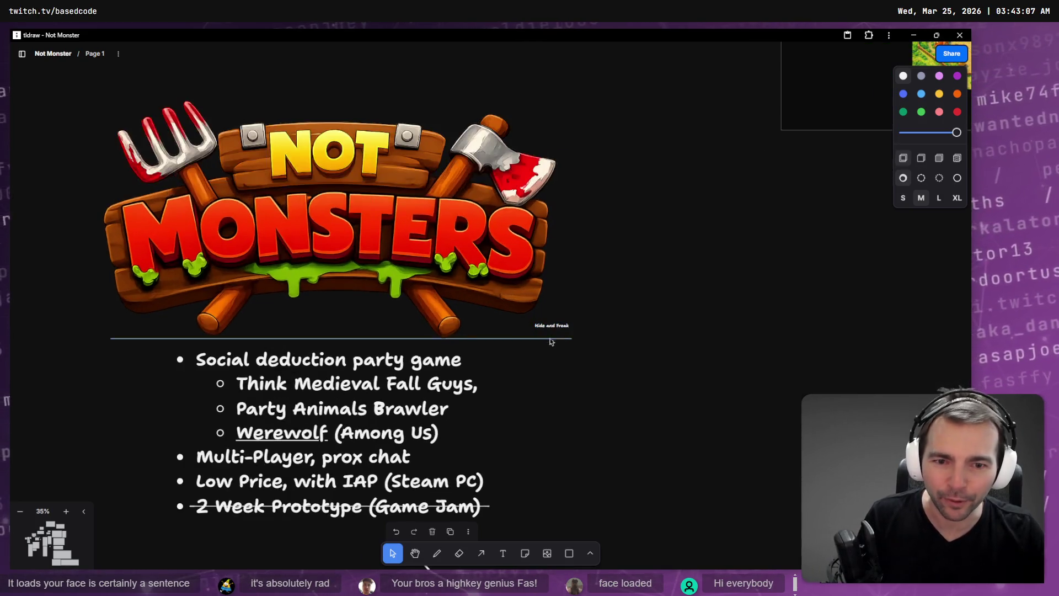
{"action": "left_click", "coordinate": [551, 323]}
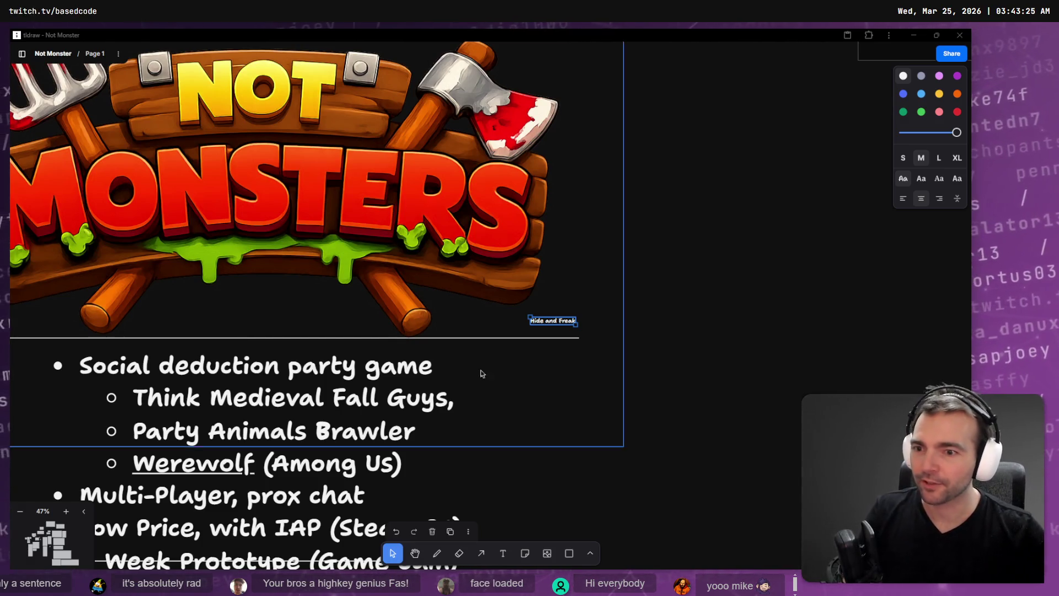
{"action": "scroll", "coordinate": [703, 371], "scroll_direction": "left", "scroll_amount": 3}
{"action": "scroll", "coordinate": [735, 330], "scroll_direction": "down", "scroll_amount": 3}
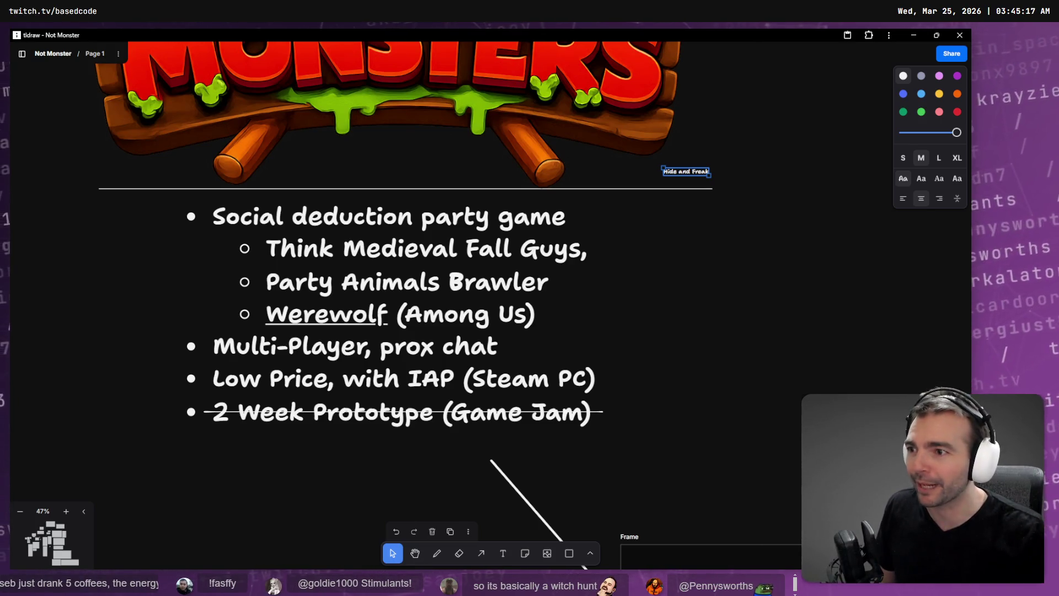
{"action": "scroll", "coordinate": [578, 418], "scroll_direction": "down", "scroll_amount": 5}
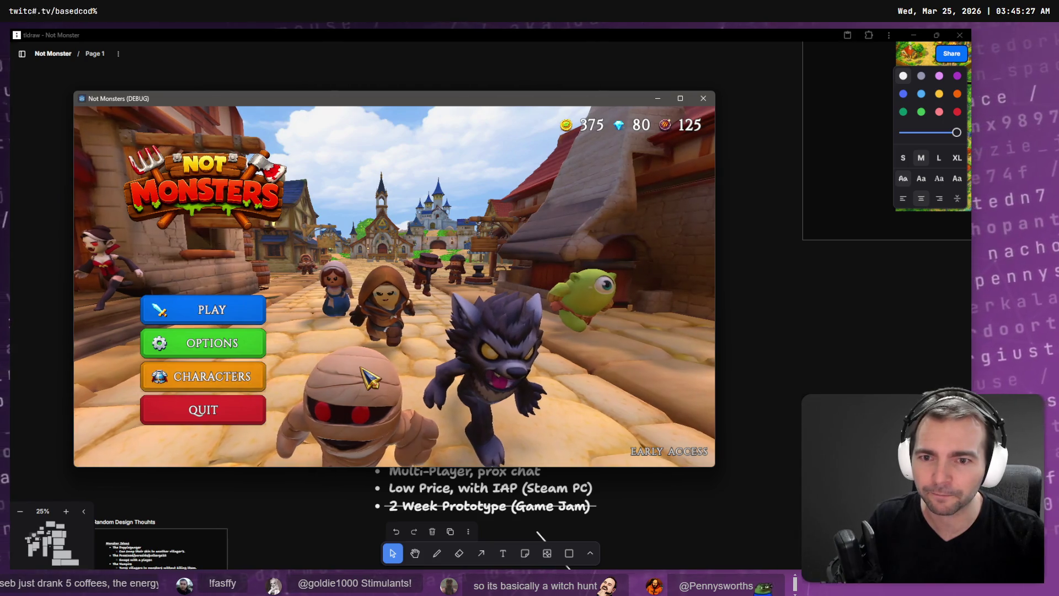
Open Characters and preview the Witch, Werewolf, Mummy, Cyclops and Vampire monster cards.
{"action": "left_click", "coordinate": [251, 386]}
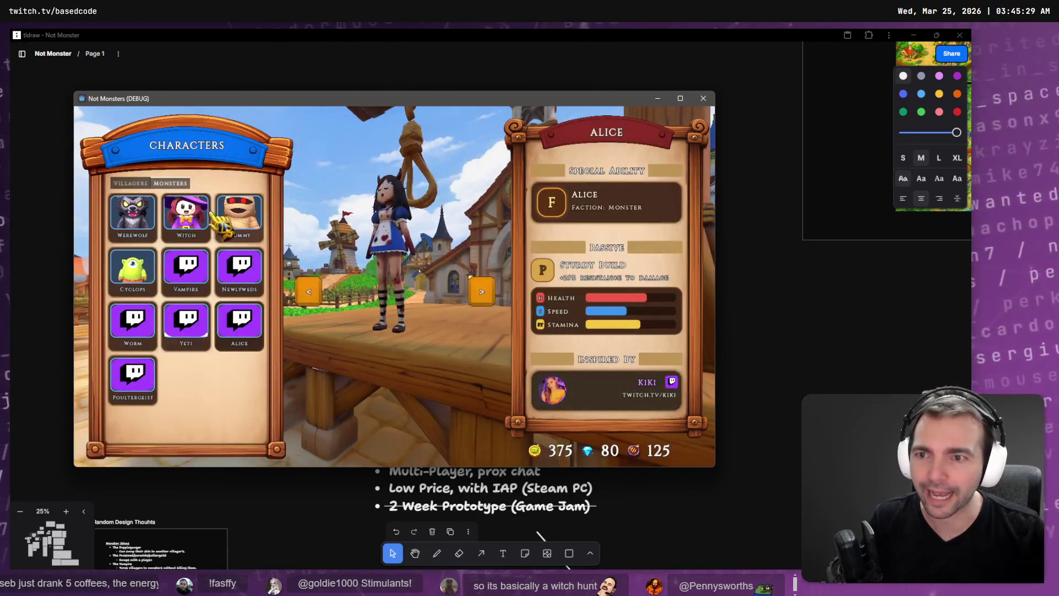
{"action": "left_click", "coordinate": [186, 212]}
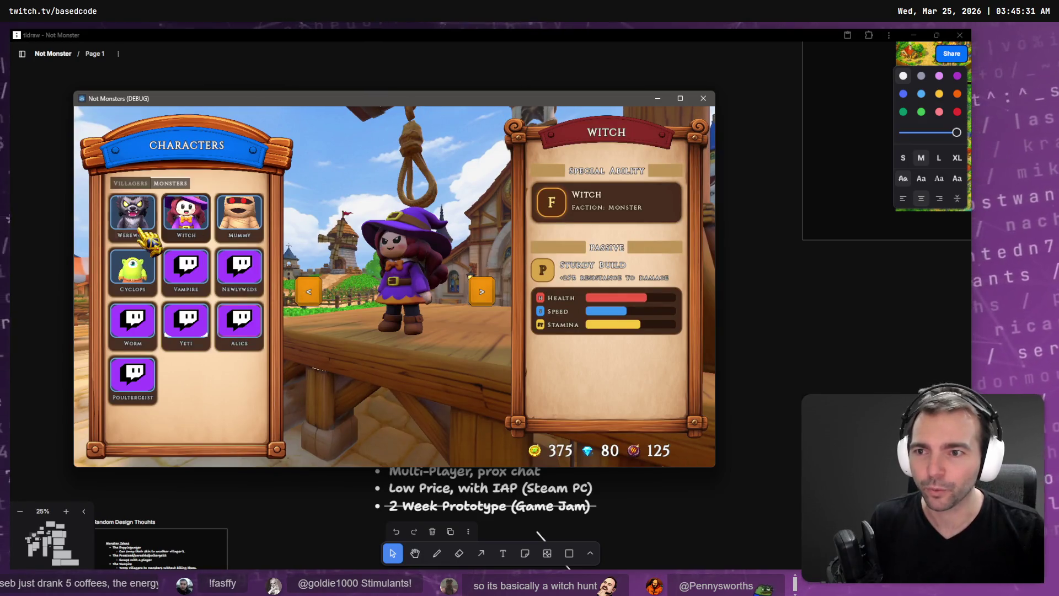
{"action": "left_click", "coordinate": [132, 212]}
{"action": "left_click", "coordinate": [237, 223]}
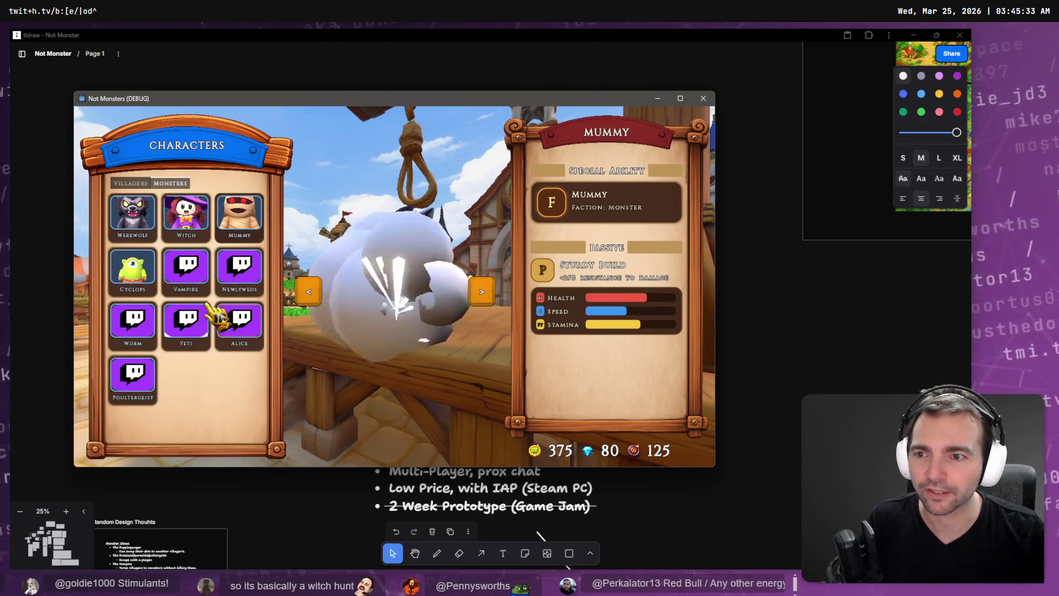
{"action": "left_click", "coordinate": [133, 270]}
{"action": "left_click", "coordinate": [207, 283]}
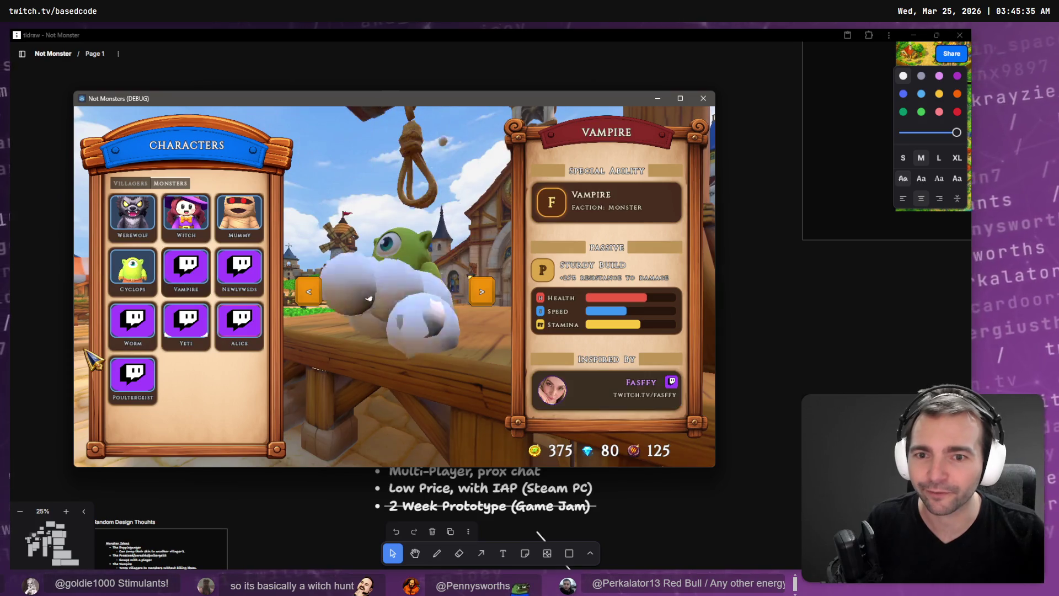
Preview the Worm, Yeti, Alice and Poultergeist supporter cards, then switch to the Villagers list.
{"action": "left_click", "coordinate": [252, 276]}
{"action": "left_click", "coordinate": [133, 322]}
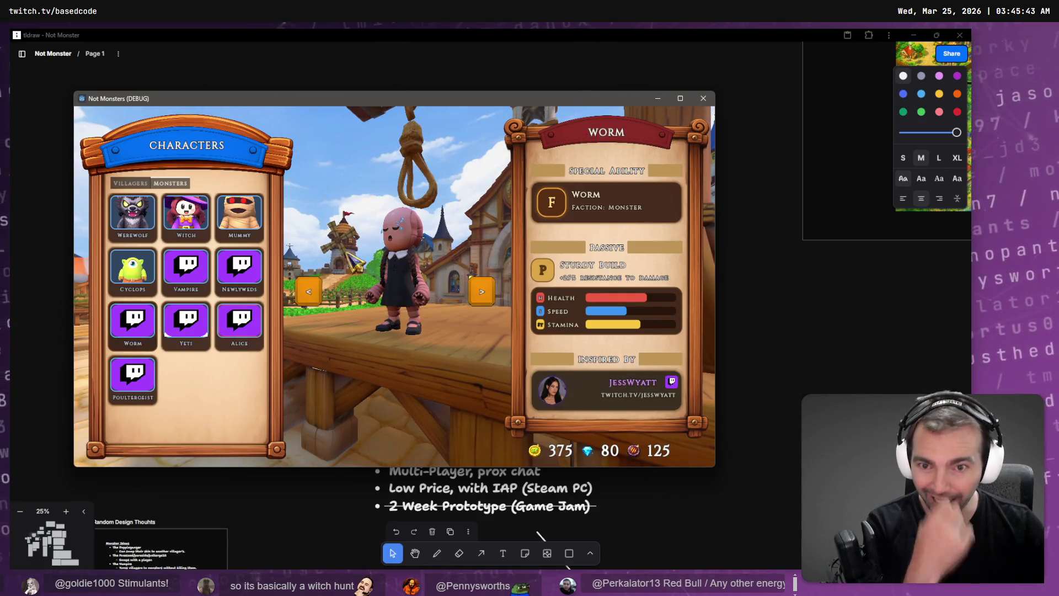
{"action": "left_click", "coordinate": [191, 326]}
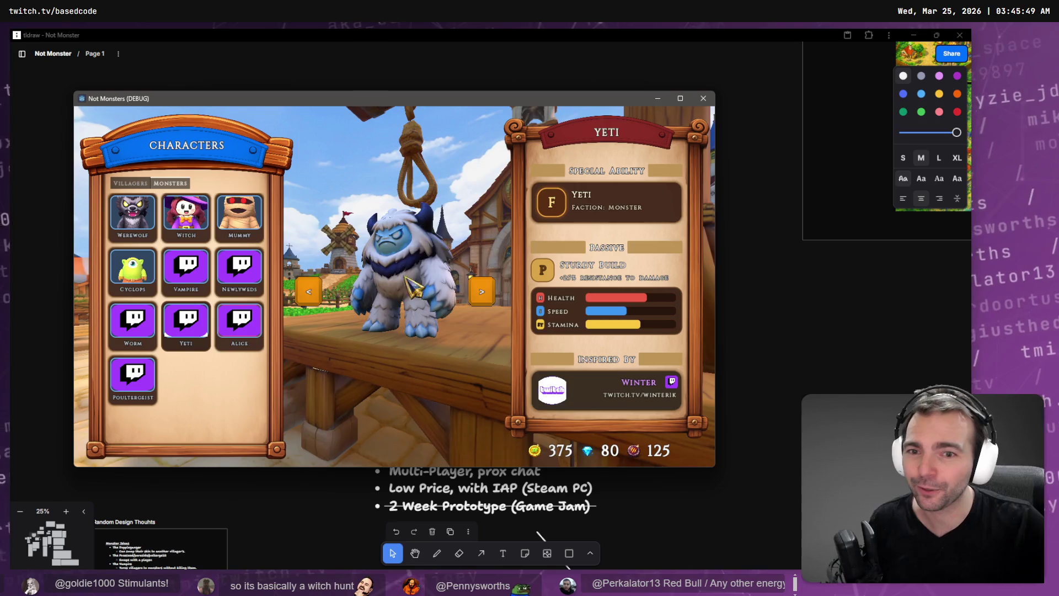
{"action": "left_click", "coordinate": [238, 331]}
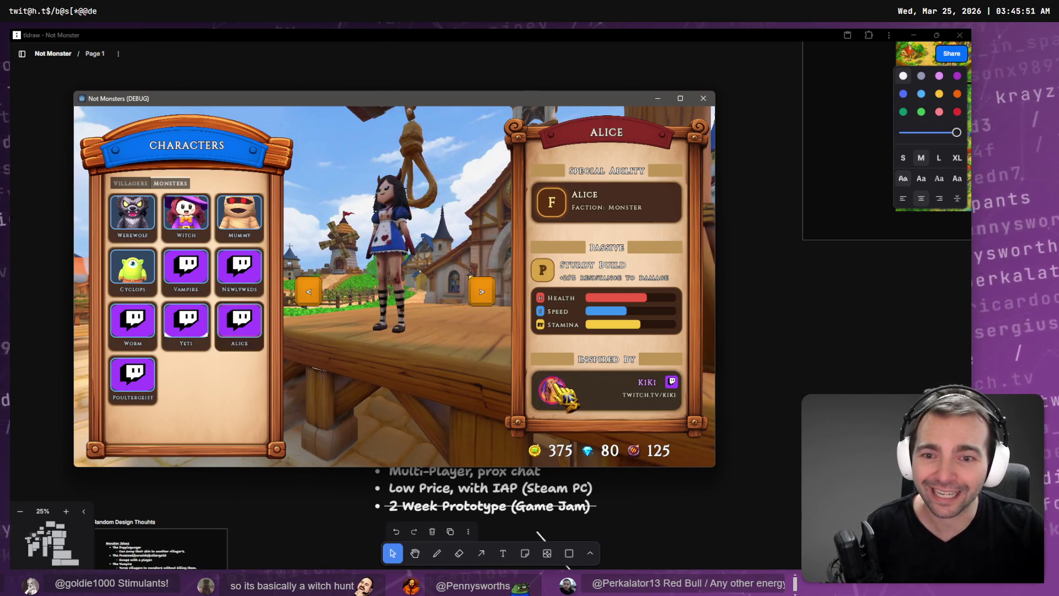
{"action": "left_click", "coordinate": [146, 381]}
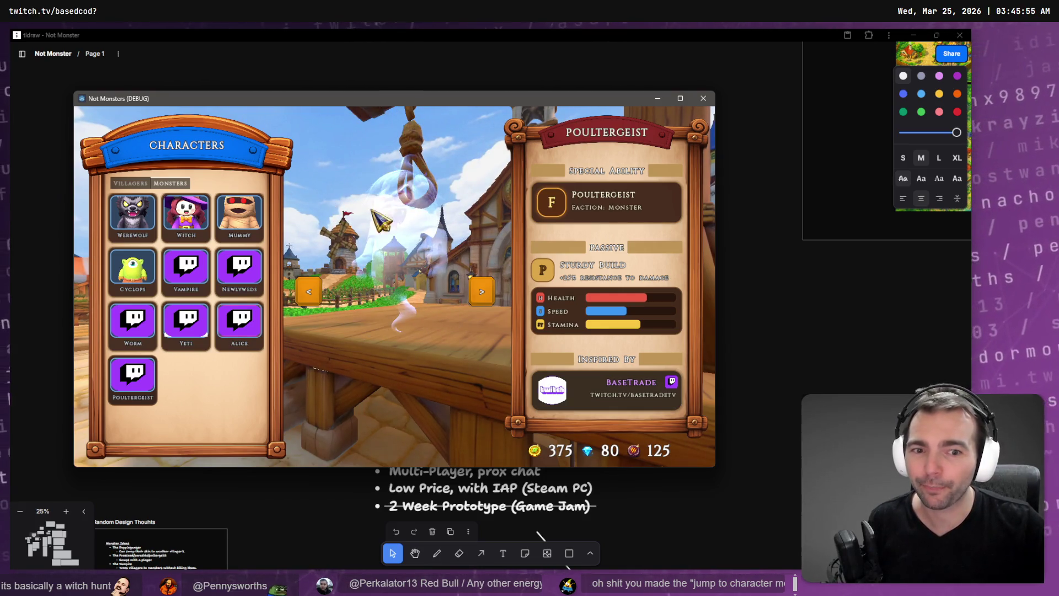
{"action": "left_click", "coordinate": [148, 184]}
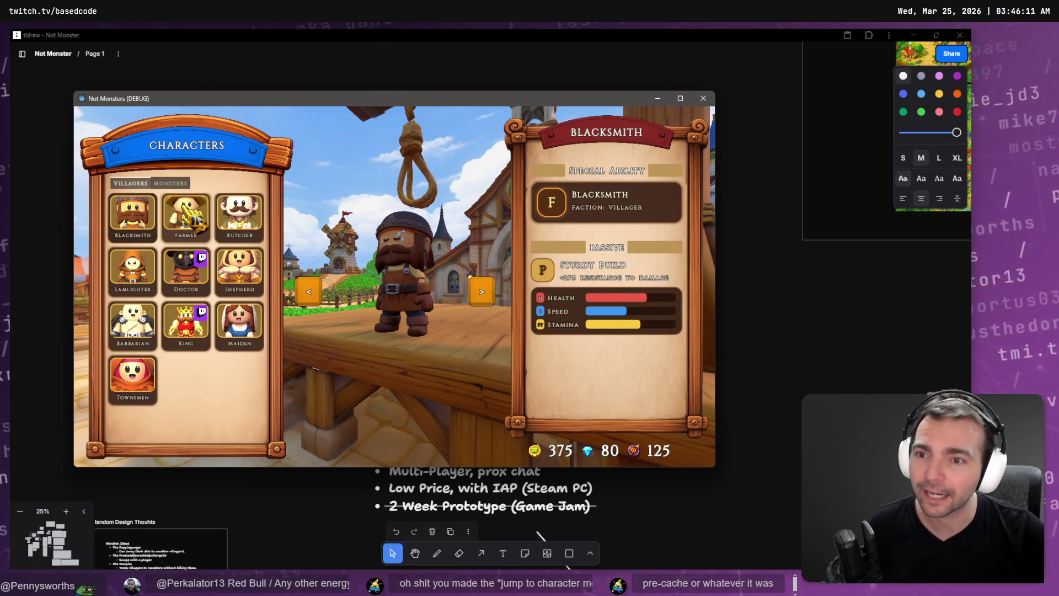
Preview the Farmer, Butcher, Lamplighter, Doctor and Shepherd villager cards.
{"action": "left_click", "coordinate": [185, 216]}
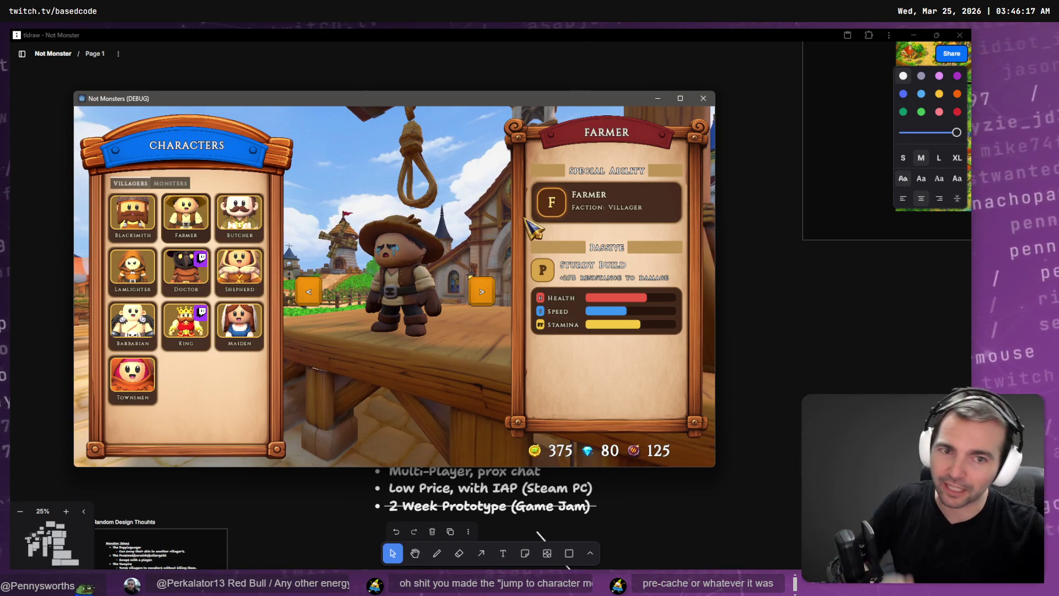
{"action": "left_click", "coordinate": [258, 222]}
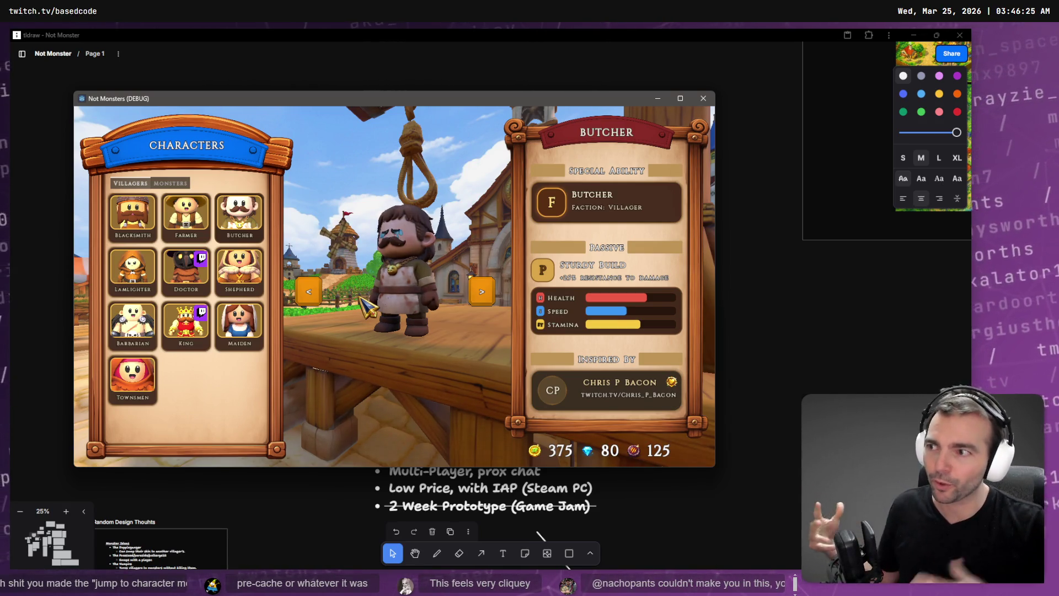
{"action": "left_click", "coordinate": [147, 288]}
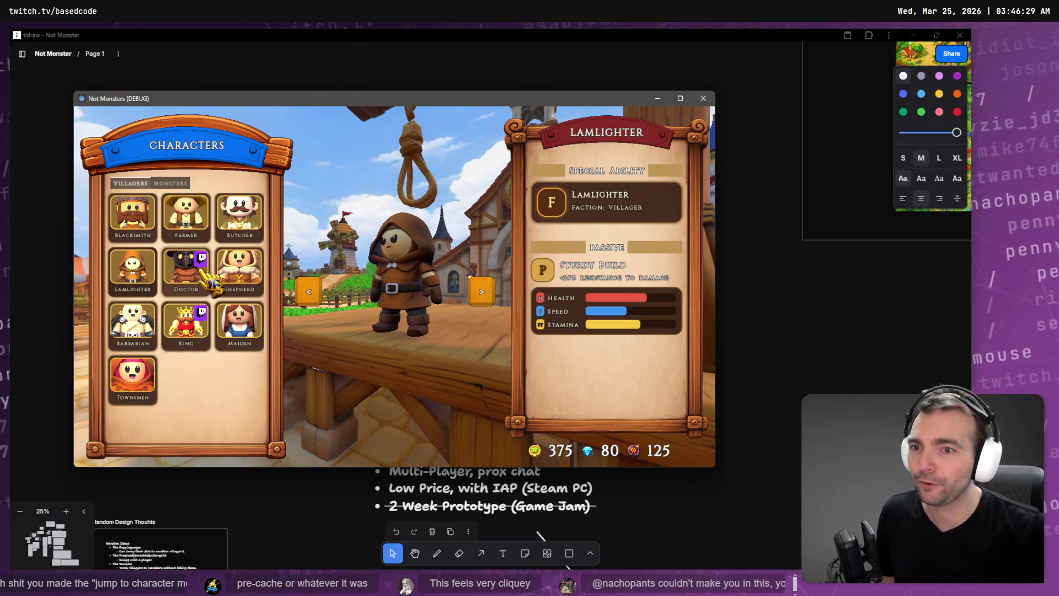
{"action": "left_click", "coordinate": [203, 293]}
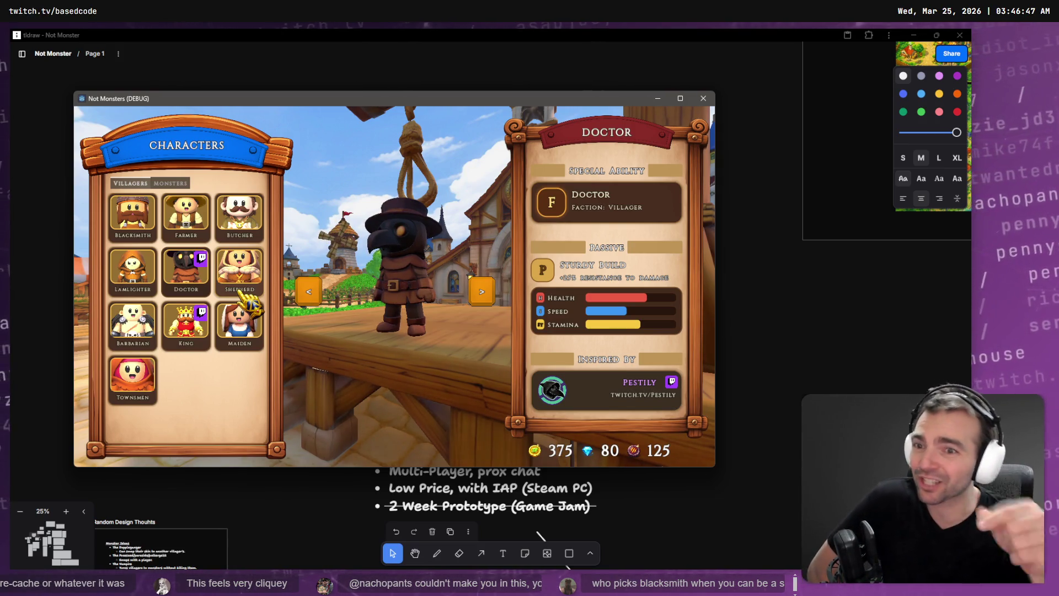
{"action": "left_click", "coordinate": [241, 279]}
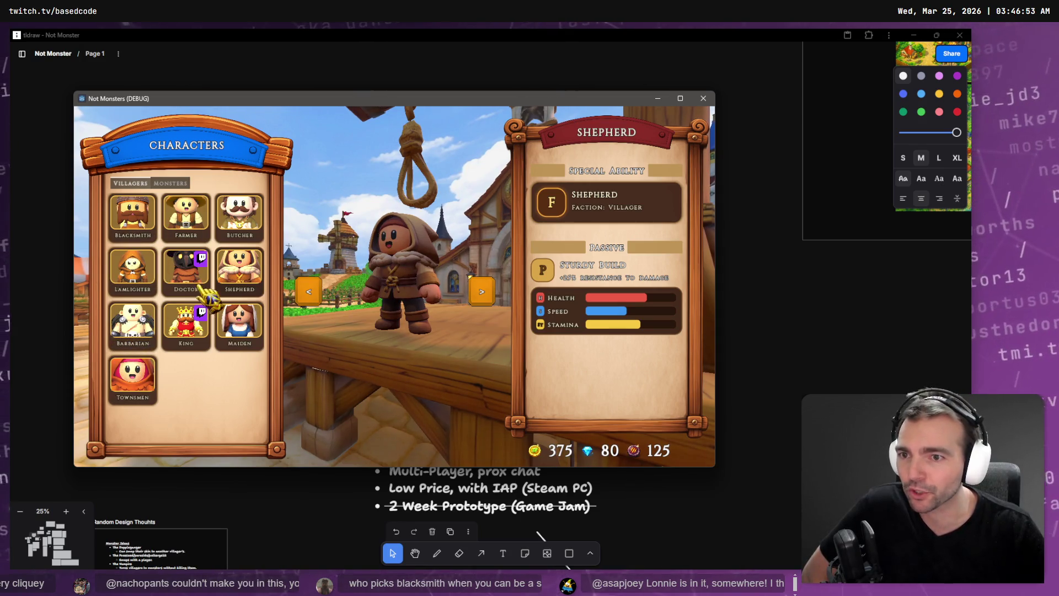
Preview the Barbarian, King, Maiden and Townsmen cards, return to Monsters, and close the game with F8.
{"action": "left_click", "coordinate": [131, 330]}
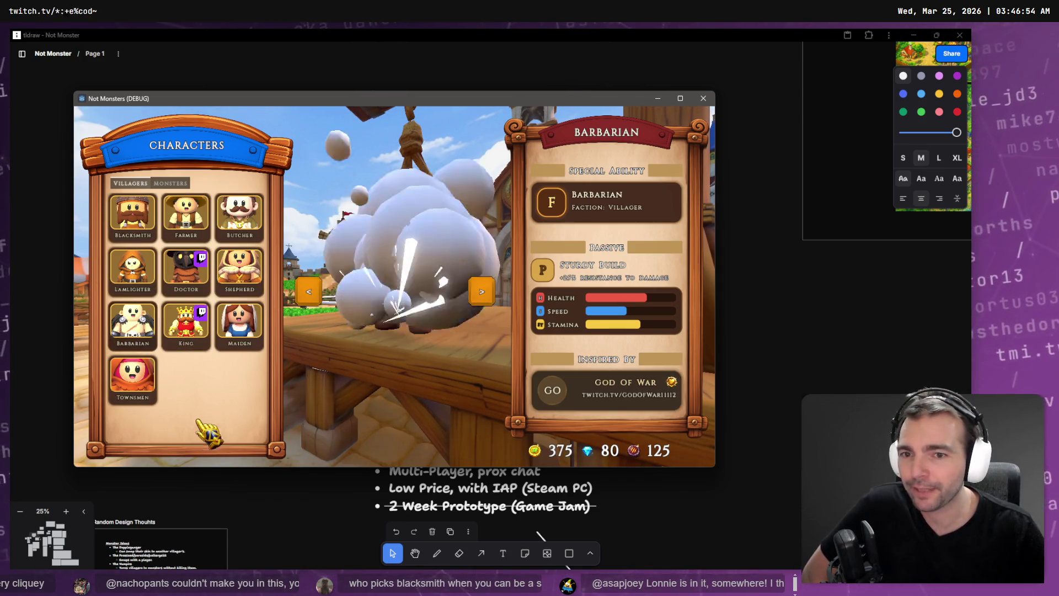
{"action": "left_click", "coordinate": [176, 343]}
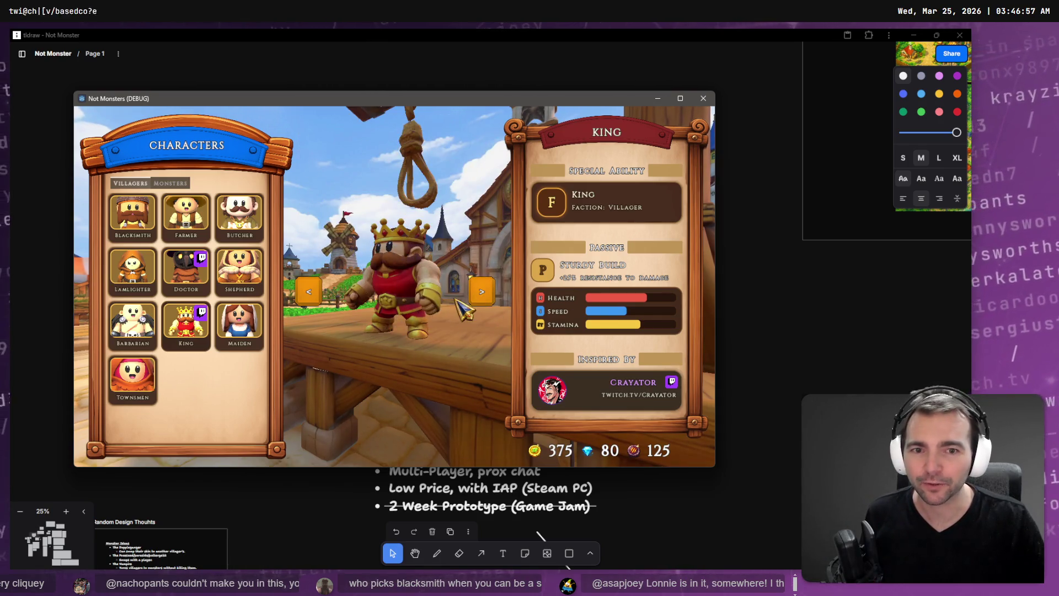
{"action": "left_click", "coordinate": [237, 337]}
{"action": "left_click", "coordinate": [133, 381]}
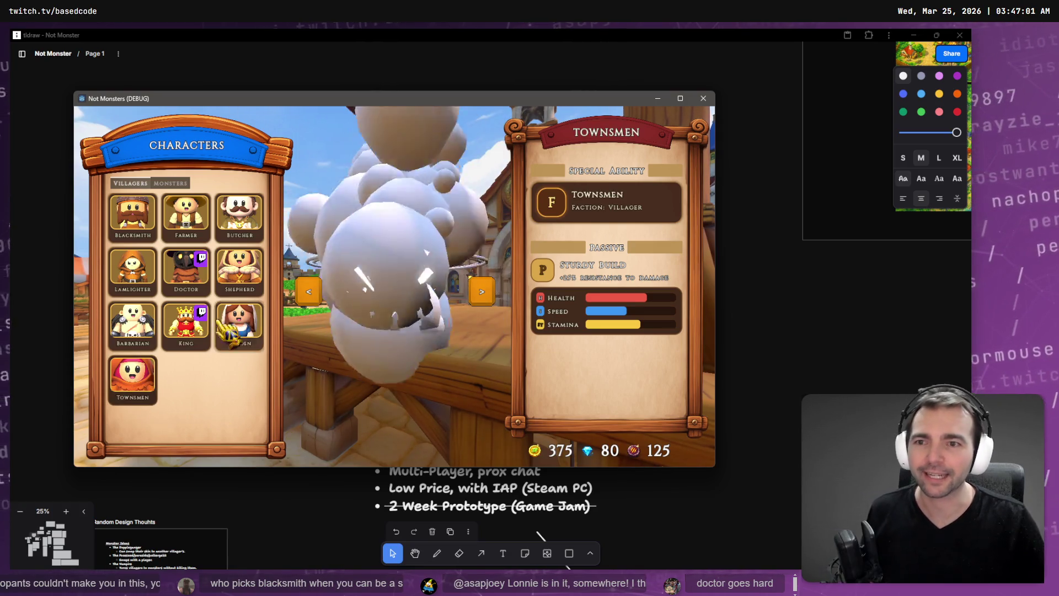
{"action": "left_click", "coordinate": [174, 184]}
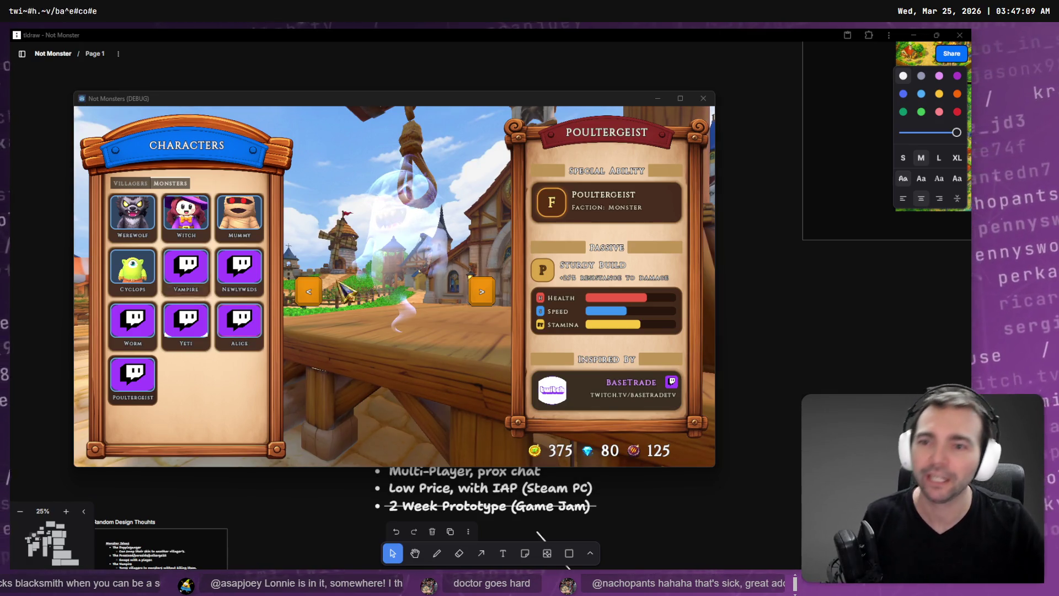
{"action": "key", "text": "F8"}
Pan the tldraw board to center the Not Monster logo and pitch bullets, then return to the game.
{"action": "scroll", "coordinate": [605, 343], "scroll_direction": "down", "scroll_amount": 3}
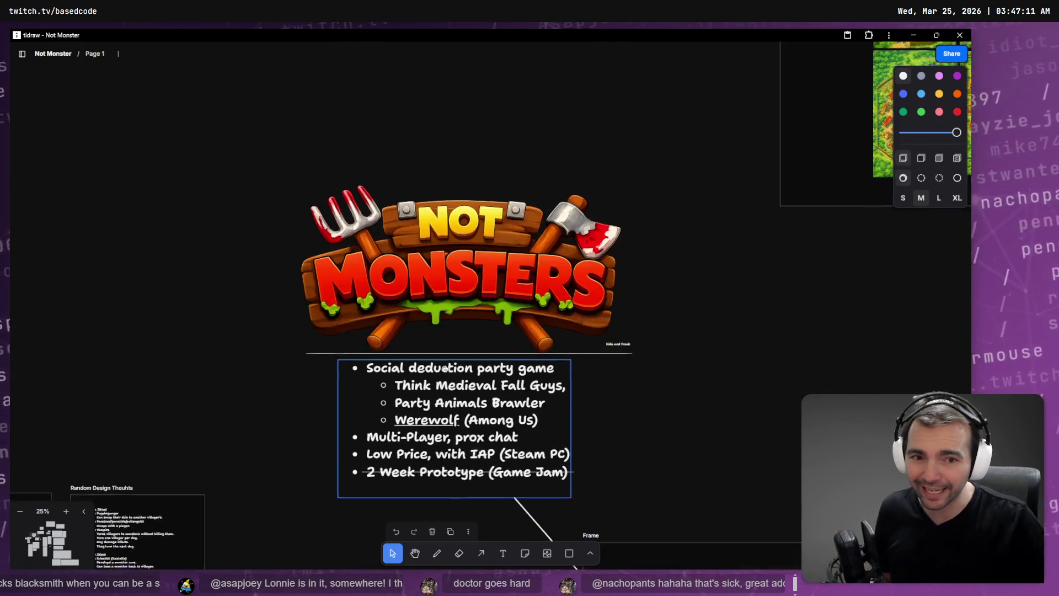
{"action": "scroll", "coordinate": [605, 343], "scroll_direction": "up", "scroll_amount": 2}
{"action": "scroll", "coordinate": [605, 343], "scroll_direction": "up", "scroll_amount": 4}
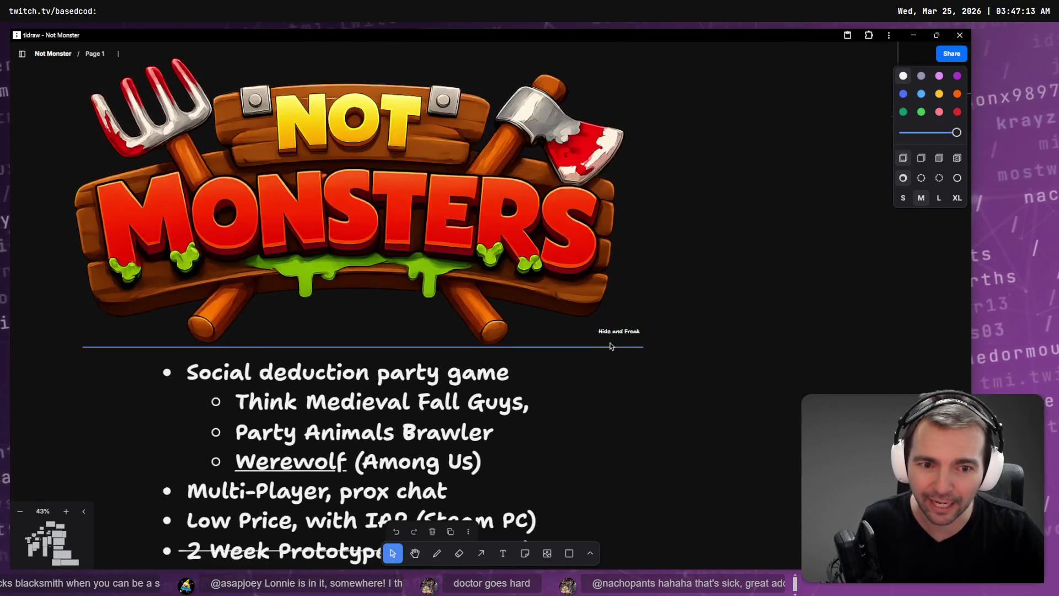
{"action": "left_click_drag", "start_coordinate": [456, 333], "coordinate": [529, 372]}
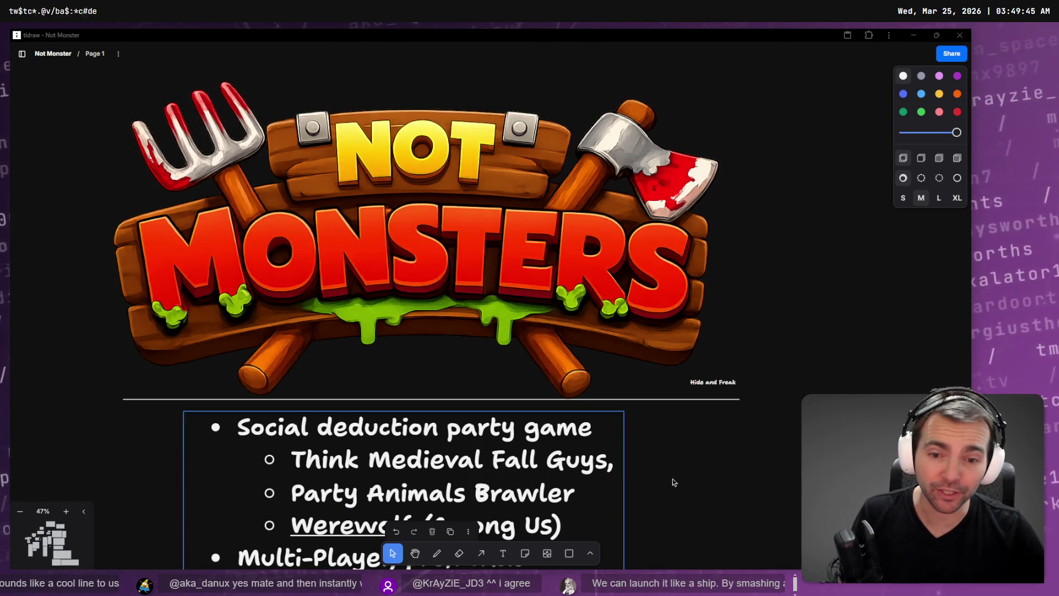
{"action": "scroll", "coordinate": [669, 480], "scroll_direction": "down", "scroll_amount": 2}
{"action": "key", "text": "alt+Tab"}
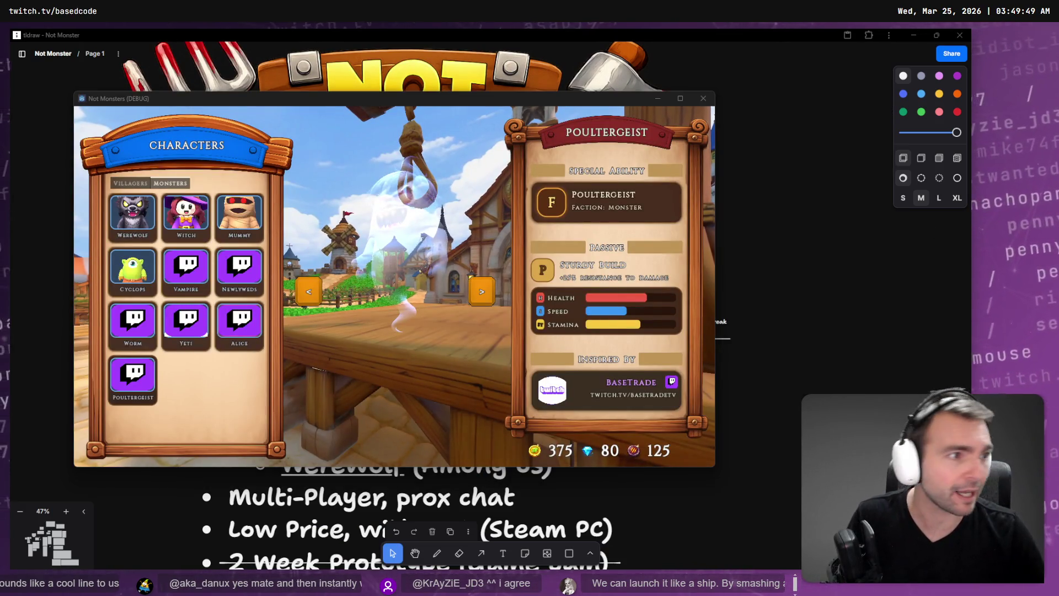
In the CharactersMenu scene, zoom onto the BS portrait's Twitch badge and collapse PortraitSupporterBadge.
{"action": "key", "text": "alt+Tab"}
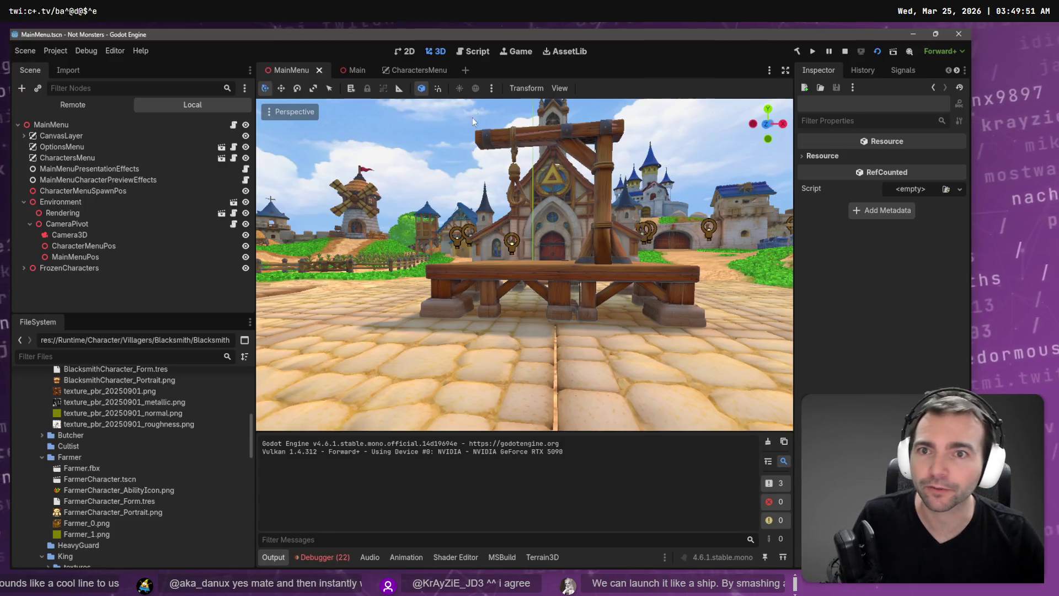
{"action": "left_click", "coordinate": [410, 68]}
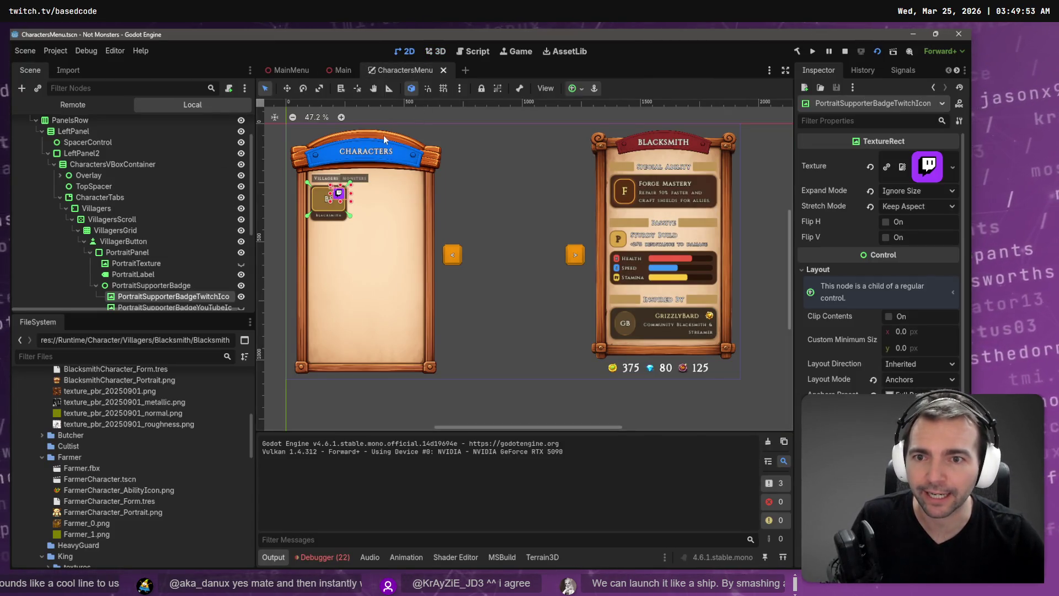
{"action": "scroll", "coordinate": [348, 254], "scroll_direction": "up", "scroll_amount": 1}
{"action": "scroll", "coordinate": [350, 269], "scroll_direction": "up", "scroll_amount": 10}
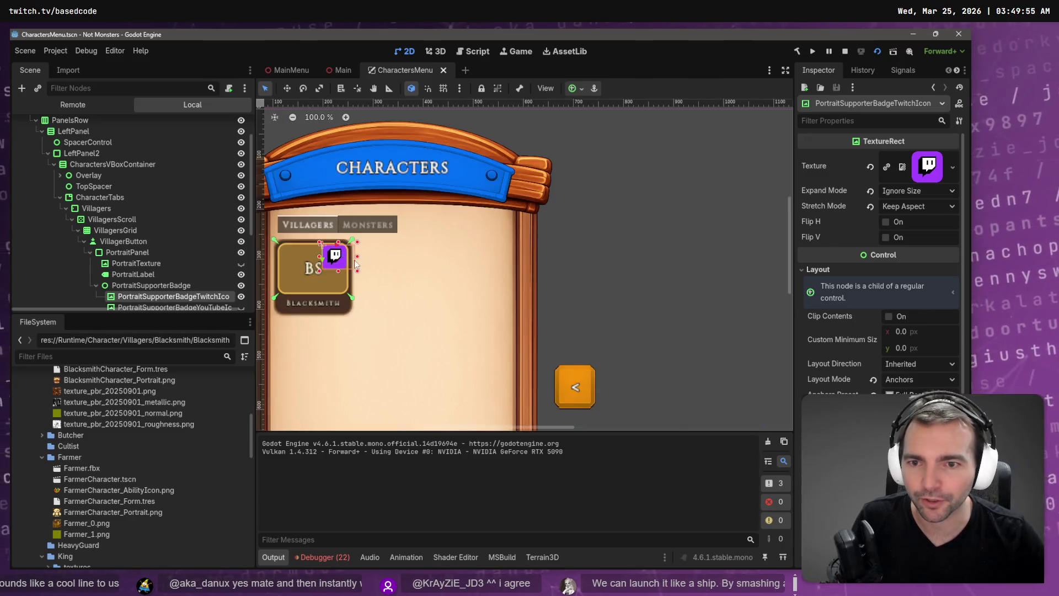
{"action": "scroll", "coordinate": [365, 254], "scroll_direction": "left", "scroll_amount": 3}
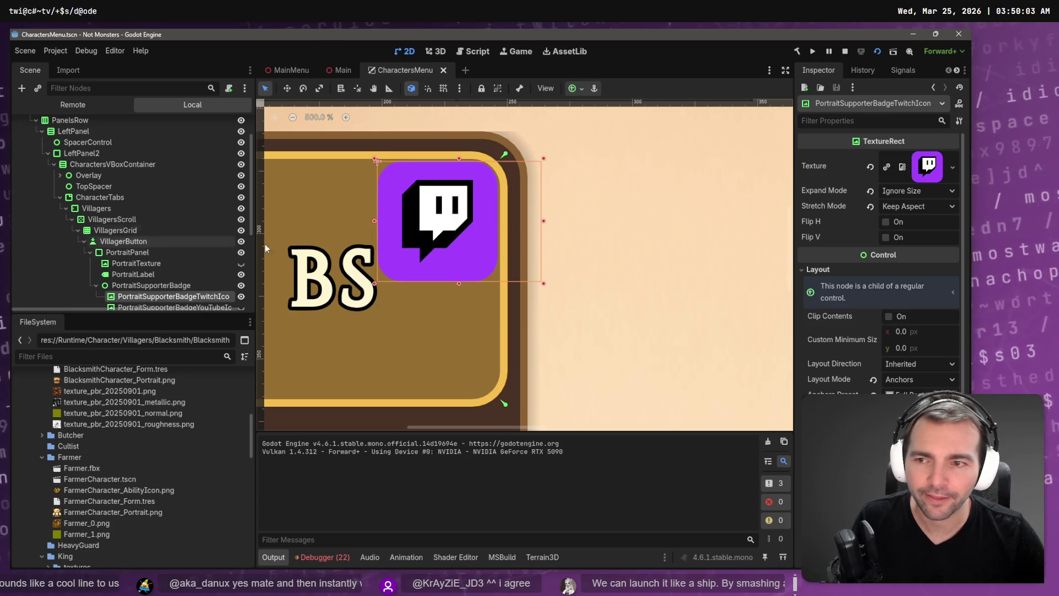
{"action": "left_click", "coordinate": [99, 286]}
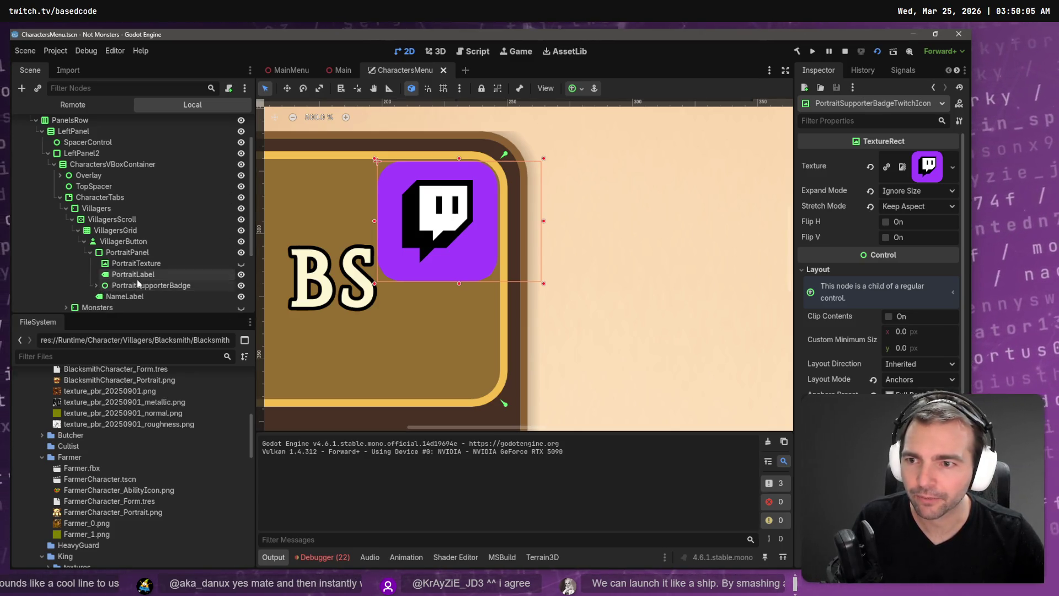
Move PortraitSupporterBadge above PortraitPanel in the Scene dock hierarchy.
{"action": "left_click_drag", "start_coordinate": [147, 285], "coordinate": [138, 247]}
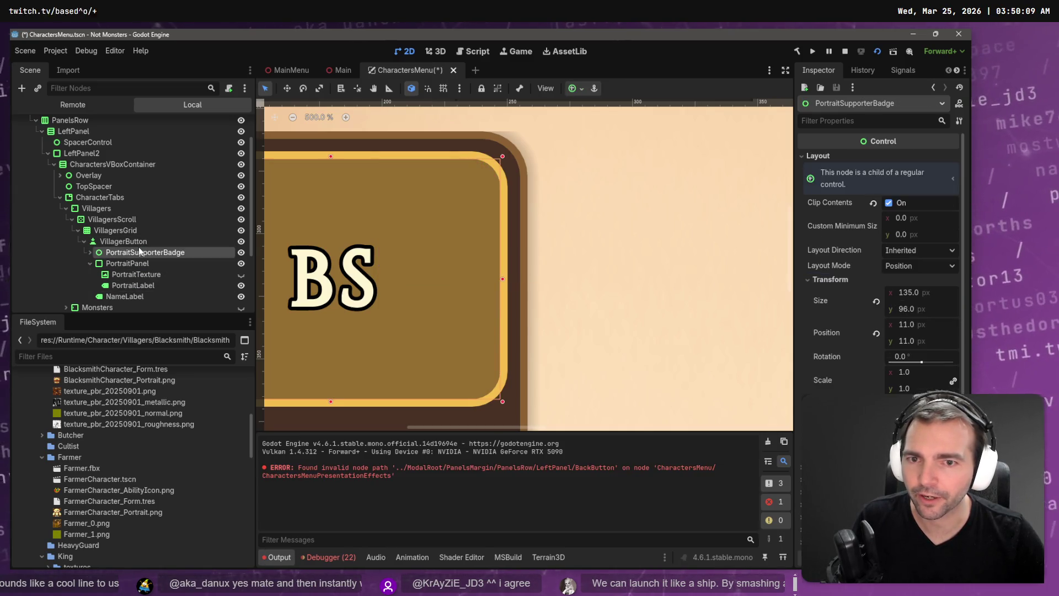
{"action": "scroll", "coordinate": [401, 257], "scroll_direction": "down", "scroll_amount": 3}
{"action": "scroll", "coordinate": [263, 299], "scroll_direction": "down", "scroll_amount": 2}
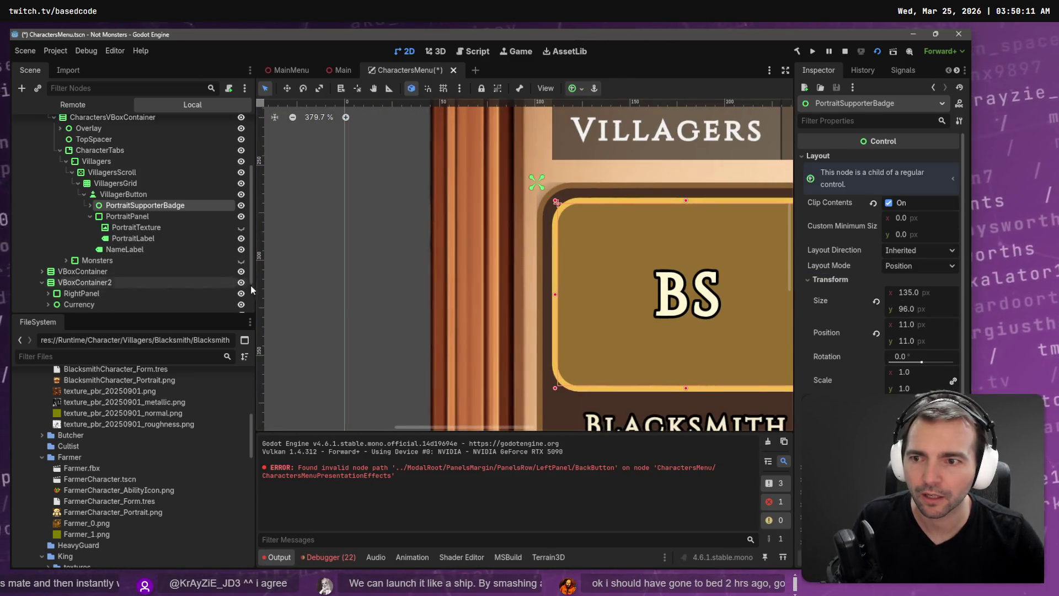
{"action": "scroll", "coordinate": [472, 289], "scroll_direction": "right", "scroll_amount": 3}
{"action": "scroll", "coordinate": [471, 289], "scroll_direction": "down", "scroll_amount": 5}
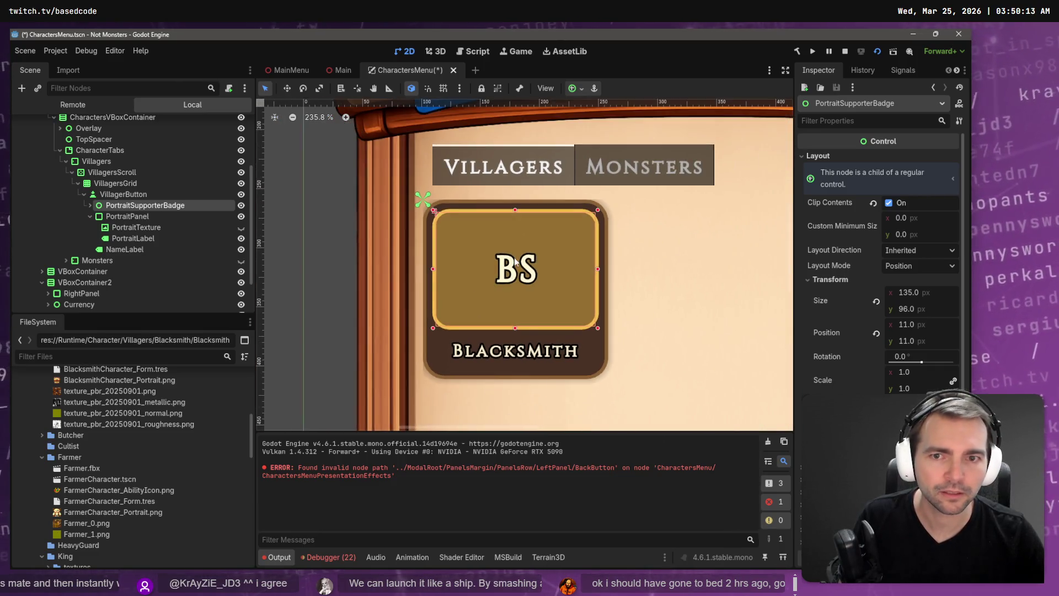
{"action": "scroll", "coordinate": [472, 289], "scroll_direction": "up", "scroll_amount": 1}
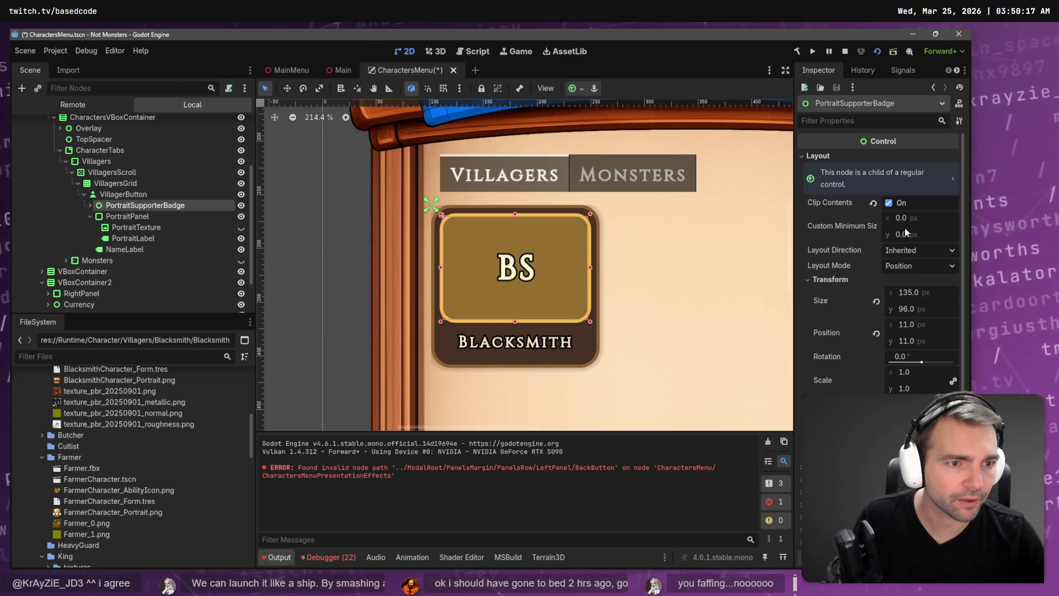
Set the badge's Custom Minimum Size to 100 × 100, then collapse PortraitPanel.
{"action": "mouse_move", "coordinate": [905, 218]}
{"action": "left_mouse_down"}
{"action": "mouse_move", "coordinate": [905, 186]}
{"action": "mouse_move", "coordinate": [905, 217]}
{"action": "left_mouse_up"}
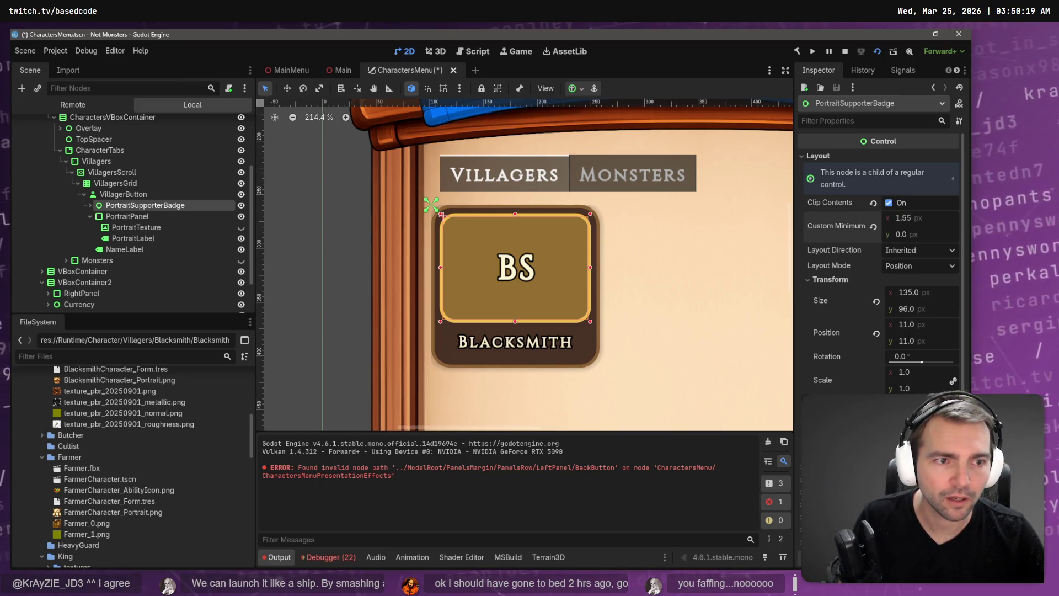
{"action": "left_click", "coordinate": [891, 224]}
{"action": "type", "text": "100"}
{"action": "key", "text": "Tab"}
{"action": "type", "text": "100"}
{"action": "key", "text": "Return"}
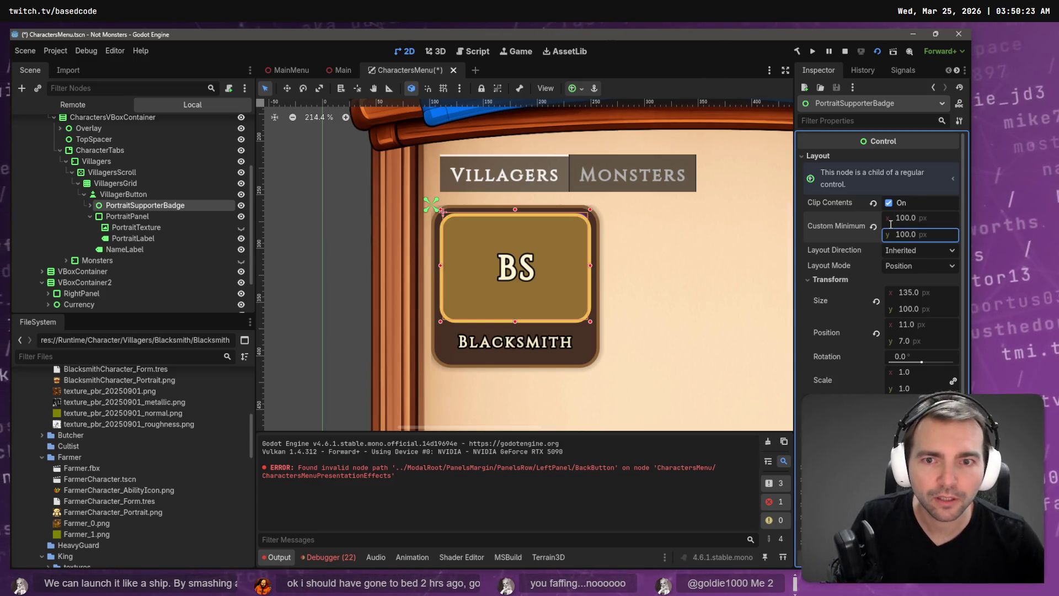
{"action": "left_click", "coordinate": [856, 214]}
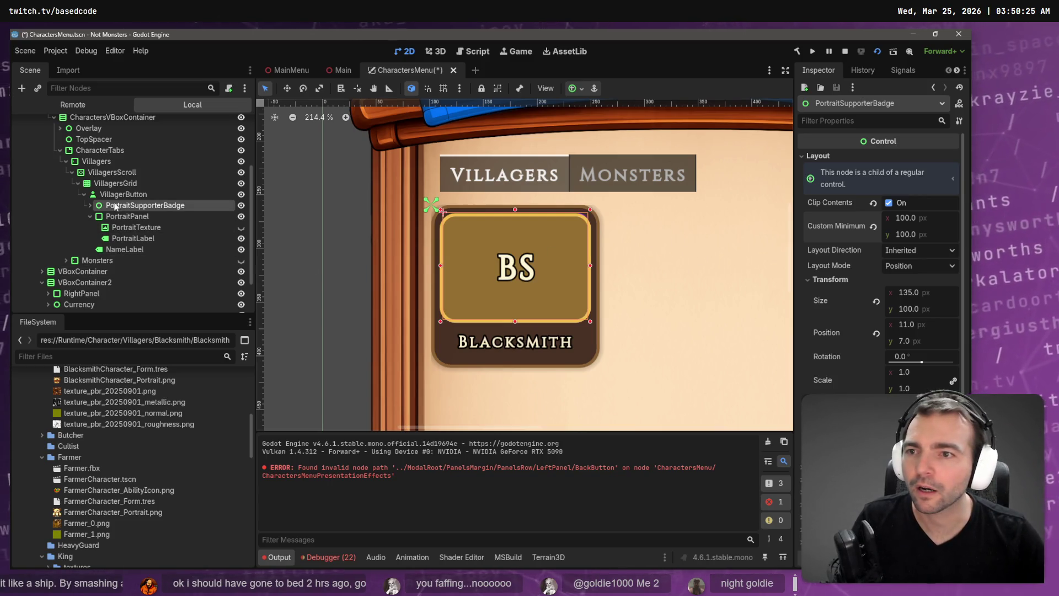
{"action": "left_click", "coordinate": [90, 216]}
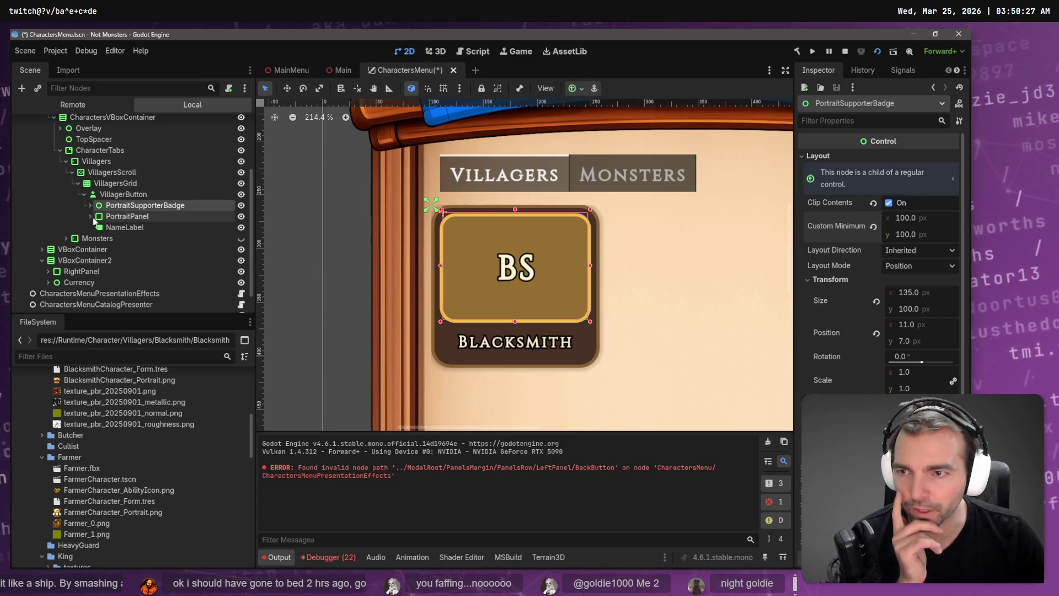
Reorder PortraitPanel above the badge, shift the badge to position 27.285, -0.715, and inspect its YouTube and Twitch icons.
{"action": "left_click_drag", "start_coordinate": [111, 216], "coordinate": [113, 205]}
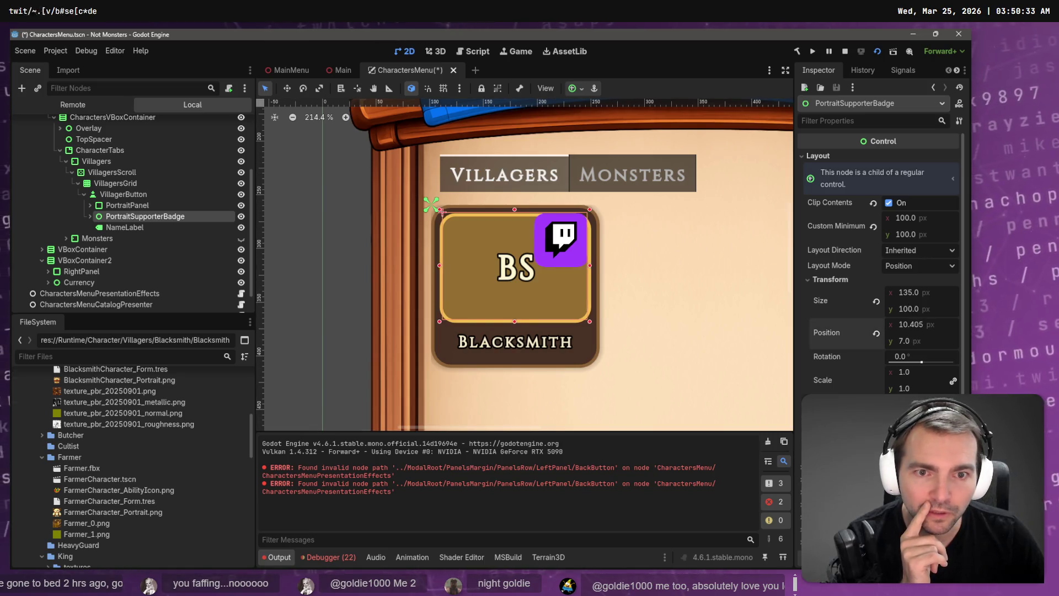
{"action": "mouse_move", "coordinate": [908, 326]}
{"action": "left_mouse_down"}
{"action": "mouse_move", "coordinate": [930, 326]}
{"action": "mouse_move", "coordinate": [891, 344]}
{"action": "mouse_move", "coordinate": [900, 344]}
{"action": "mouse_move", "coordinate": [892, 324]}
{"action": "left_mouse_up"}
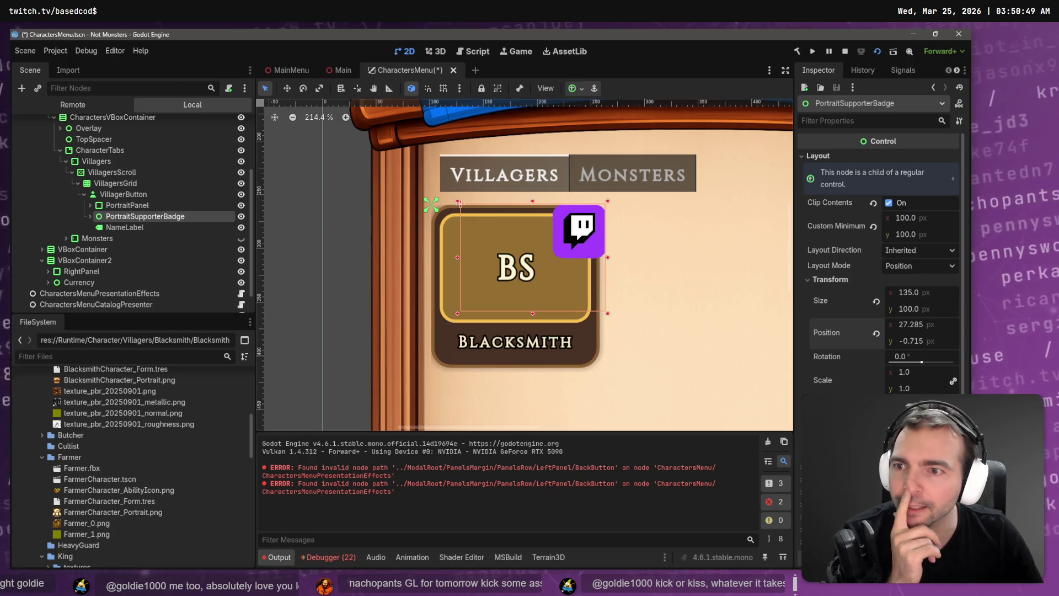
{"action": "left_click", "coordinate": [90, 216]}
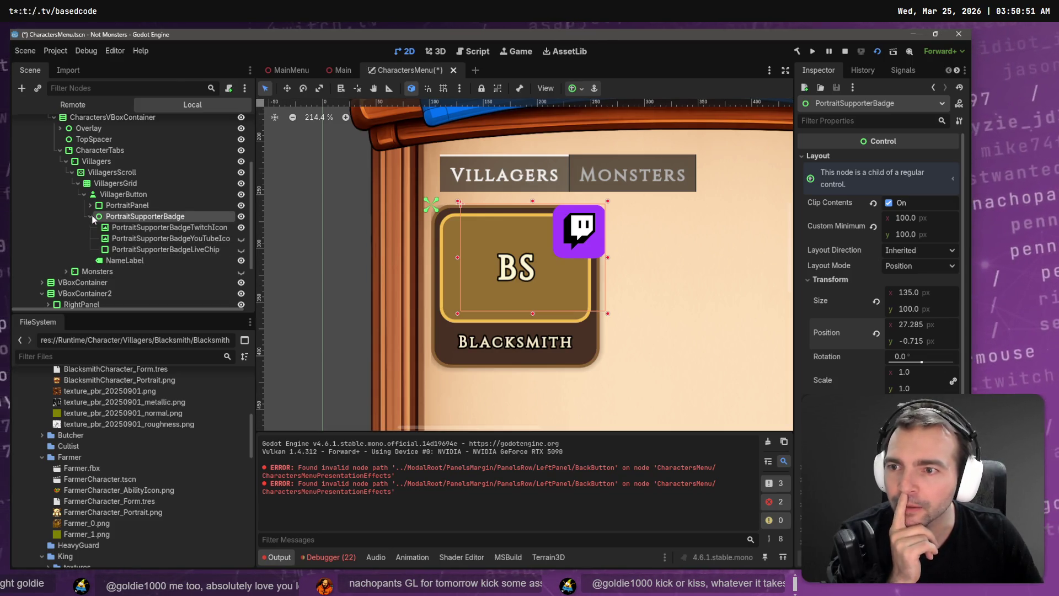
{"action": "left_click", "coordinate": [153, 238]}
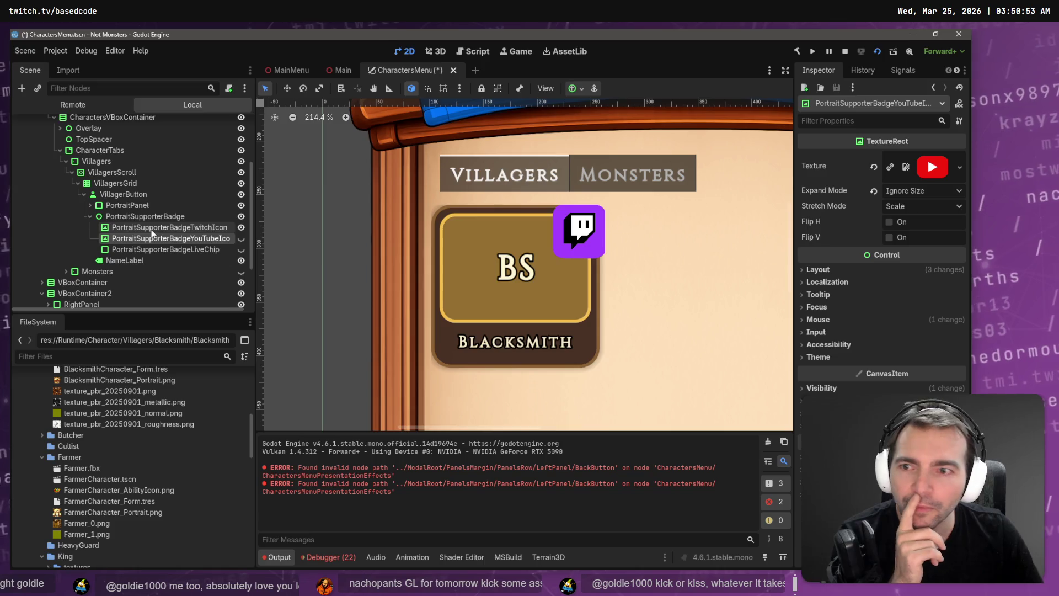
{"action": "left_click", "coordinate": [145, 227]}
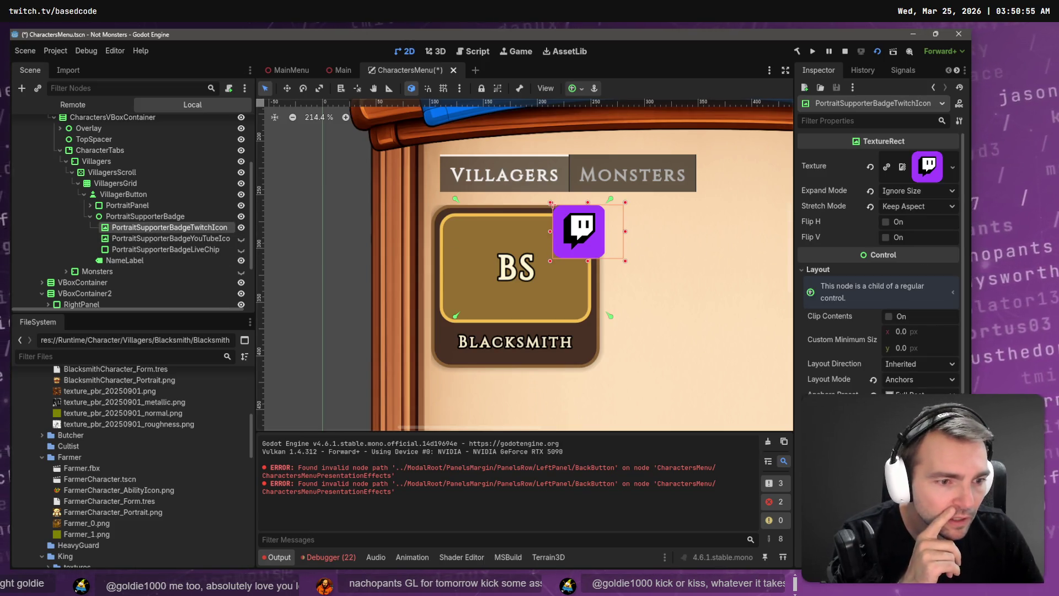
Shift the Twitch icon slightly left on the Blacksmith portrait and inspect the surrounding badge nodes.
{"action": "left_click_drag", "start_coordinate": [552, 204], "coordinate": [546, 205]}
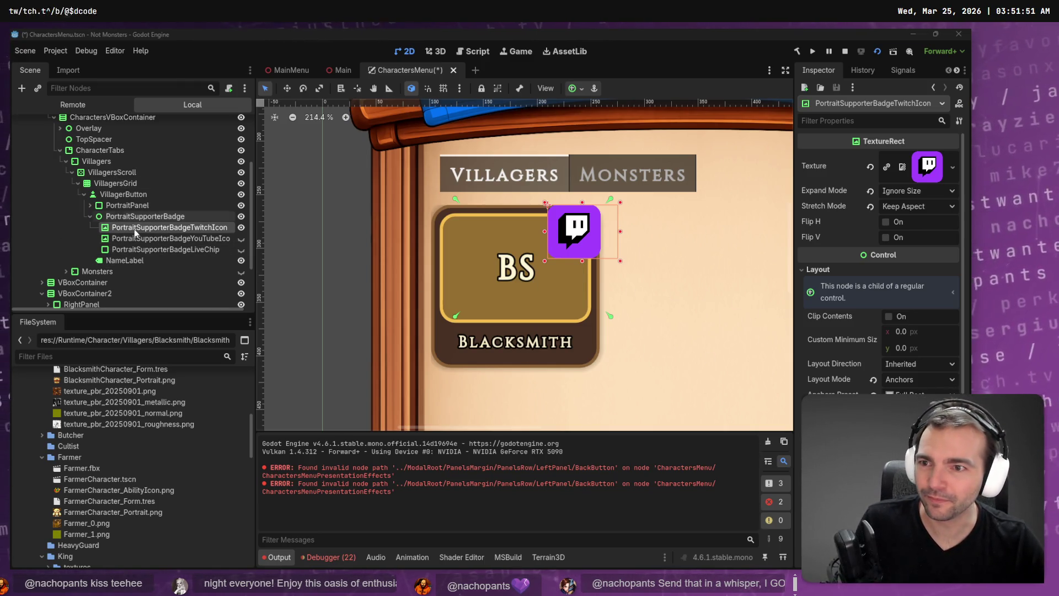
{"action": "left_click", "coordinate": [154, 206]}
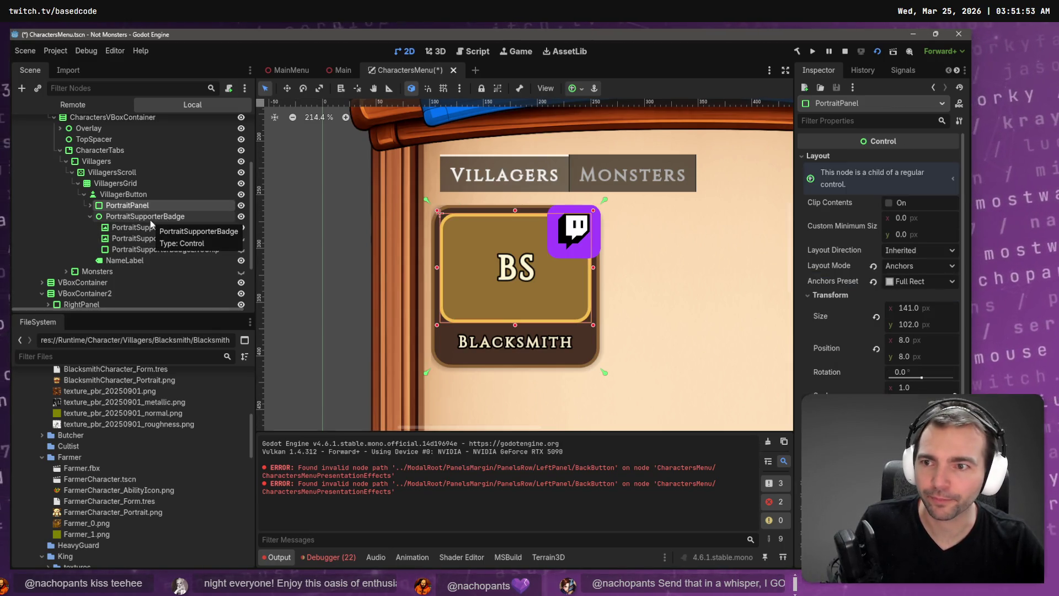
{"action": "left_click", "coordinate": [133, 196]}
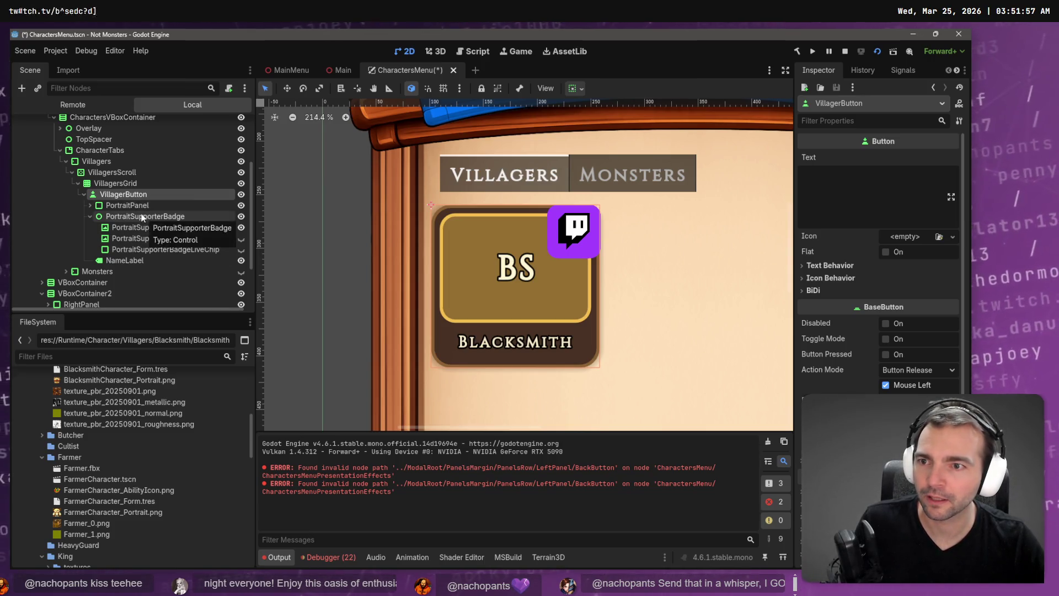
{"action": "left_click_drag", "start_coordinate": [126, 217], "coordinate": [134, 193]}
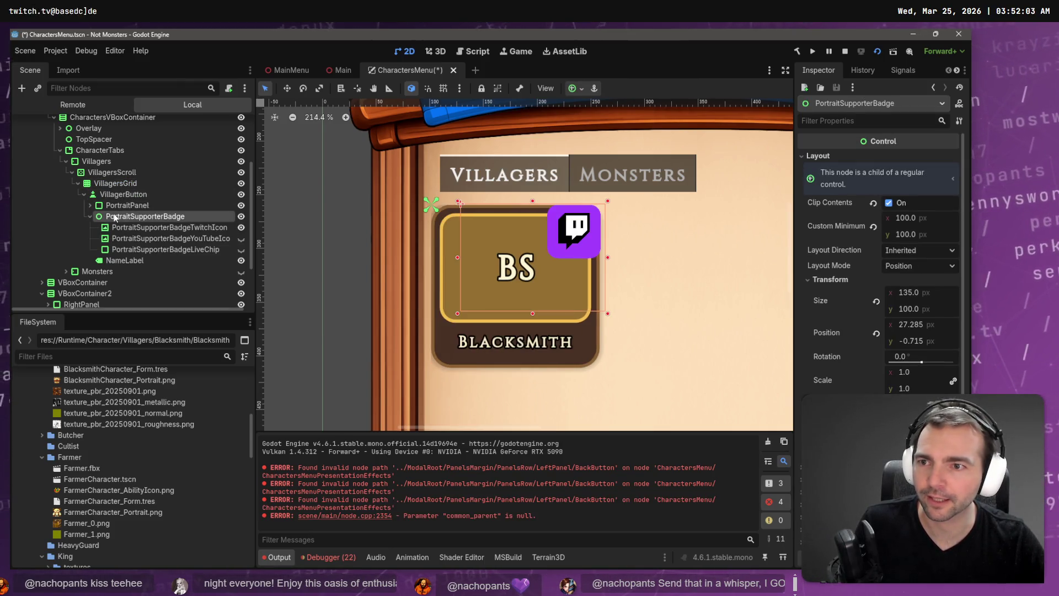
{"action": "left_click", "coordinate": [91, 217]}
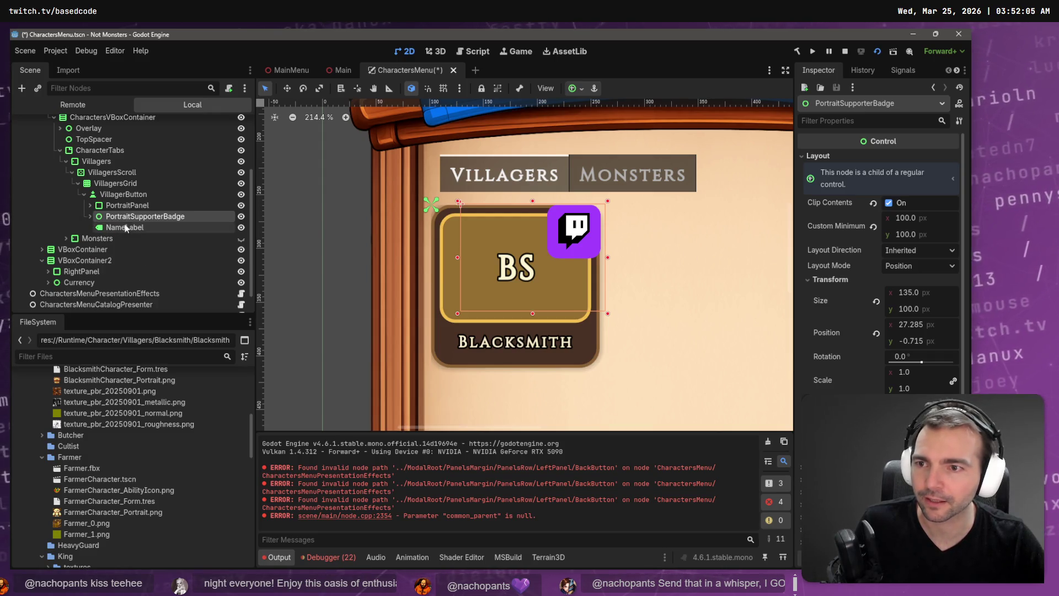
{"action": "left_click", "coordinate": [131, 228]}
{"action": "left_click", "coordinate": [135, 216]}
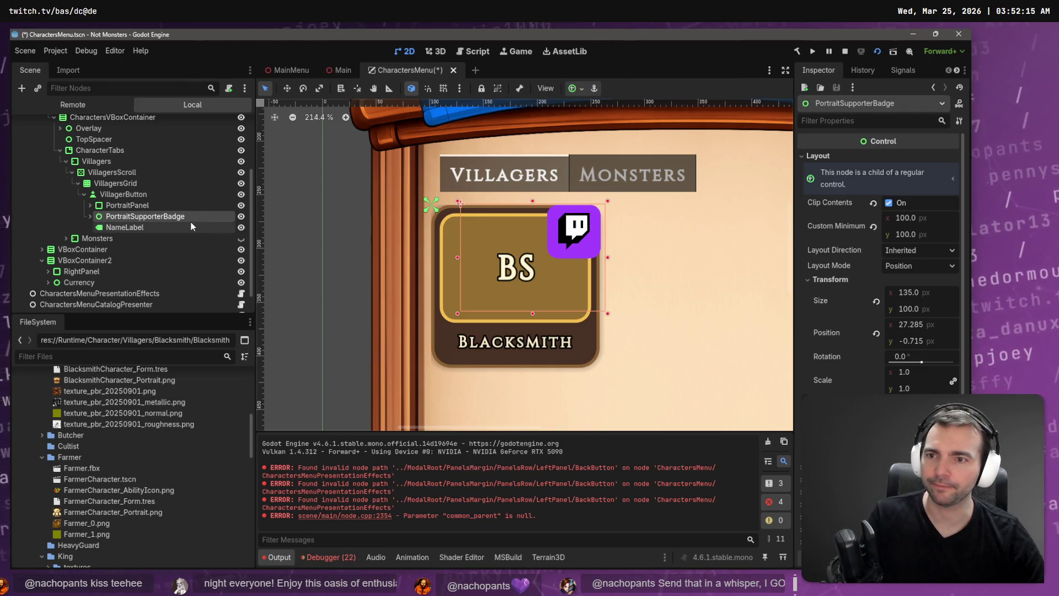
Save the CharactersMenu scene after reviewing the supporter badge's child nodes, then switch to VS Code.
{"action": "key", "text": "ctrl+s"}
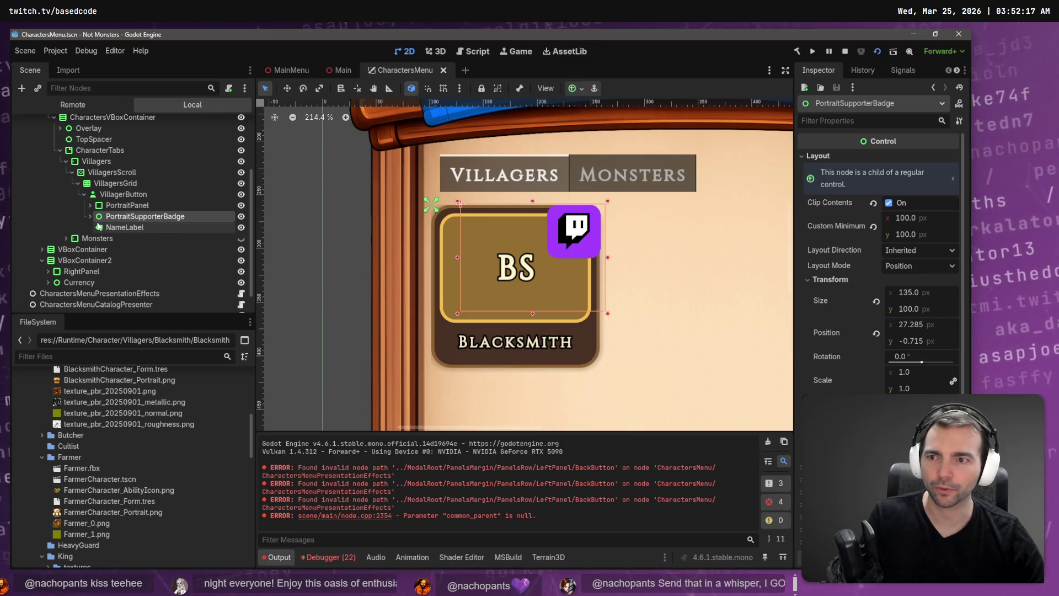
{"action": "left_click", "coordinate": [90, 216]}
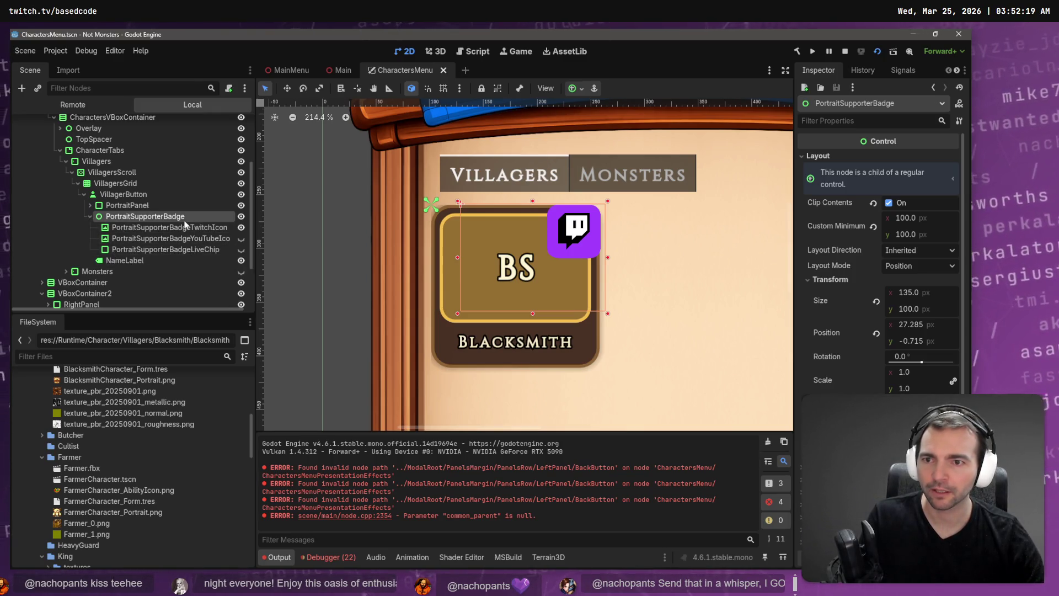
{"action": "scroll", "coordinate": [892, 197], "scroll_direction": "down", "scroll_amount": 2}
{"action": "scroll", "coordinate": [892, 196], "scroll_direction": "down", "scroll_amount": 3}
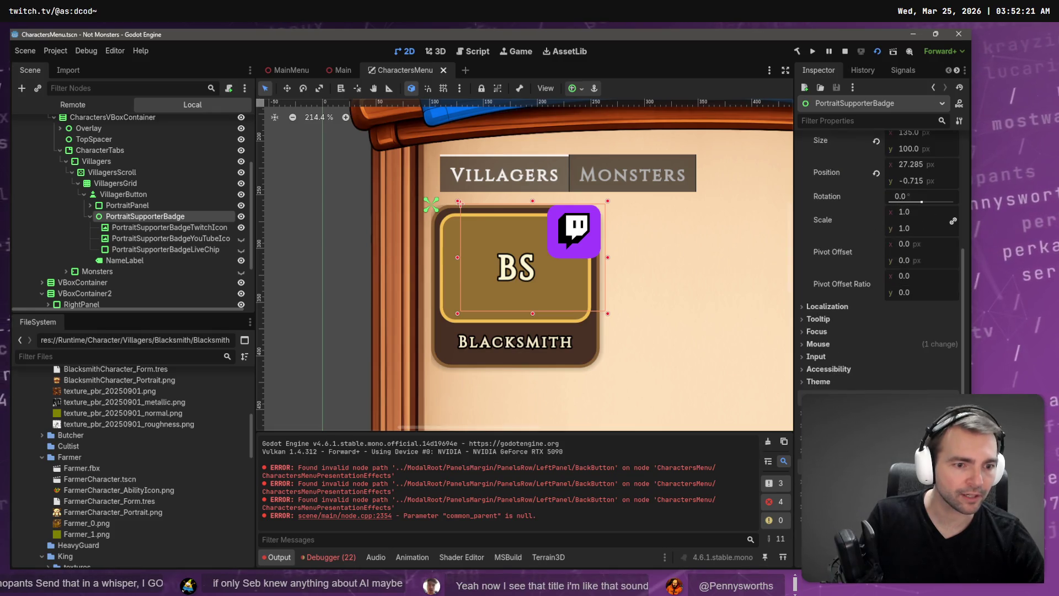
{"action": "scroll", "coordinate": [892, 196], "scroll_direction": "up", "scroll_amount": 5}
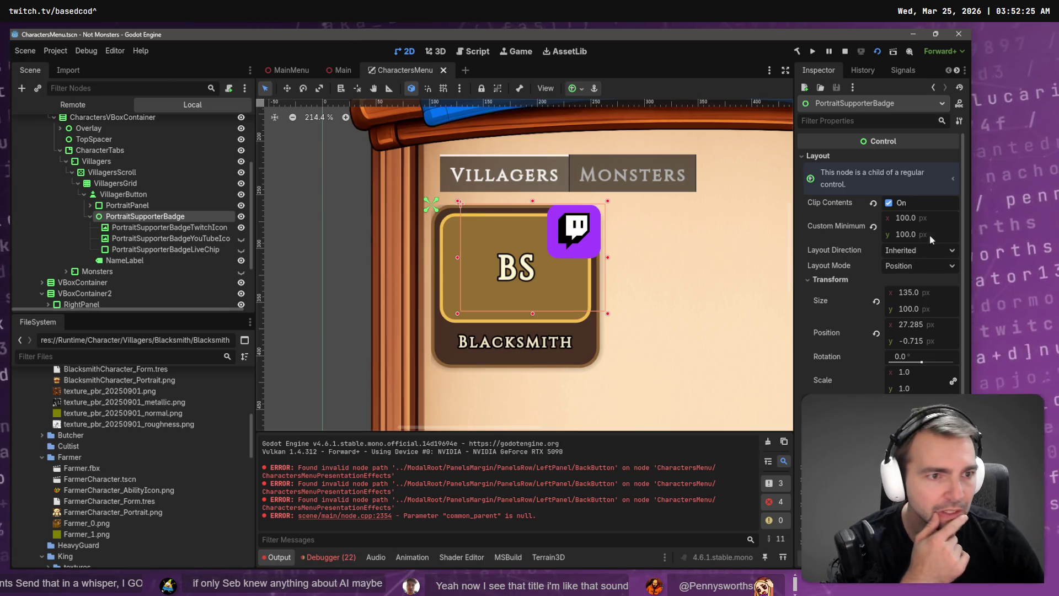
{"action": "scroll", "coordinate": [880, 248], "scroll_direction": "down", "scroll_amount": 3}
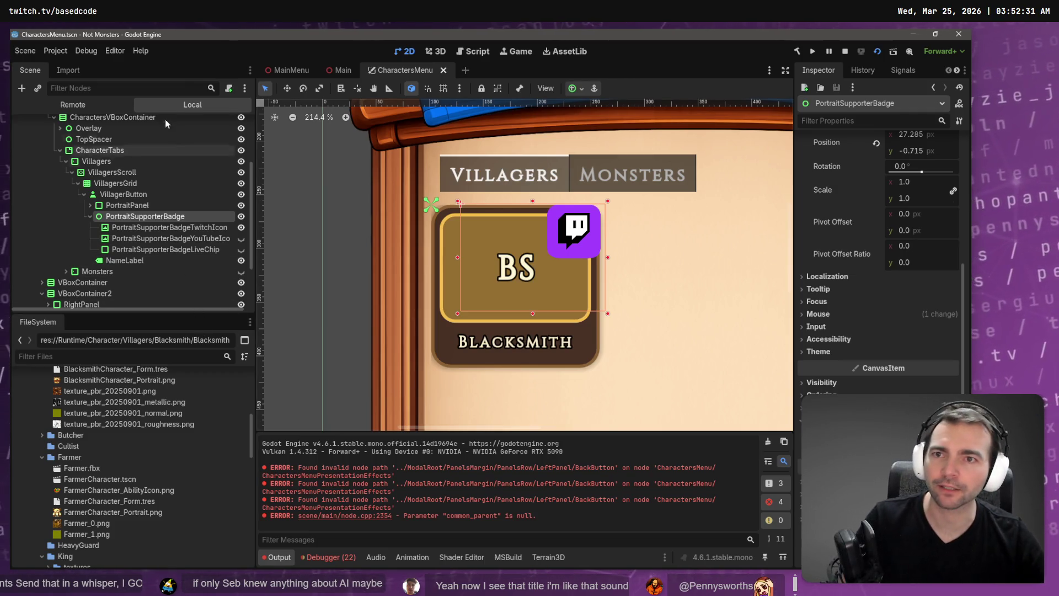
{"action": "key", "text": "ctrl+s"}
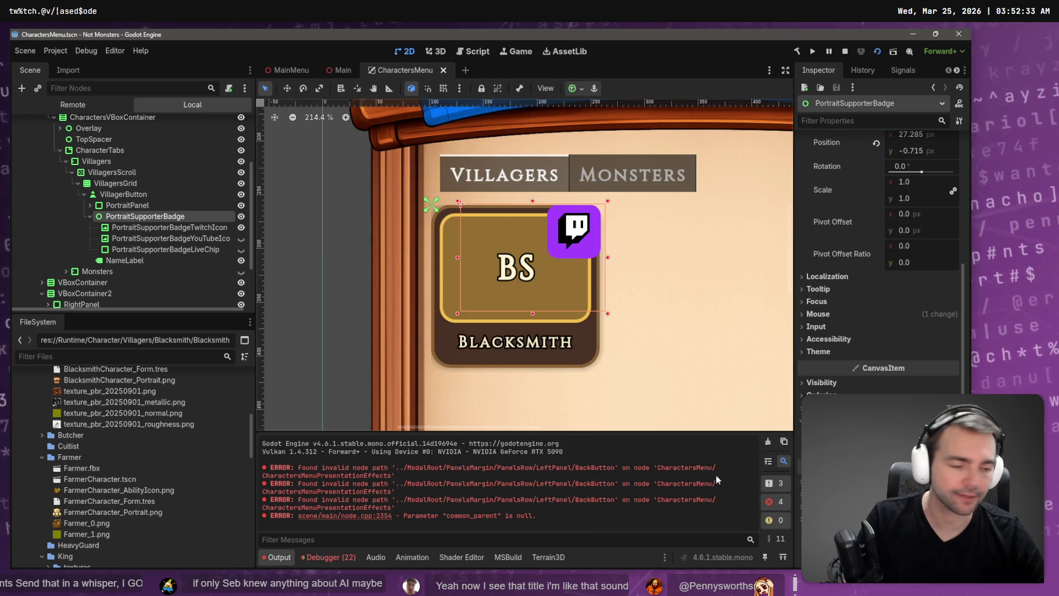
{"action": "key", "text": "alt+Tab"}
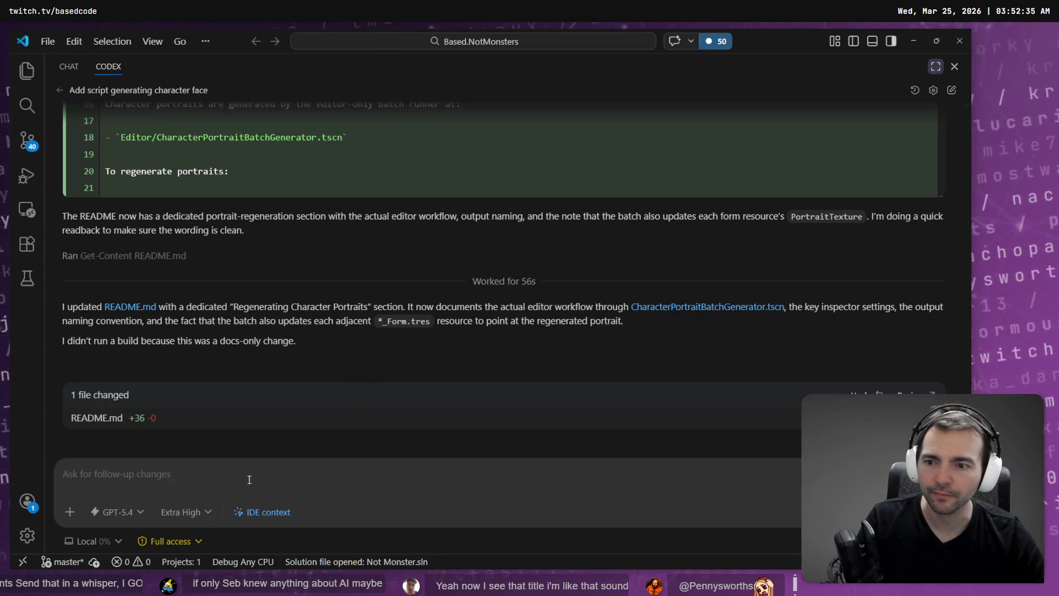
Begin the Codex request, checking the node name in Godot and entering `PortraitSupporterBadge`.
{"action": "key", "text": "super+h"}
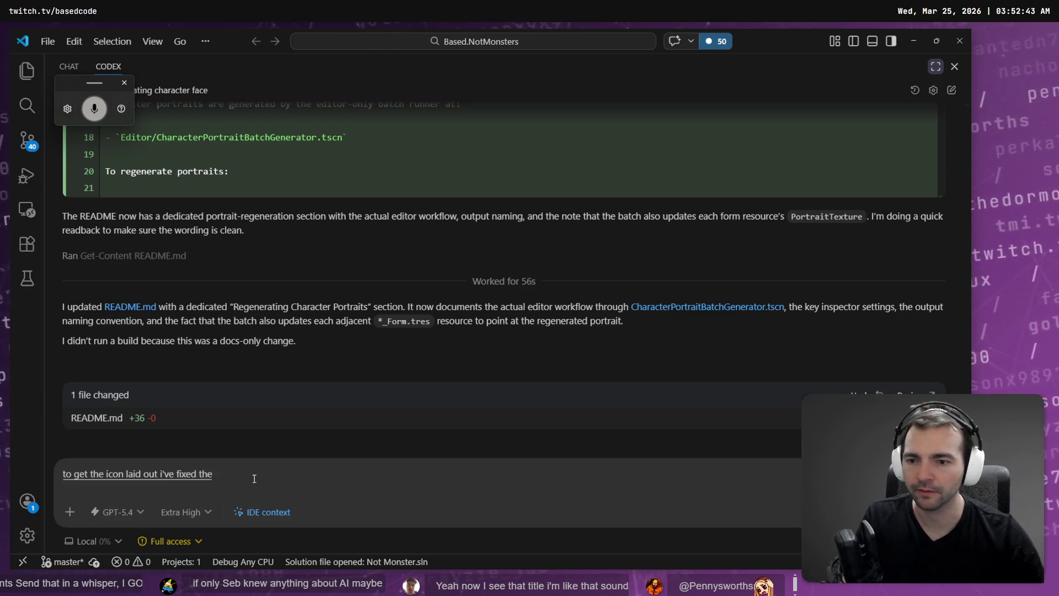
{"action": "key", "text": "alt+Tab"}
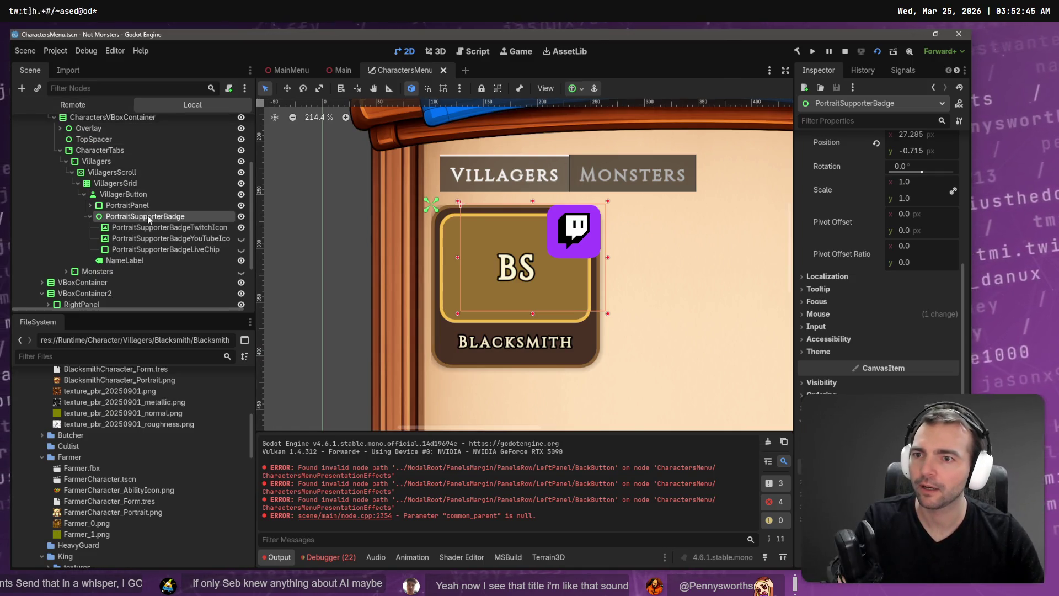
{"action": "left_click", "coordinate": [148, 216]}
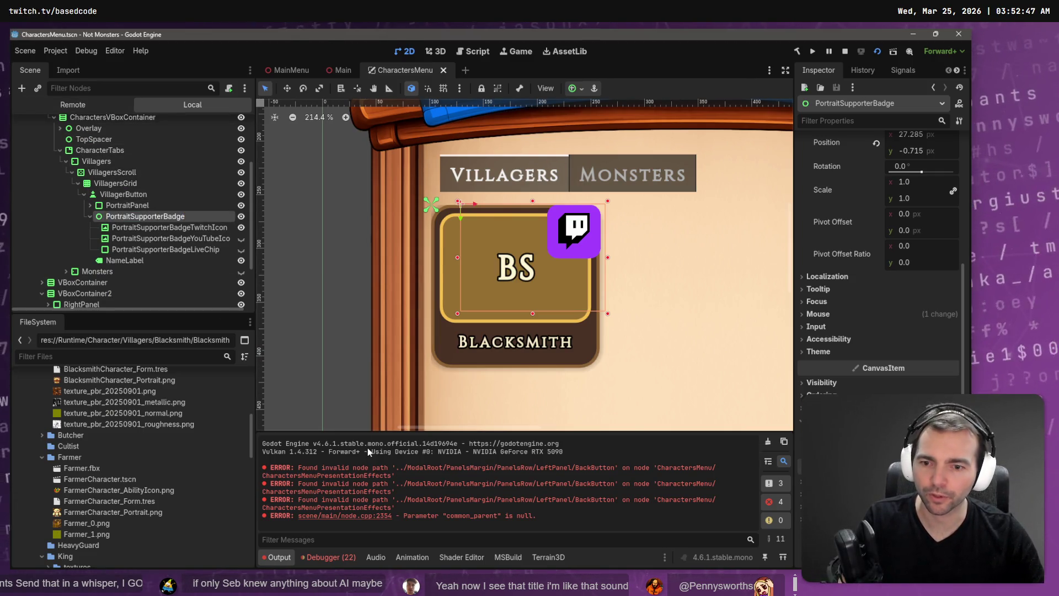
{"action": "key", "text": "alt+Tab"}
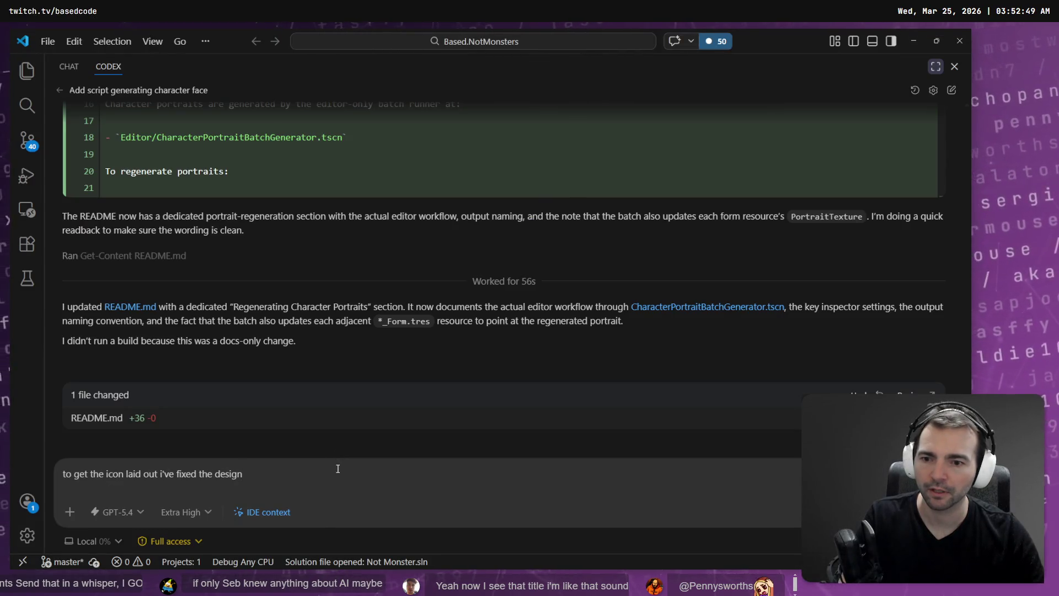
{"action": "type", "text": "`PortraitSupporterBadge` for"}
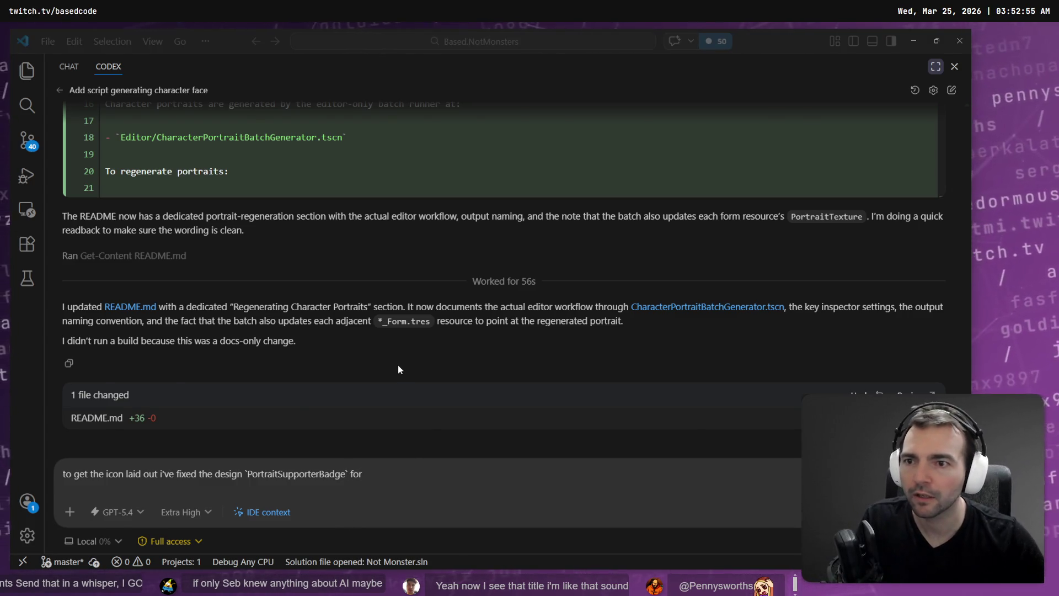
Confirm the VillagerButton node name in Godot and add `VillagerButton` to the request.
{"action": "key", "text": "alt+Tab"}
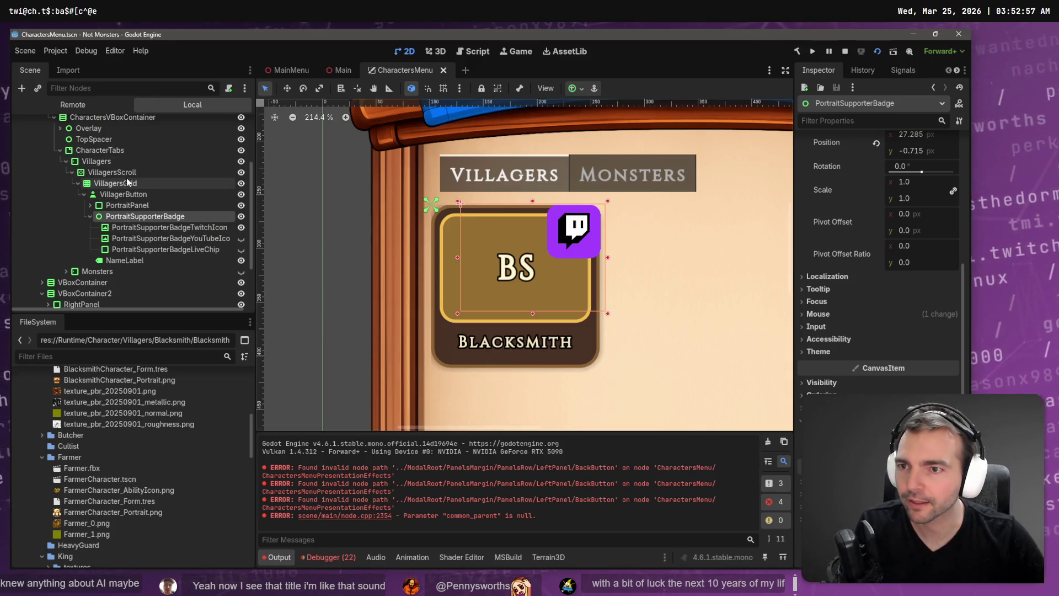
{"action": "left_click", "coordinate": [128, 118]}
{"action": "scroll", "coordinate": [128, 133], "scroll_direction": "up", "scroll_amount": 2}
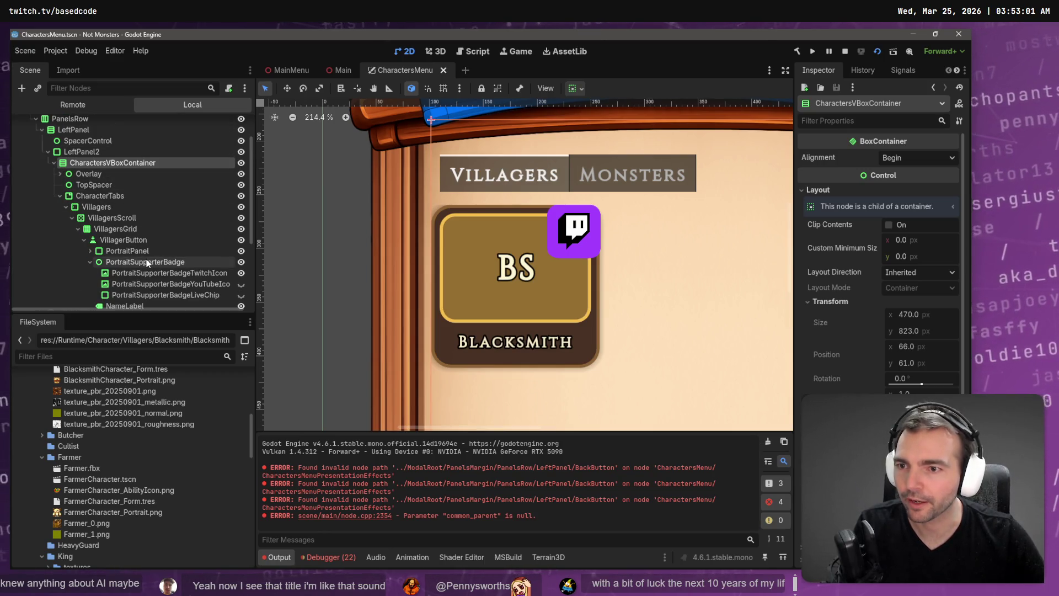
{"action": "left_click", "coordinate": [140, 261]}
{"action": "left_click", "coordinate": [128, 240]}
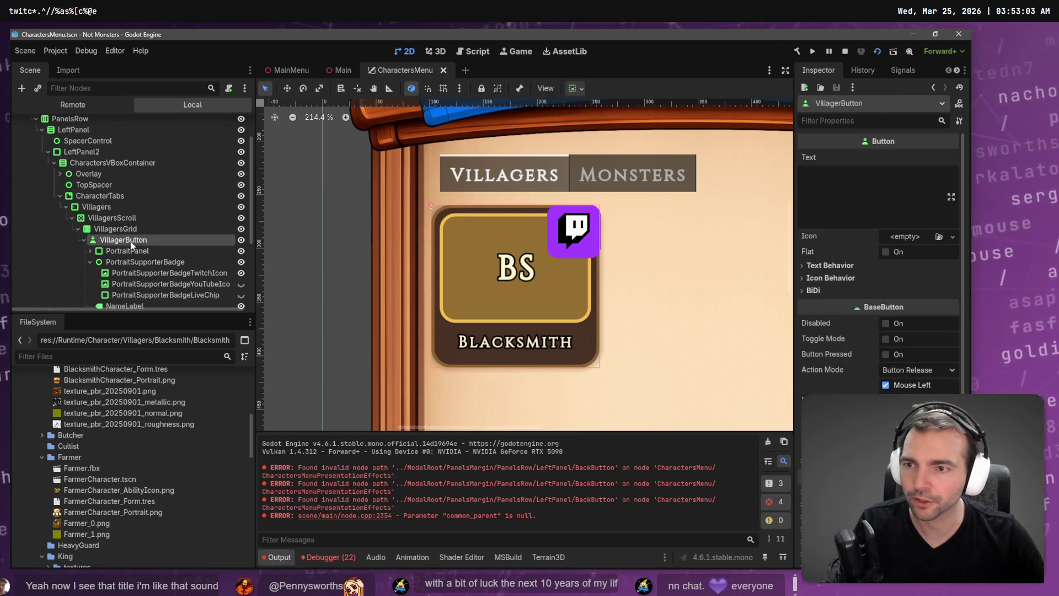
{"action": "key", "text": "alt+Tab"}
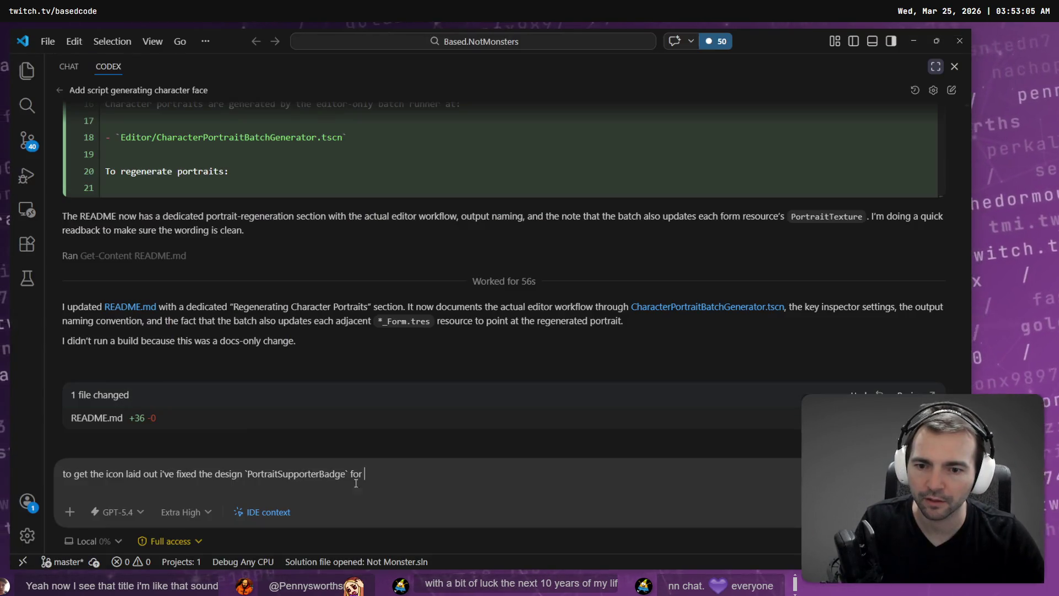
{"action": "type", "text": "illagerButton`."}
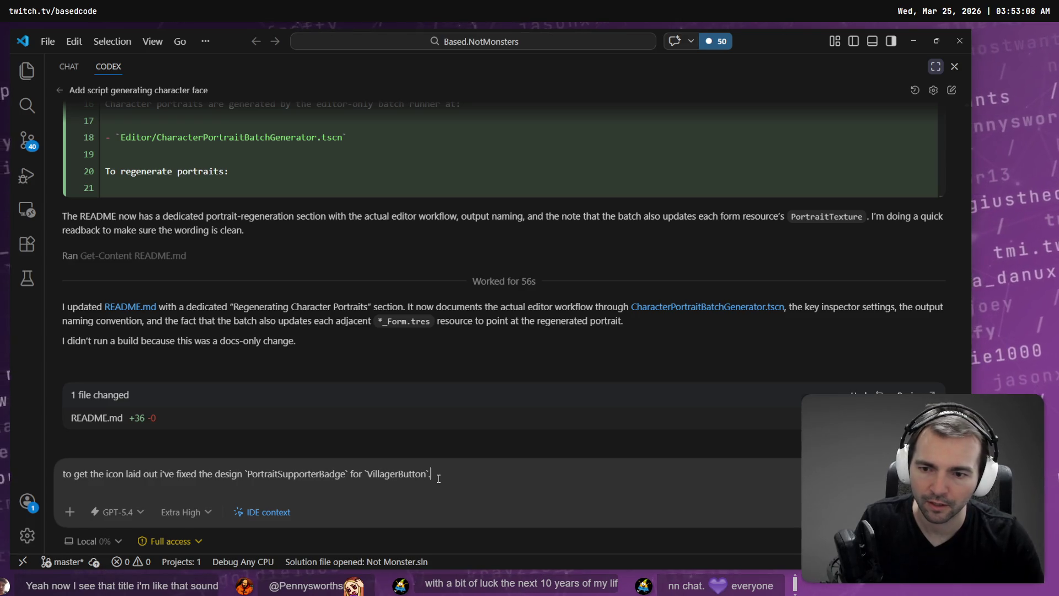
Dictate the rest of the request, marking `MonsterButton` as code.
{"action": "key", "text": "super+h"}
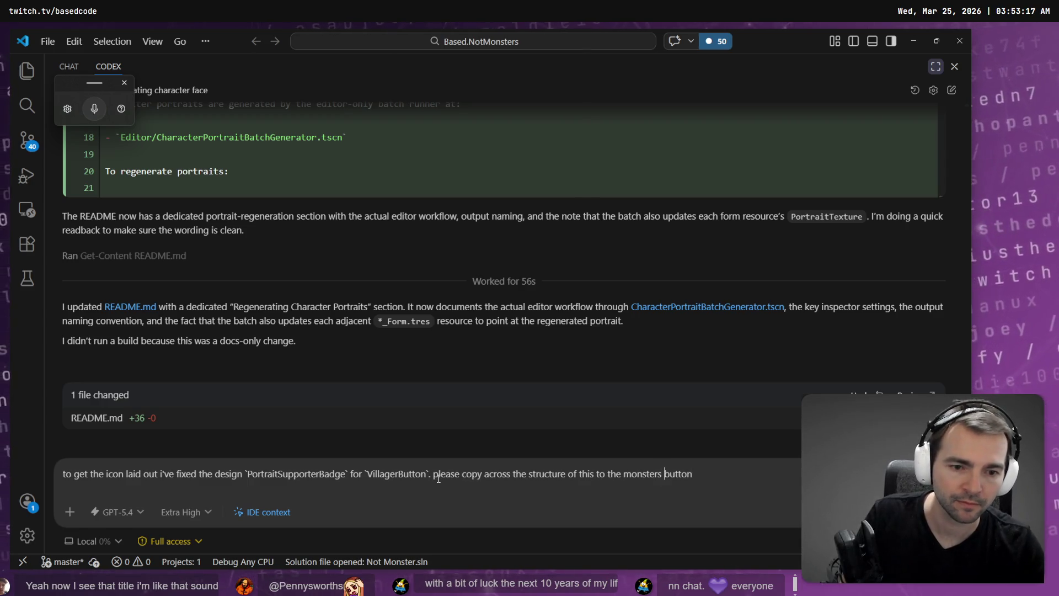
{"action": "key", "text": "ctrl+shift+Left"}
{"action": "type", "text": "`"}
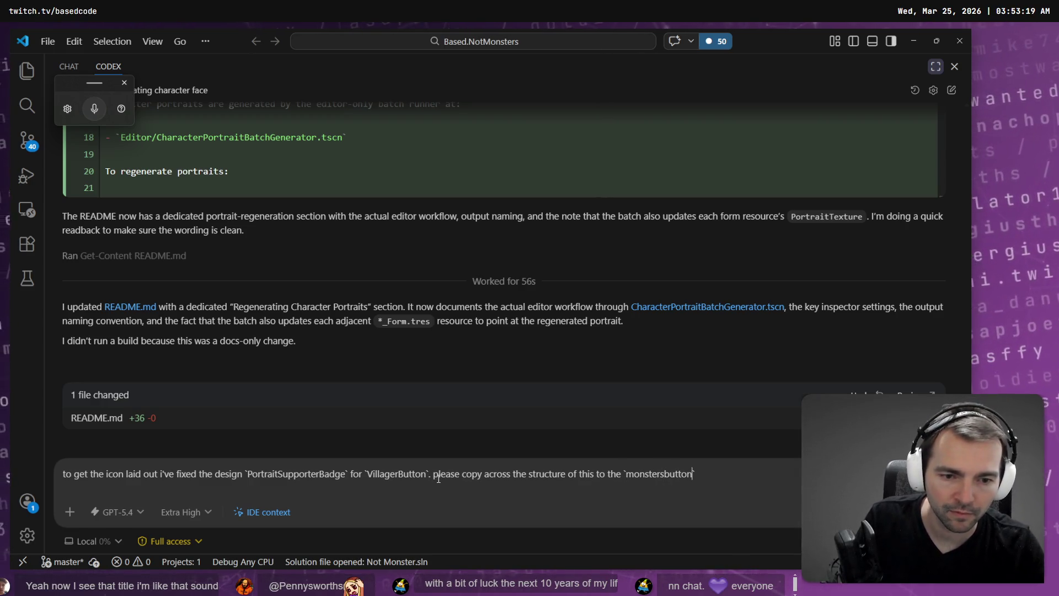
{"action": "type", "text": "M"}
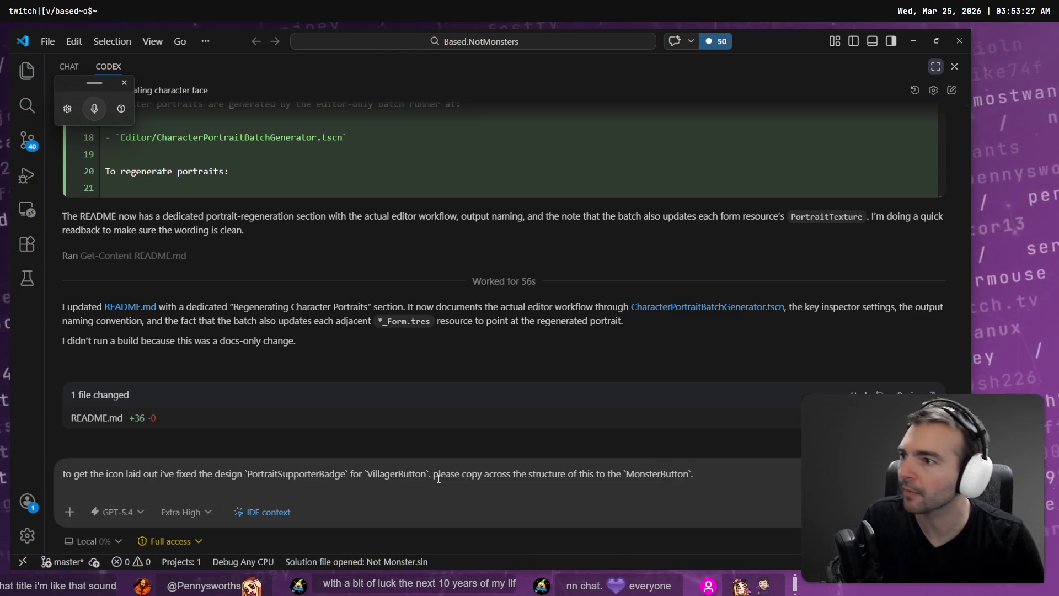
{"action": "key", "text": "alt+Tab"}
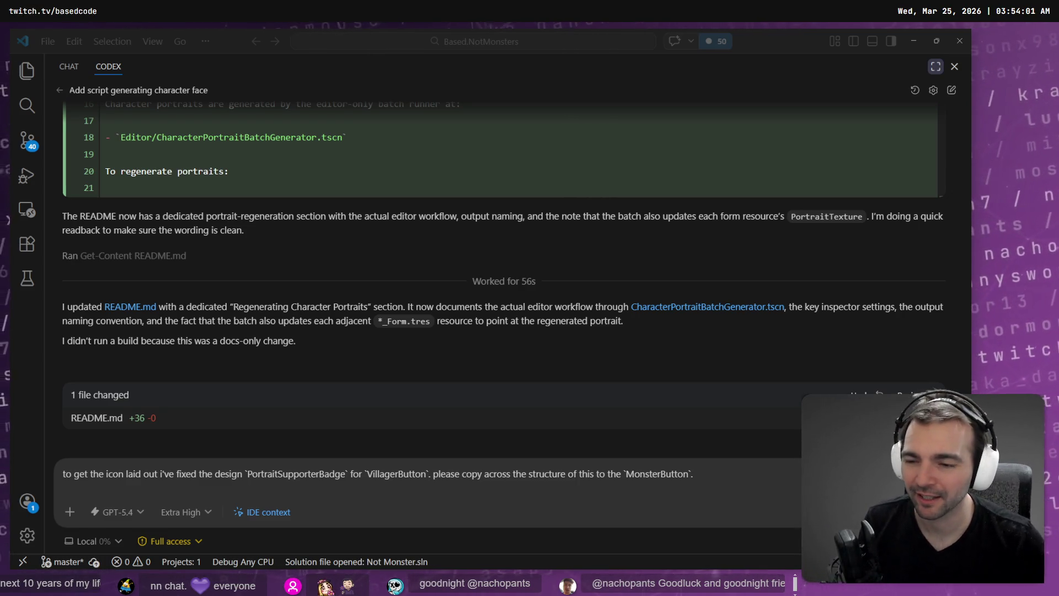
{"action": "left_click", "coordinate": [789, 481]}
Capitalize the request's first letter to 'T', send it to Codex, then reload the changed scenes in Godot.
{"action": "key", "text": "Home"}
{"action": "key", "text": "shift+Right"}
{"action": "type", "text": "T"}
{"action": "key", "text": "Return"}
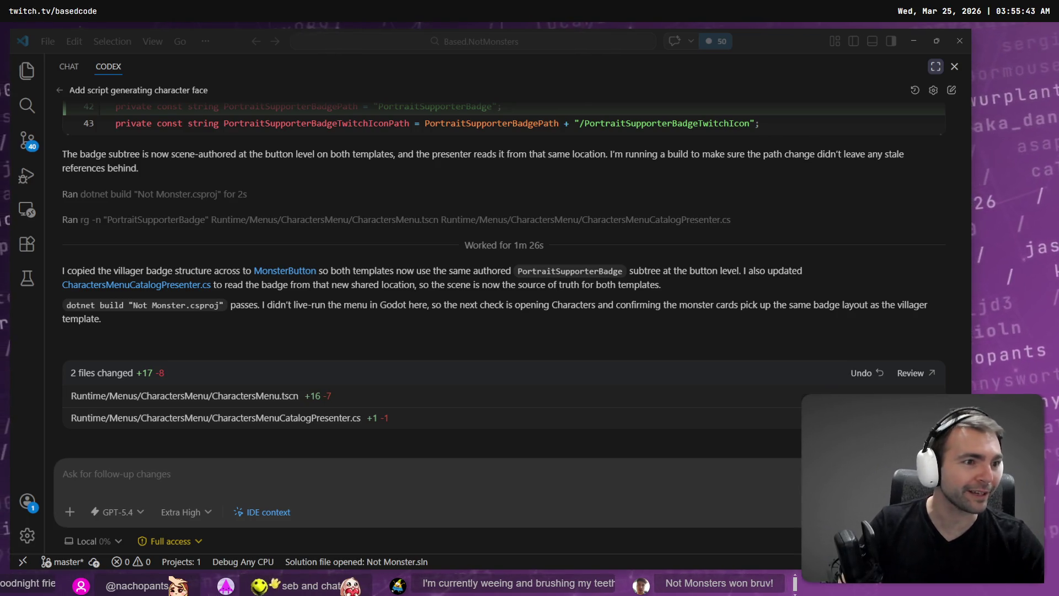
{"action": "key", "text": "alt+Tab"}
{"action": "left_click", "coordinate": [499, 366]}
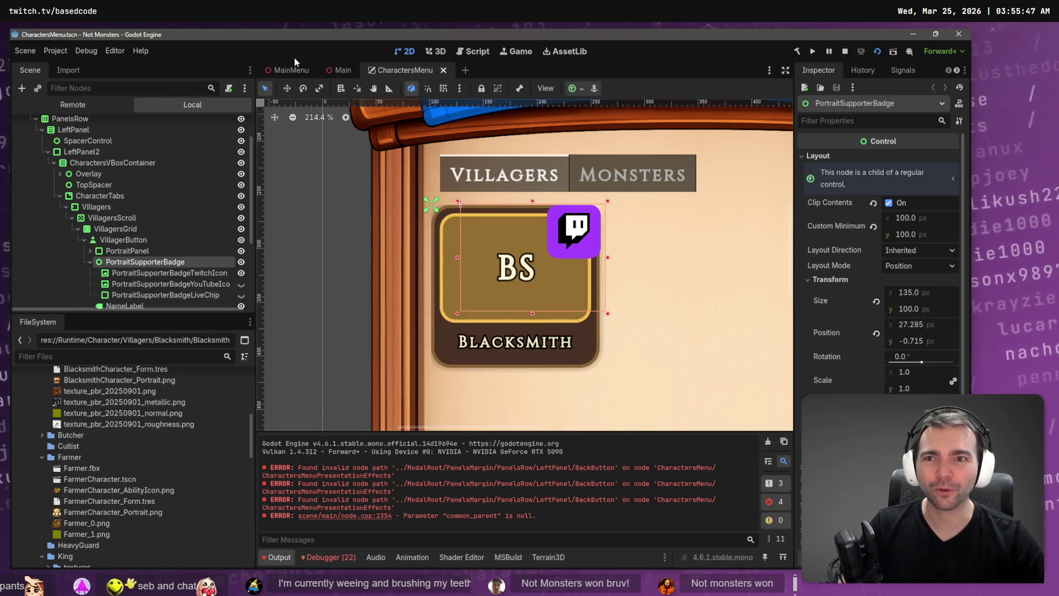
Run the game from MainMenu and compare villager and monster supporter badges, including the Doctor's details.
{"action": "mouse_move", "coordinate": [293, 69]}
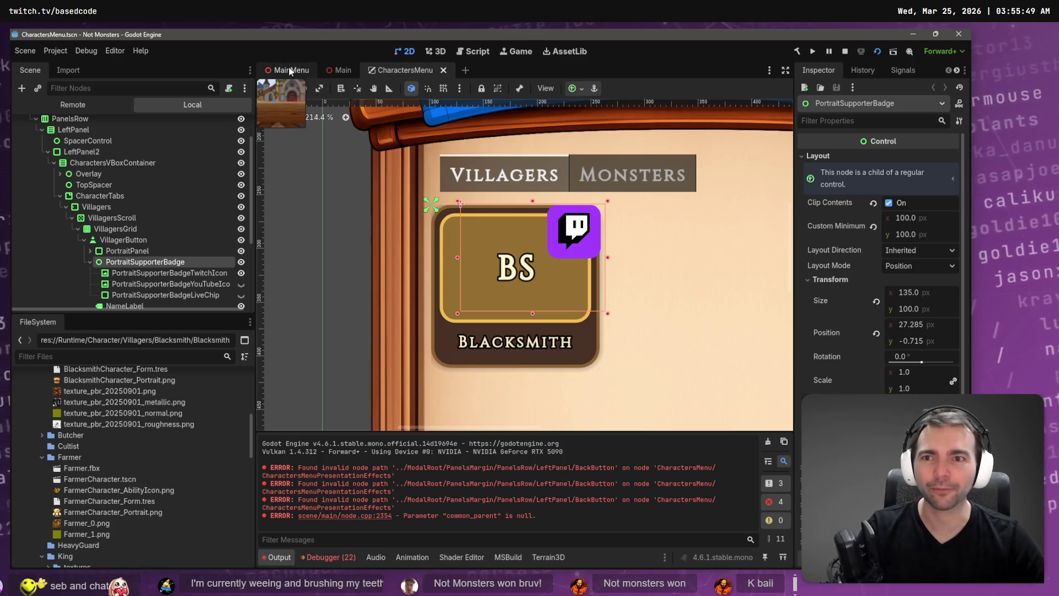
{"action": "left_click", "coordinate": [291, 70]}
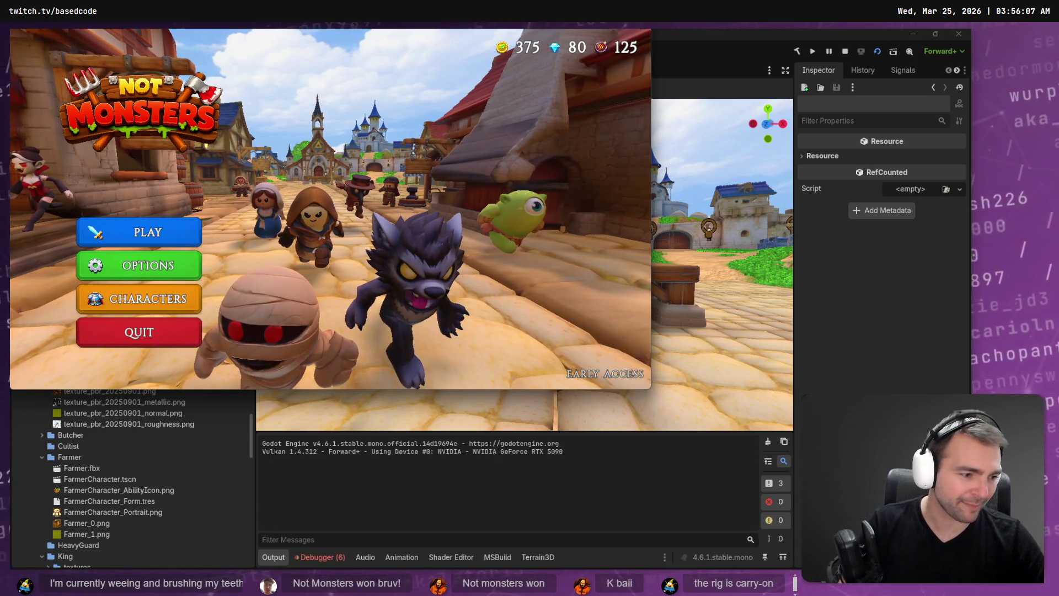
{"action": "mouse_move", "coordinate": [329, 22]}
{"action": "left_mouse_down"}
{"action": "mouse_move", "coordinate": [395, 30]}
{"action": "mouse_move", "coordinate": [364, 88]}
{"action": "mouse_move", "coordinate": [369, 113]}
{"action": "mouse_move", "coordinate": [363, 89]}
{"action": "left_mouse_up"}
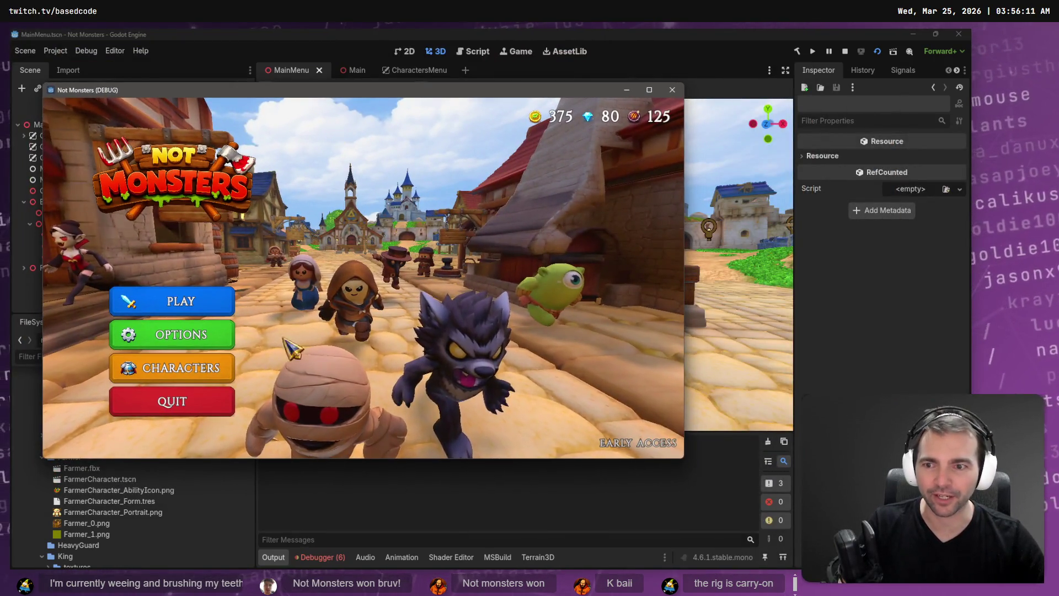
{"action": "left_click_drag", "start_coordinate": [271, 98], "coordinate": [257, 62]}
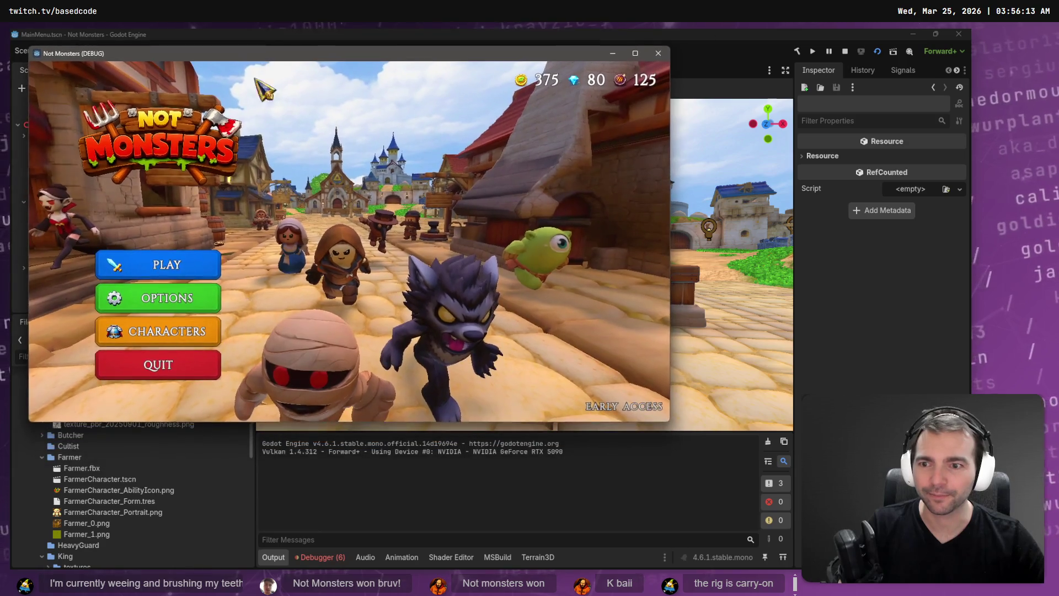
{"action": "left_click", "coordinate": [176, 331]}
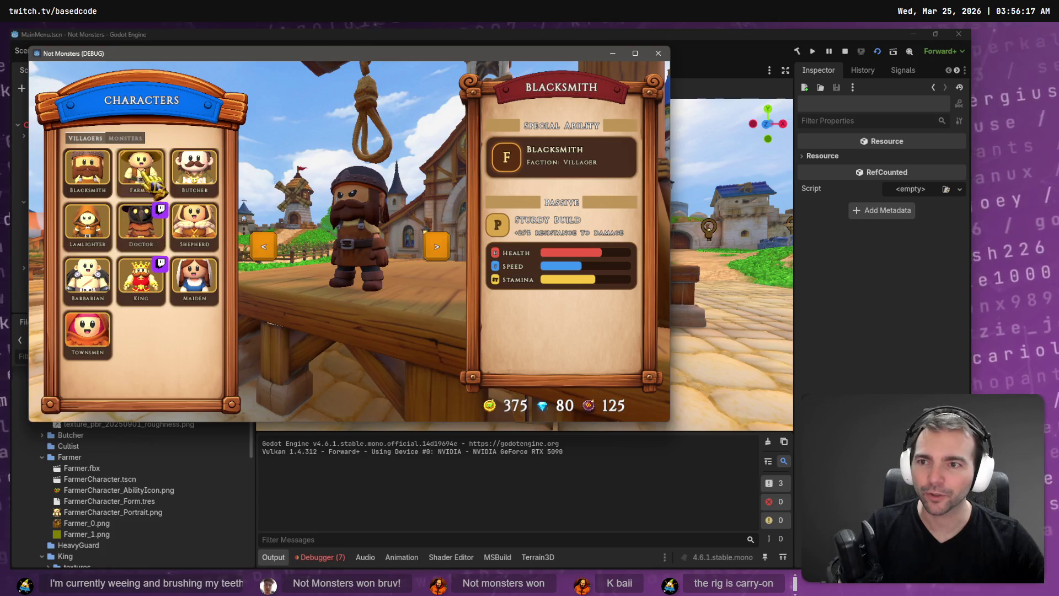
{"action": "left_click", "coordinate": [126, 138]}
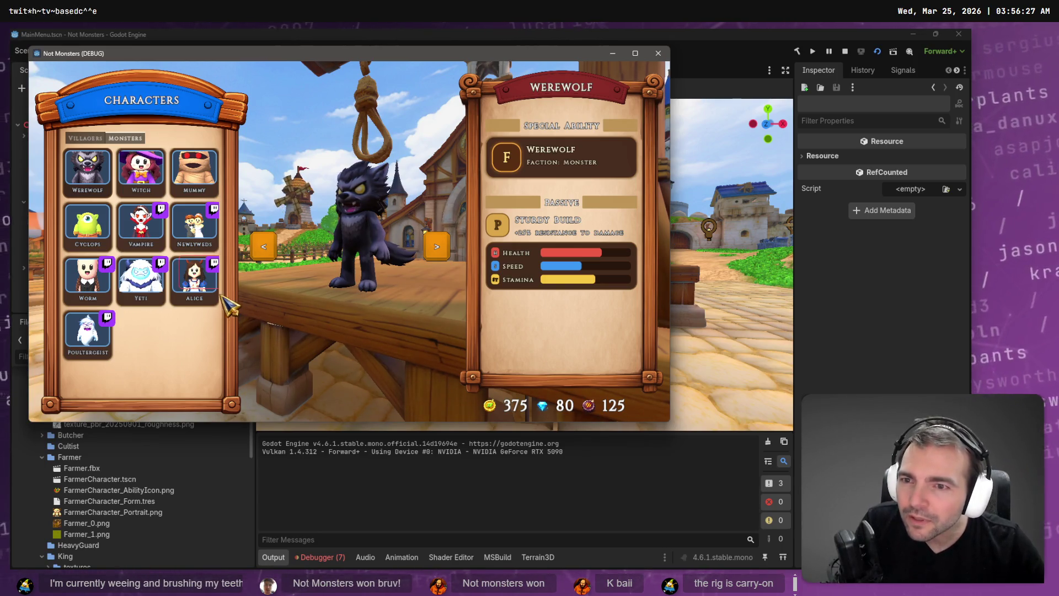
{"action": "left_click", "coordinate": [85, 138]}
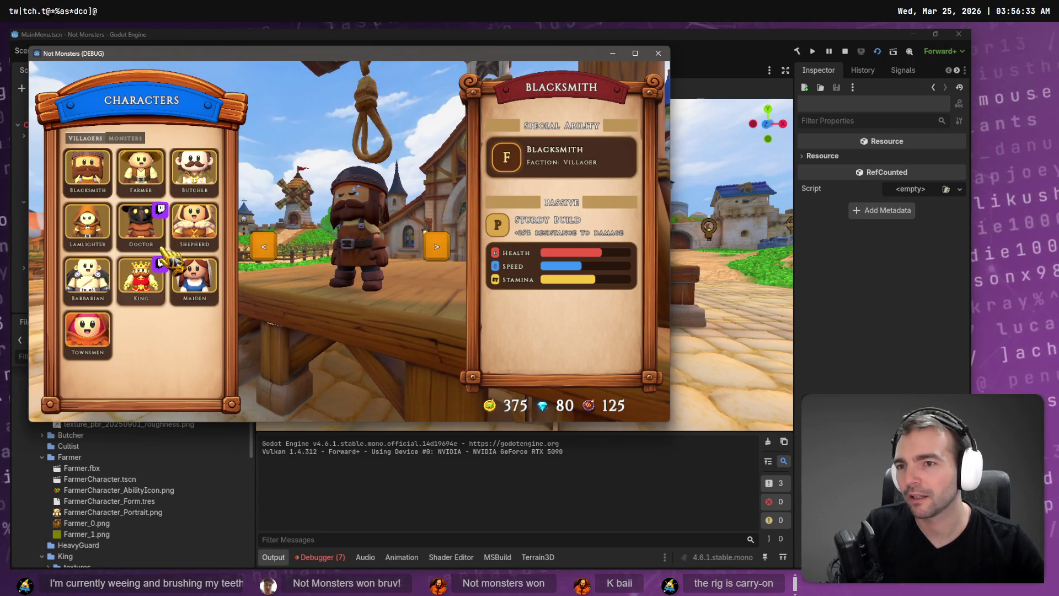
{"action": "left_click", "coordinate": [142, 223]}
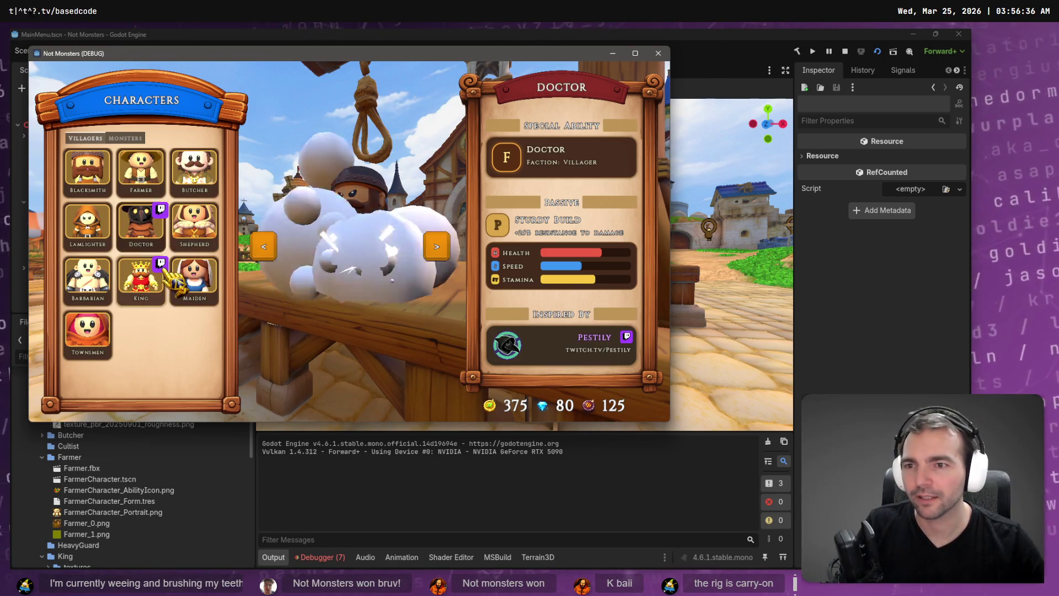
{"action": "left_click", "coordinate": [125, 138]}
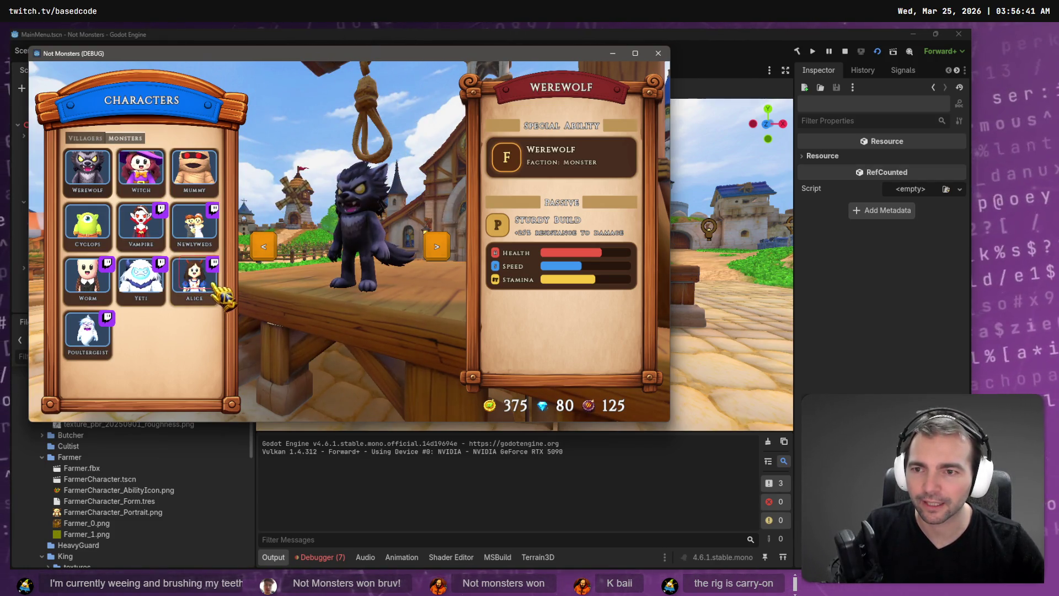
{"action": "key", "text": "F8"}
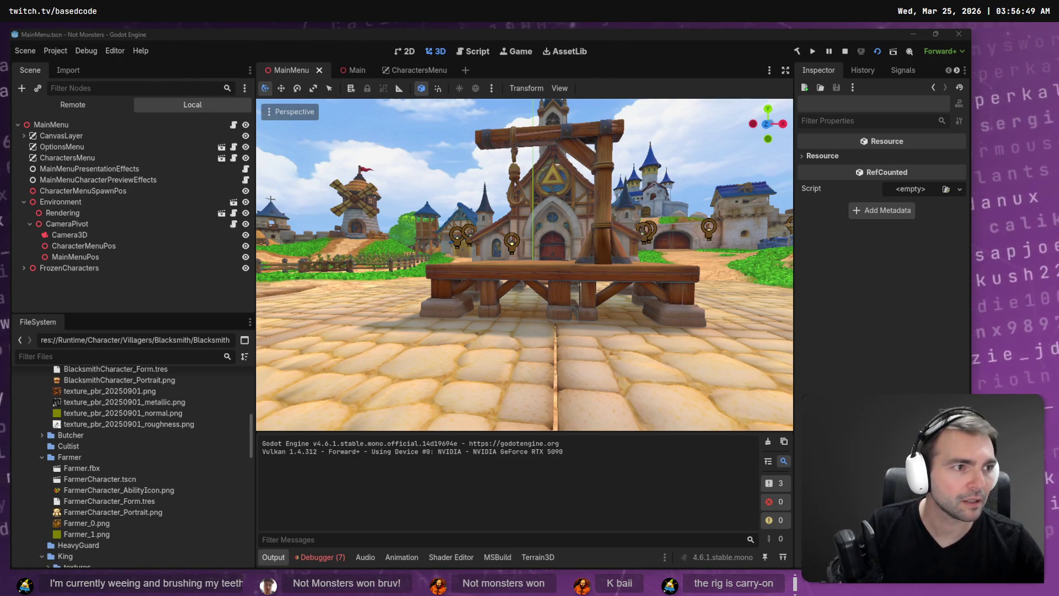
In CharactersMenu, select the Blacksmith portrait's PortraitSupporterBadgeLiveChip and make it visible.
{"action": "left_click", "coordinate": [409, 70]}
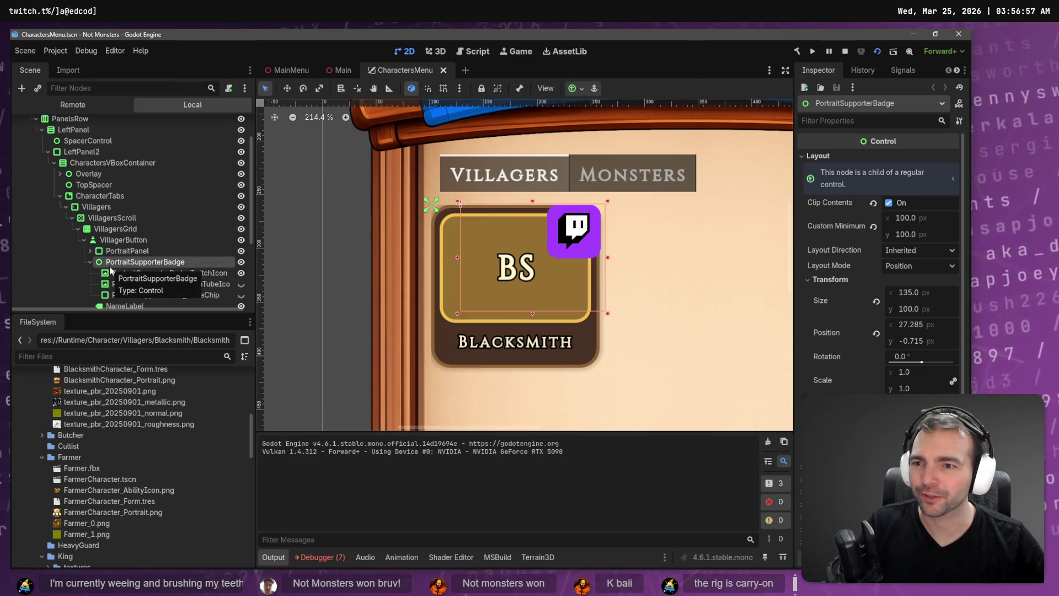
{"action": "scroll", "coordinate": [552, 265], "scroll_direction": "right", "scroll_amount": 2}
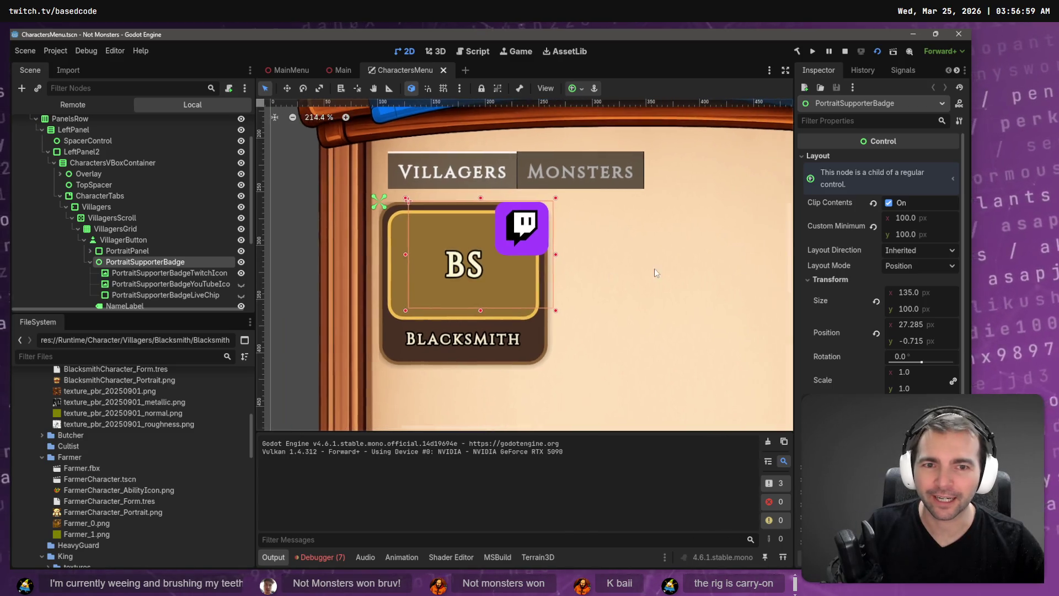
{"action": "scroll", "coordinate": [546, 265], "scroll_direction": "up", "scroll_amount": 4}
{"action": "scroll", "coordinate": [542, 264], "scroll_direction": "down", "scroll_amount": 2}
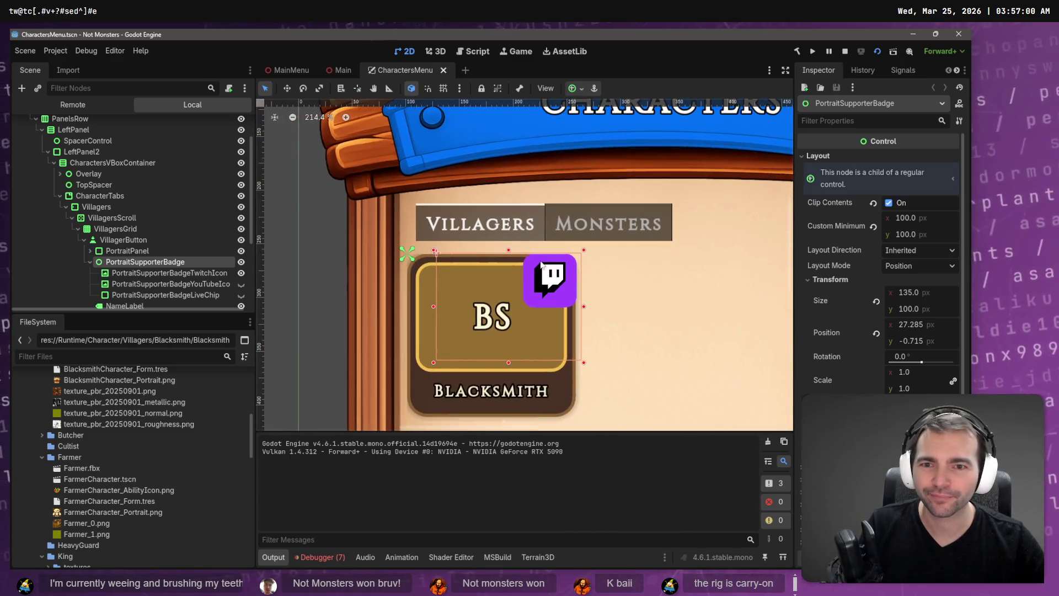
{"action": "left_click", "coordinate": [342, 73]}
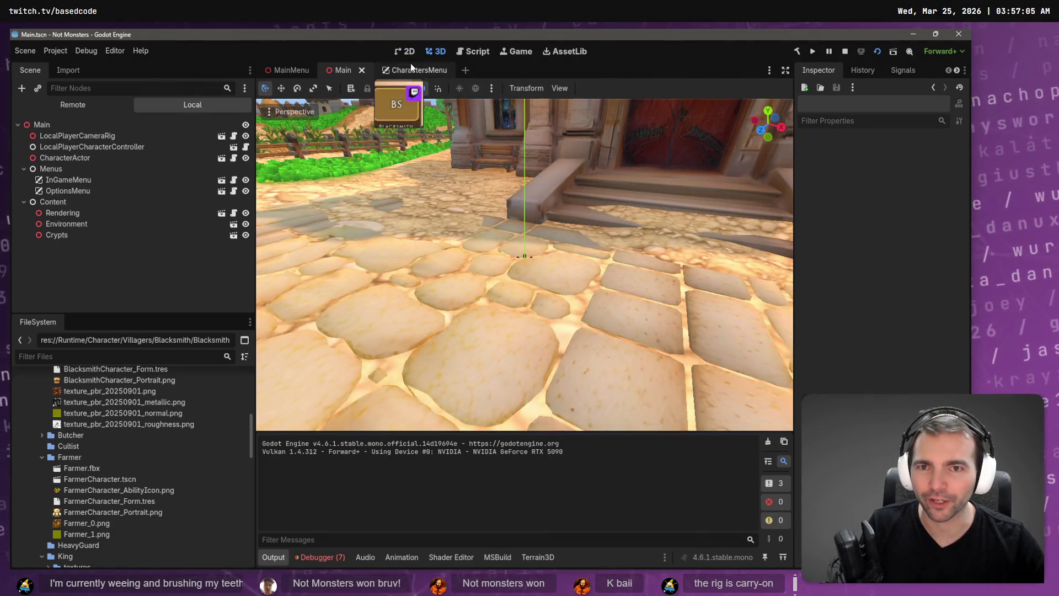
{"action": "left_click", "coordinate": [413, 70]}
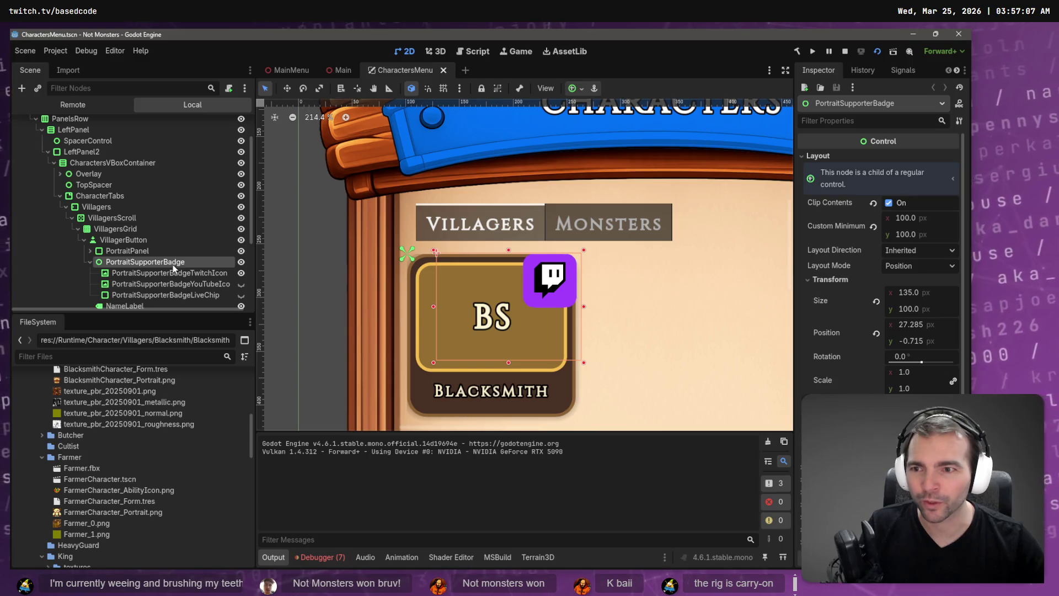
{"action": "left_click", "coordinate": [160, 250]}
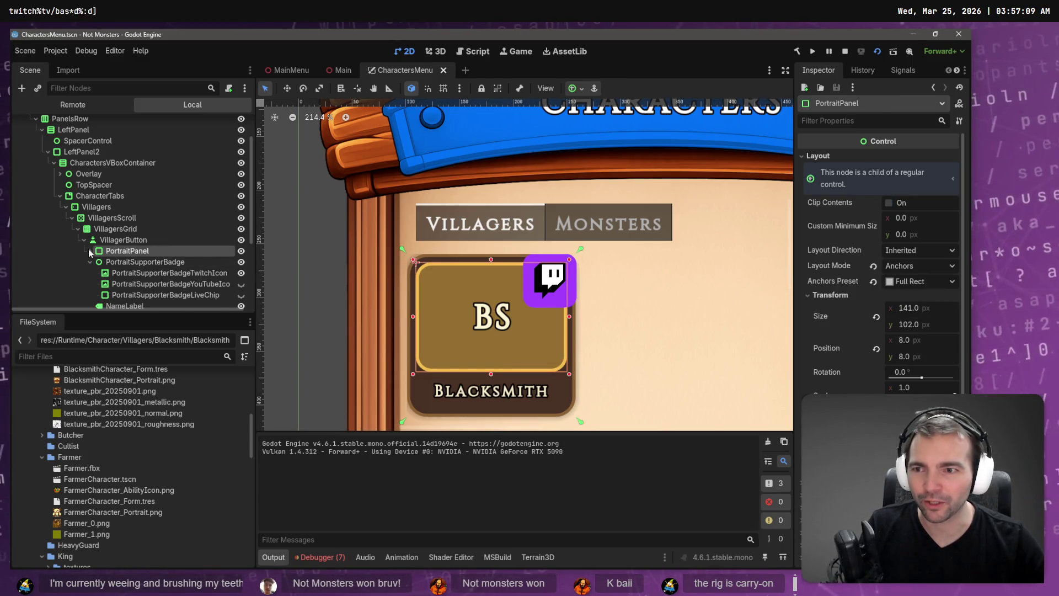
{"action": "left_click", "coordinate": [91, 251]}
{"action": "scroll", "coordinate": [138, 248], "scroll_direction": "down", "scroll_amount": 2}
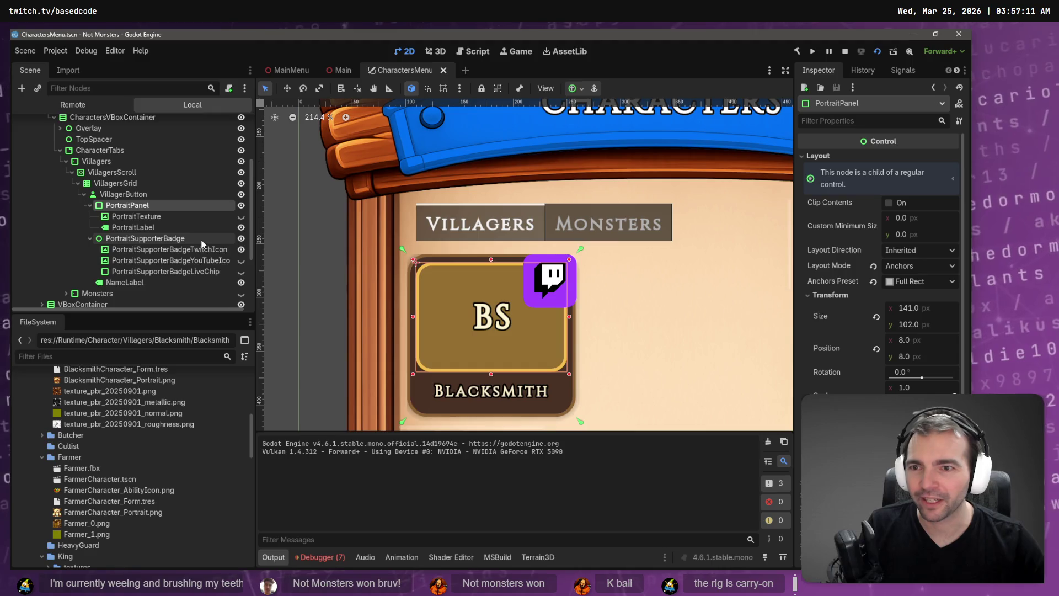
{"action": "left_click", "coordinate": [180, 270]}
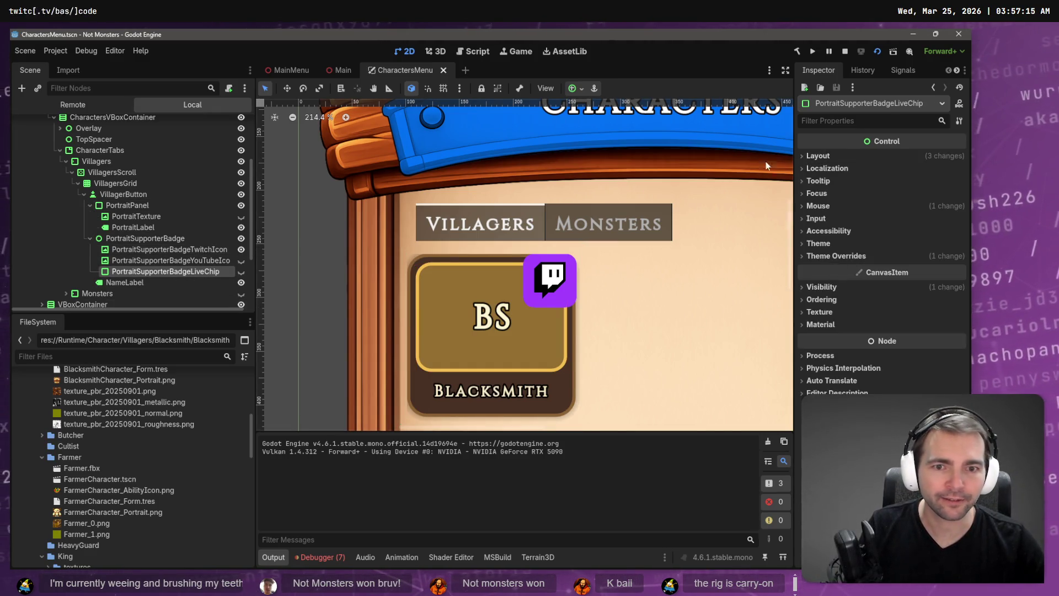
{"action": "left_click", "coordinate": [241, 271]}
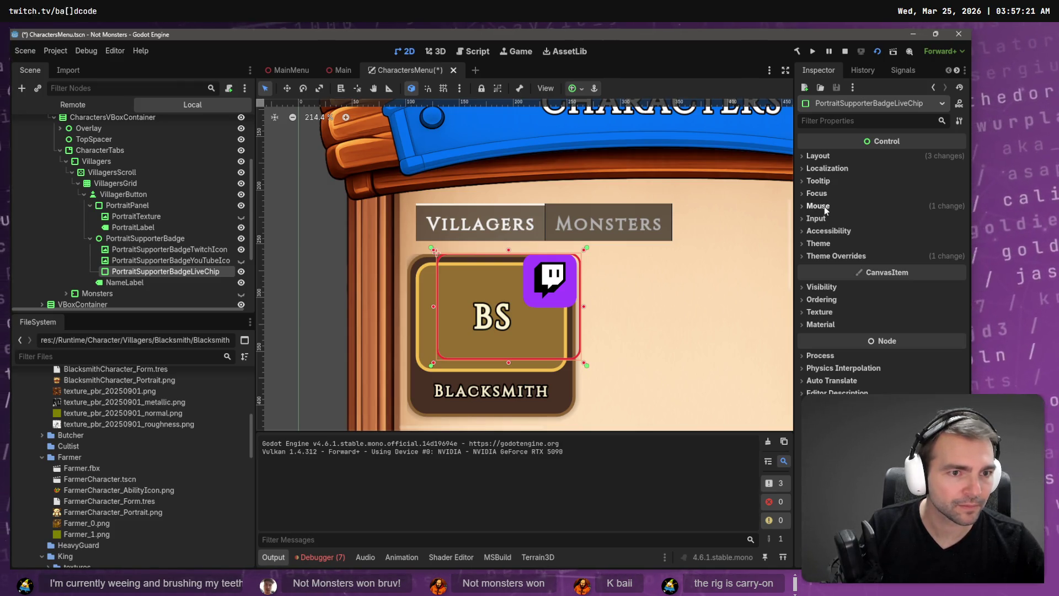
Browse the live chip's Texture, Theme, Mouse and Theme Overrides inspector sections.
{"action": "left_click", "coordinate": [822, 312]}
{"action": "left_click", "coordinate": [821, 312]}
{"action": "left_click", "coordinate": [818, 243]}
{"action": "left_click", "coordinate": [818, 243]}
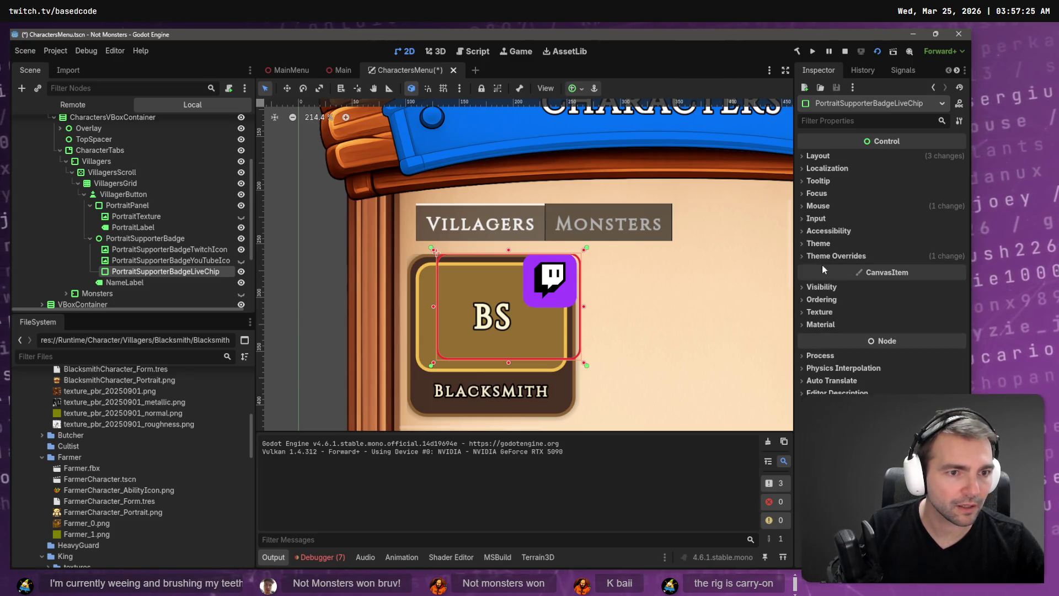
{"action": "left_click", "coordinate": [829, 204]}
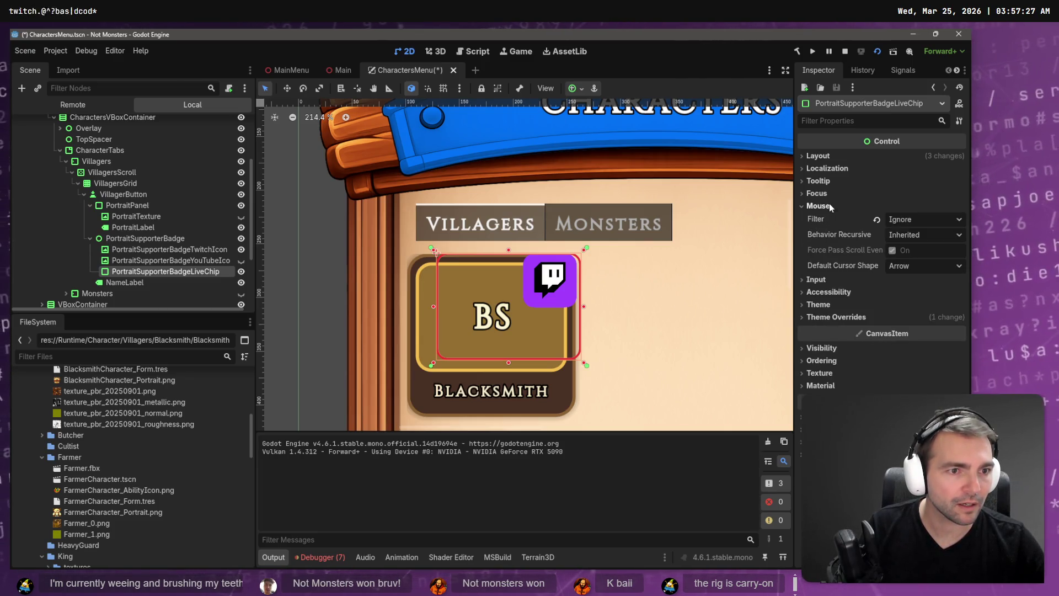
{"action": "left_click", "coordinate": [829, 205]}
{"action": "left_click", "coordinate": [836, 257]}
{"action": "left_click", "coordinate": [836, 267]}
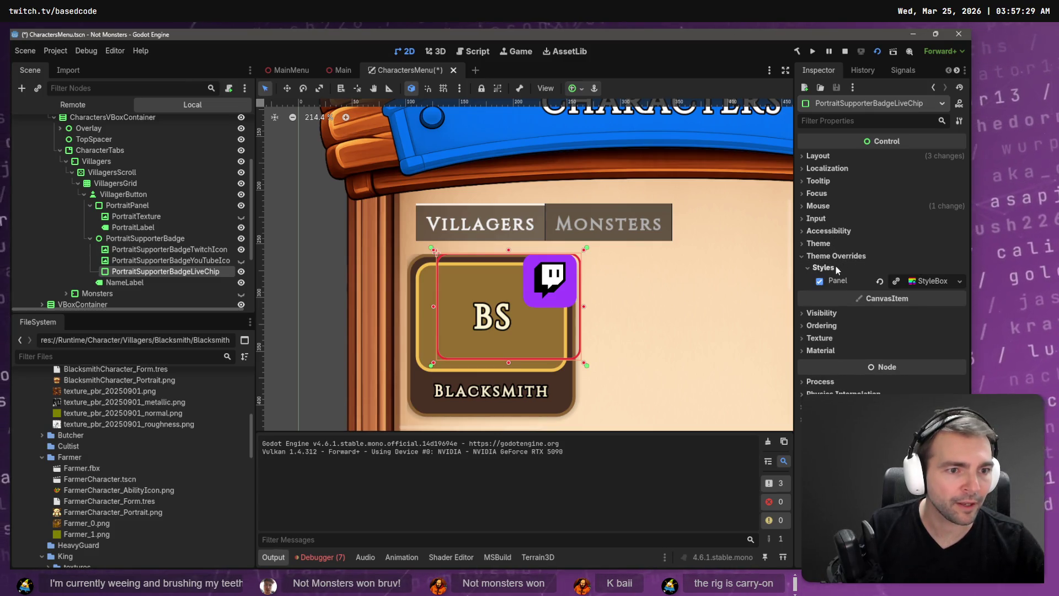
{"action": "left_click", "coordinate": [835, 267]}
{"action": "left_click", "coordinate": [837, 256]}
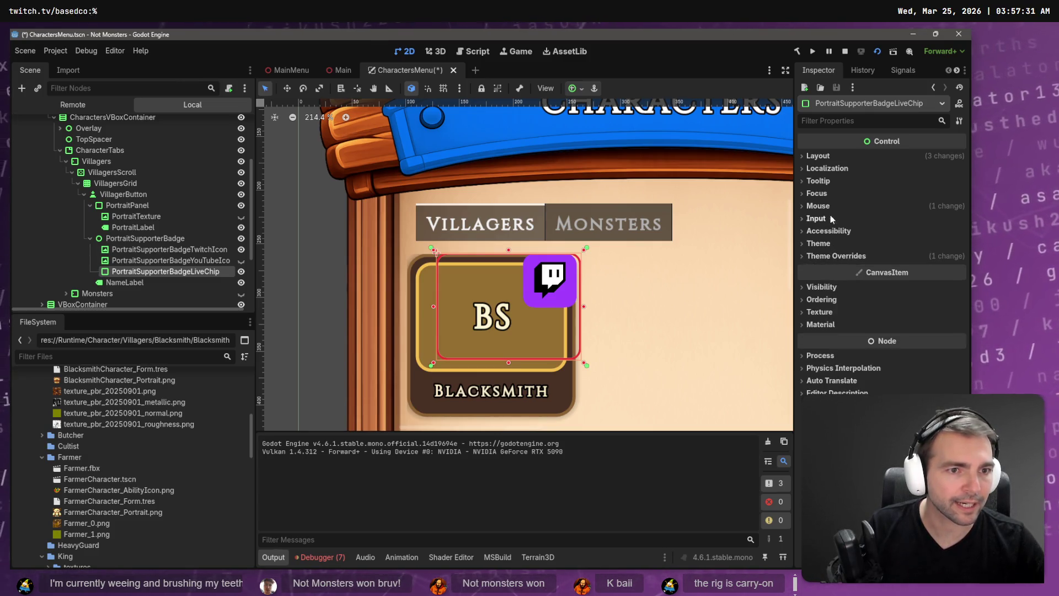
Paste the Twitch badge's position (81.02, 0.985) onto the live chip.
{"action": "left_click", "coordinate": [829, 156]}
{"action": "left_click", "coordinate": [830, 296]}
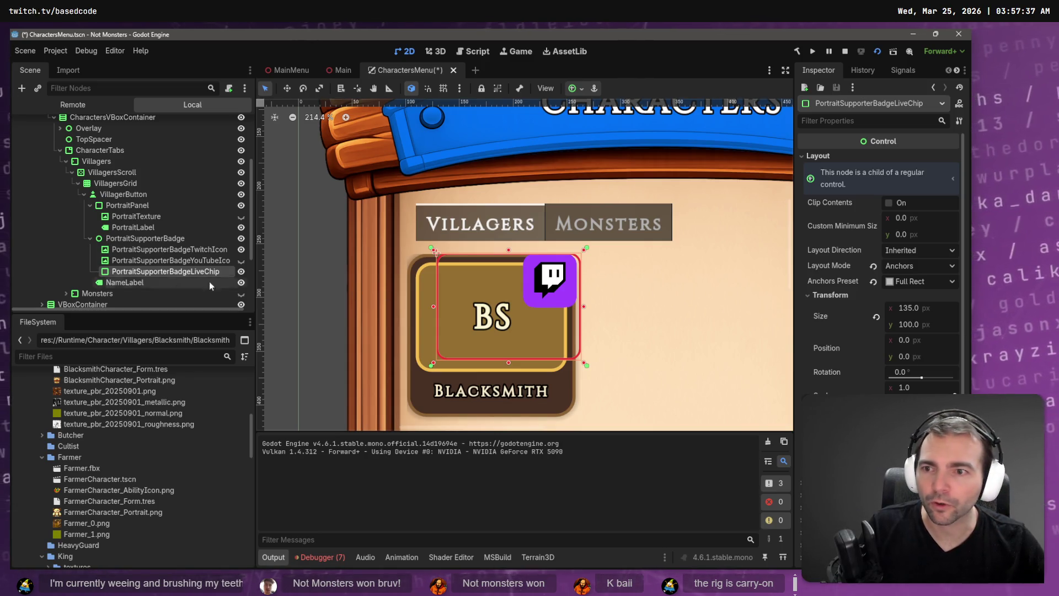
{"action": "right_click", "coordinate": [167, 249]}
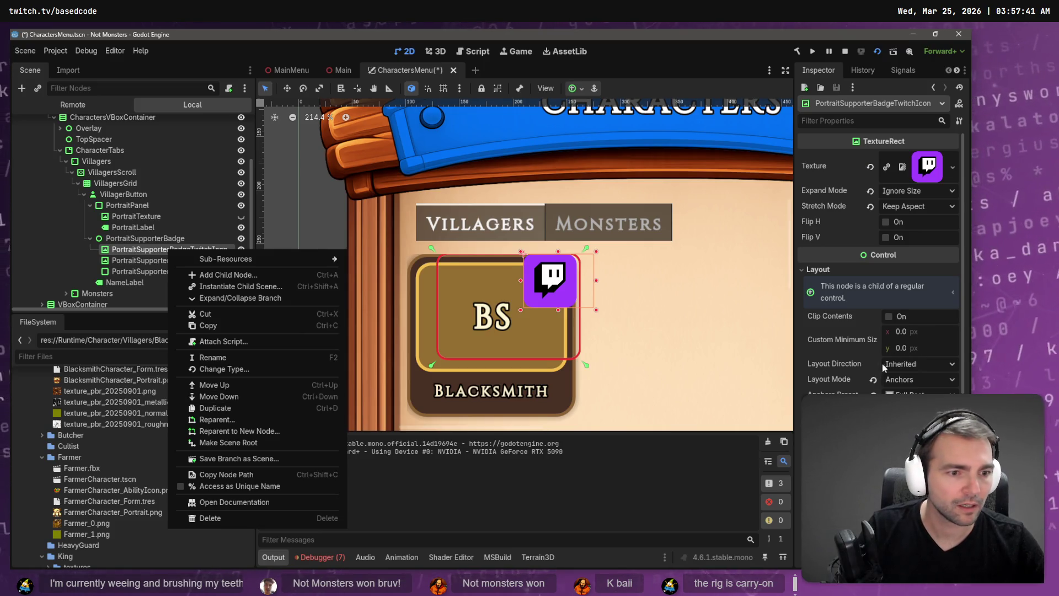
{"action": "key", "text": "Escape"}
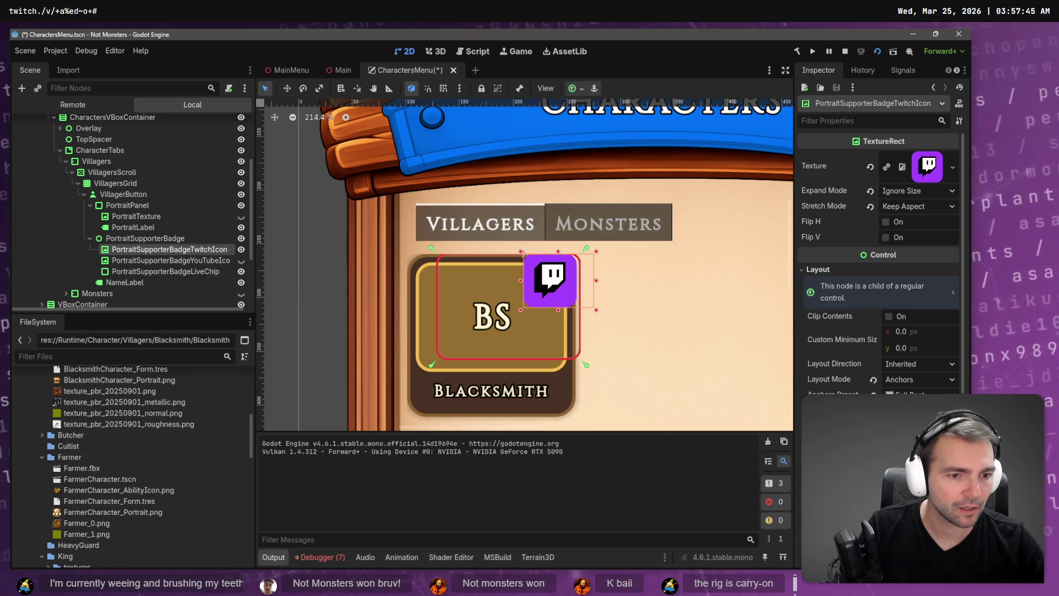
{"action": "left_click", "coordinate": [189, 272]}
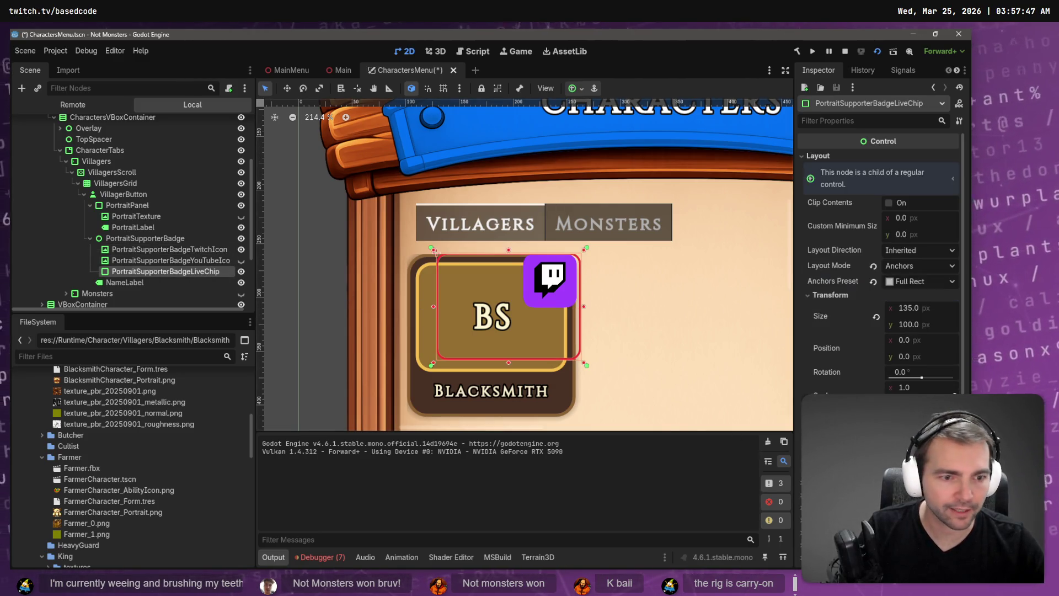
{"action": "right_click", "coordinate": [819, 352]}
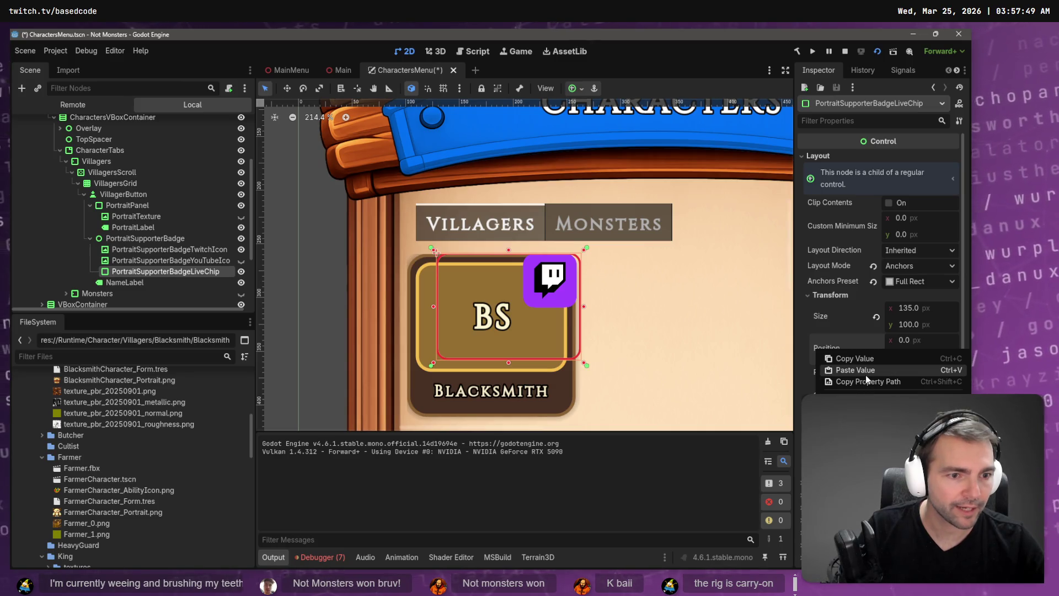
{"action": "left_click", "coordinate": [865, 375]}
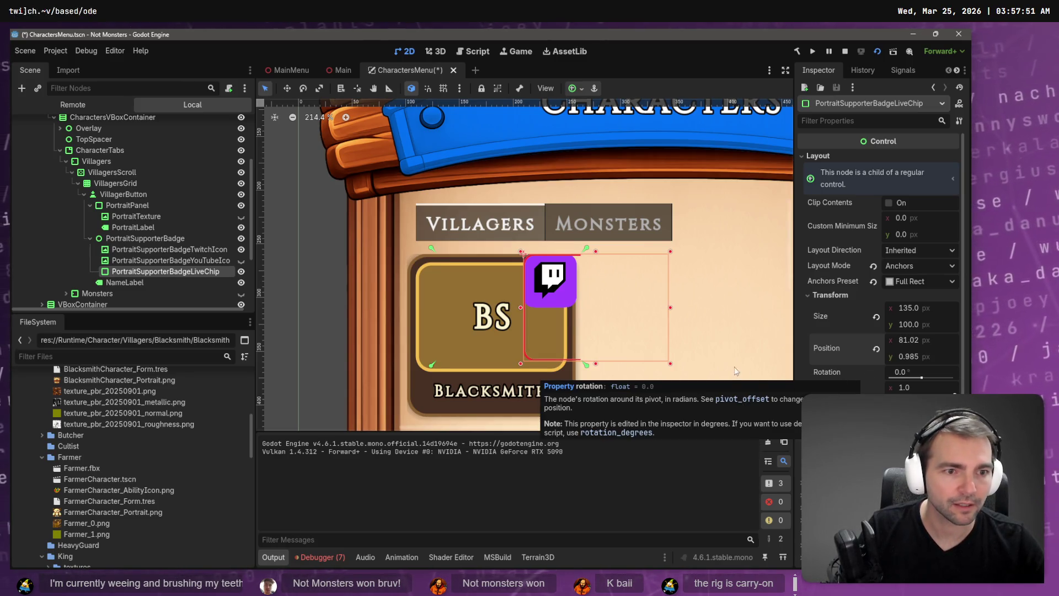
Paste the Twitch badge's size into the live chip, width 131.09, and drag it narrower.
{"action": "left_click", "coordinate": [160, 250]}
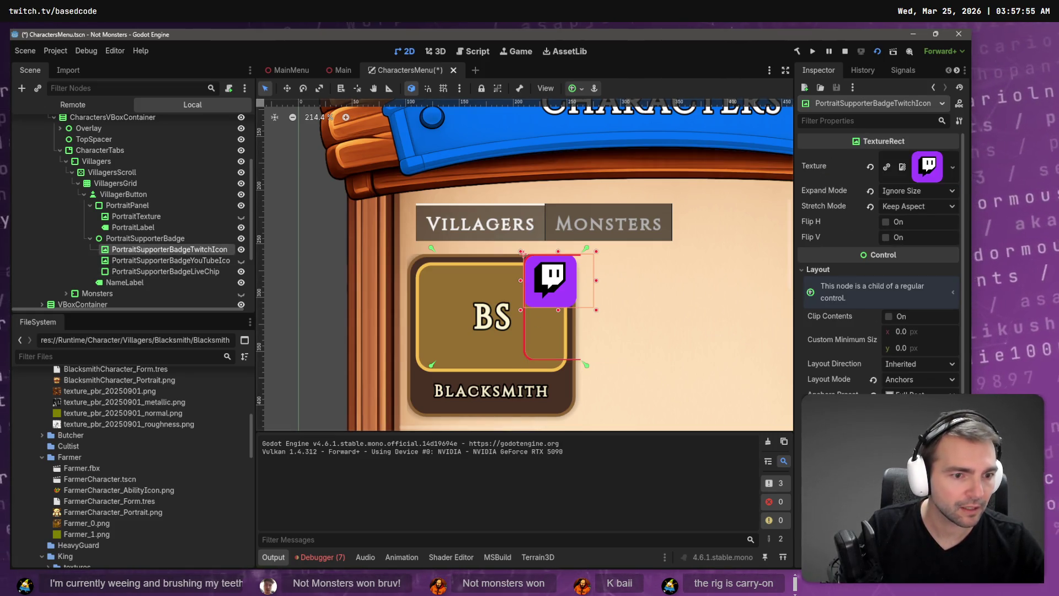
{"action": "left_click", "coordinate": [165, 271]}
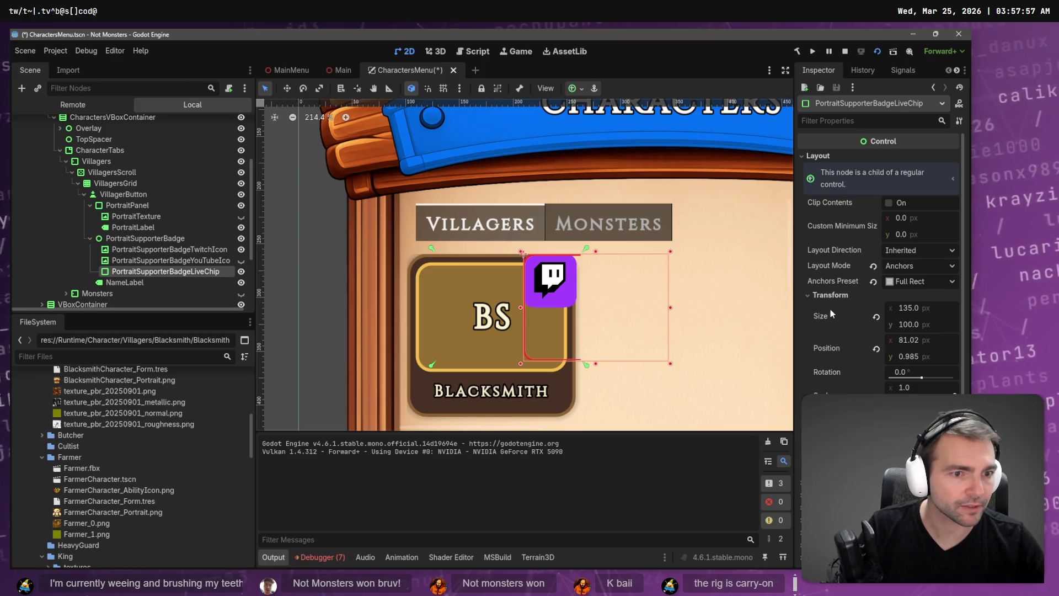
{"action": "right_click", "coordinate": [831, 314]}
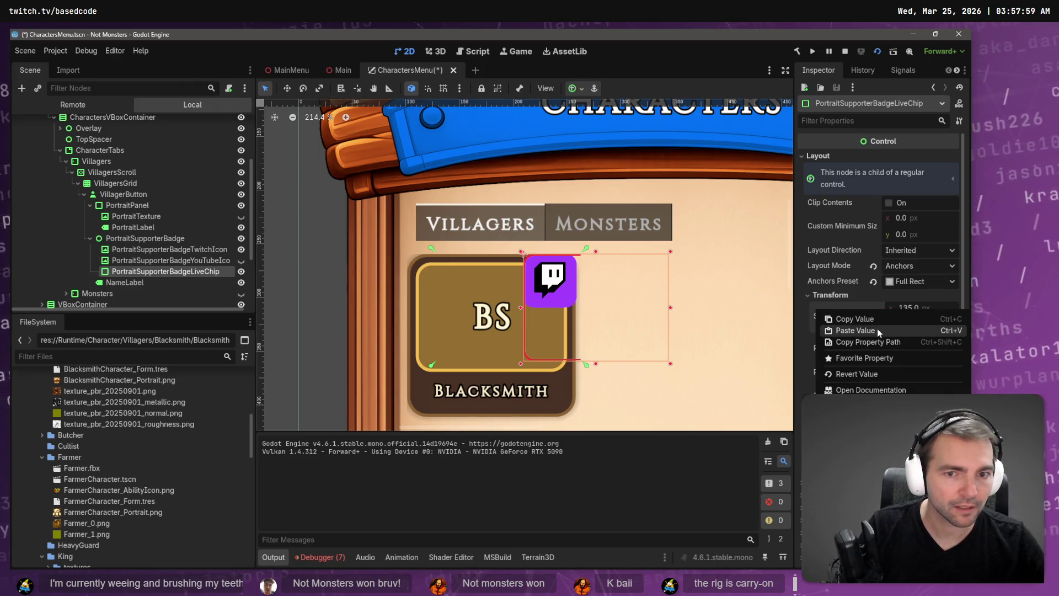
{"action": "left_click", "coordinate": [877, 330]}
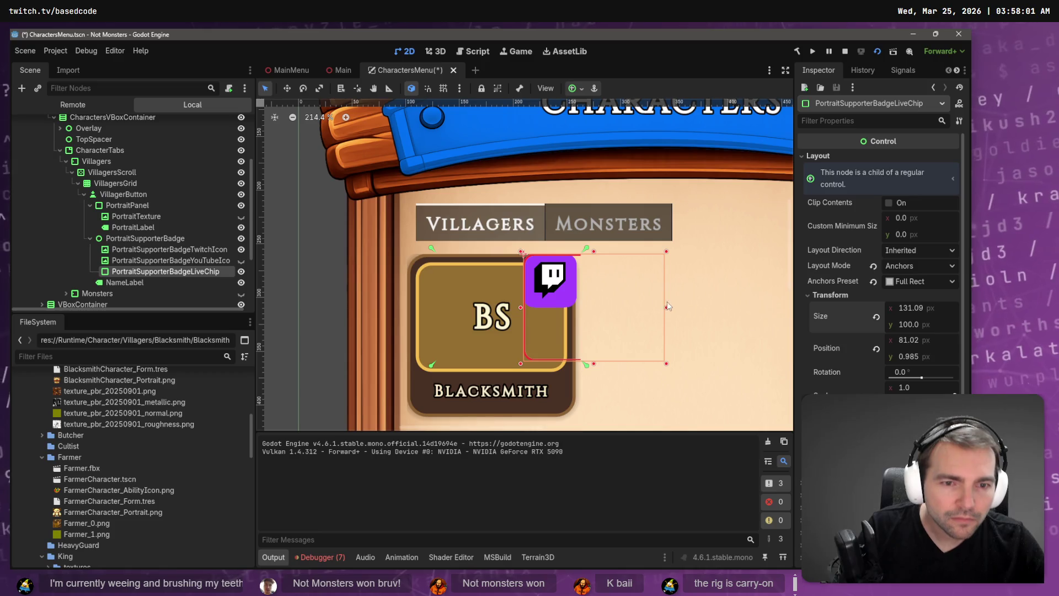
{"action": "left_click_drag", "start_coordinate": [667, 307], "coordinate": [578, 305]}
Drag the live chip's bottom edge up to about 49.7 × 50.7 px so it frames the Twitch badge.
{"action": "left_click_drag", "start_coordinate": [552, 364], "coordinate": [552, 310]}
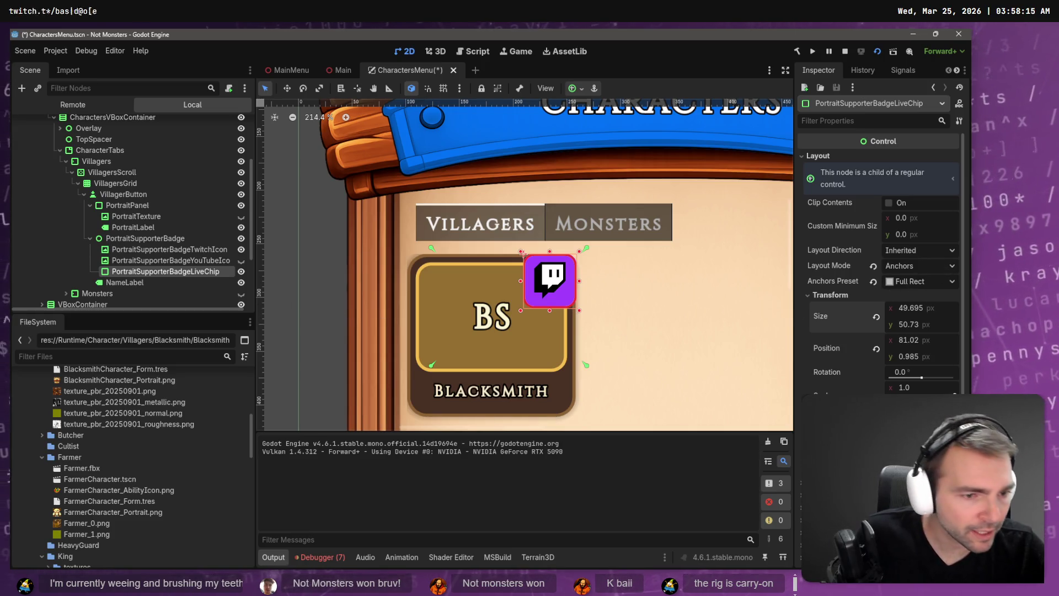
{"action": "scroll", "coordinate": [879, 264], "scroll_direction": "down", "scroll_amount": 4}
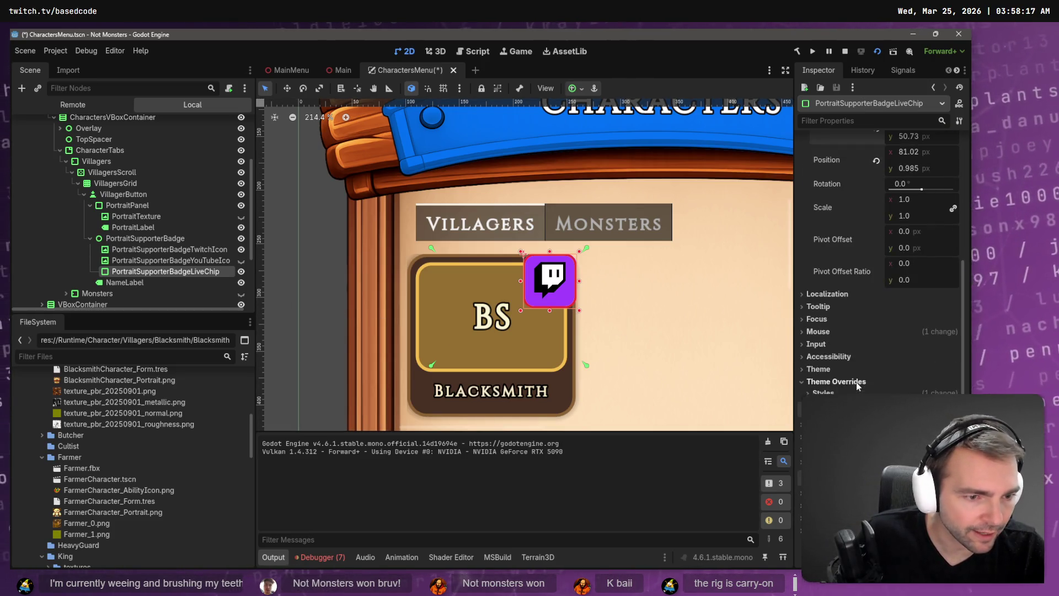
{"action": "scroll", "coordinate": [880, 248], "scroll_direction": "down", "scroll_amount": 2}
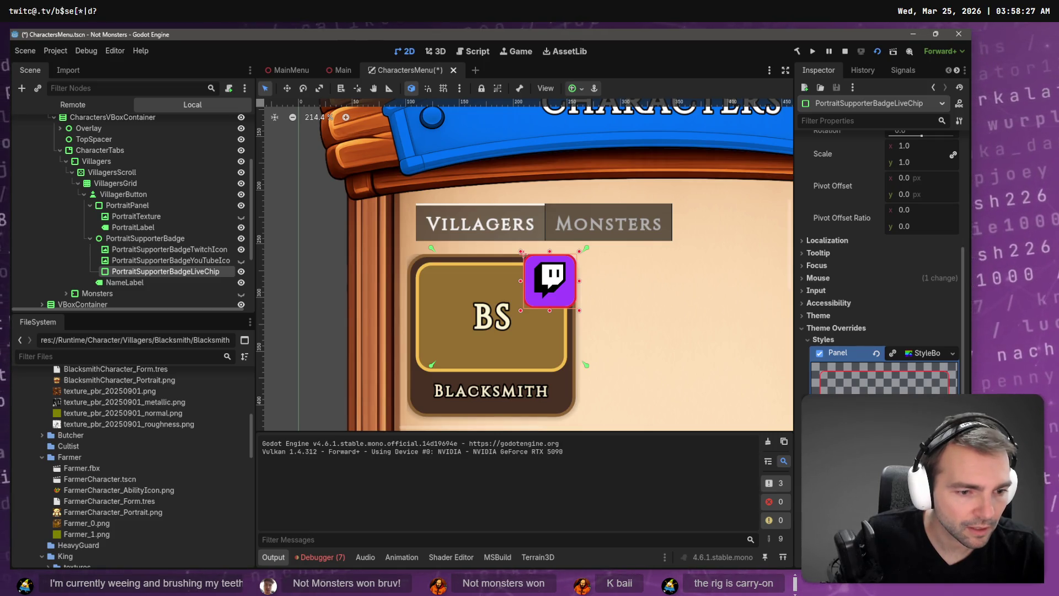
{"action": "scroll", "coordinate": [880, 248], "scroll_direction": "down", "scroll_amount": 2}
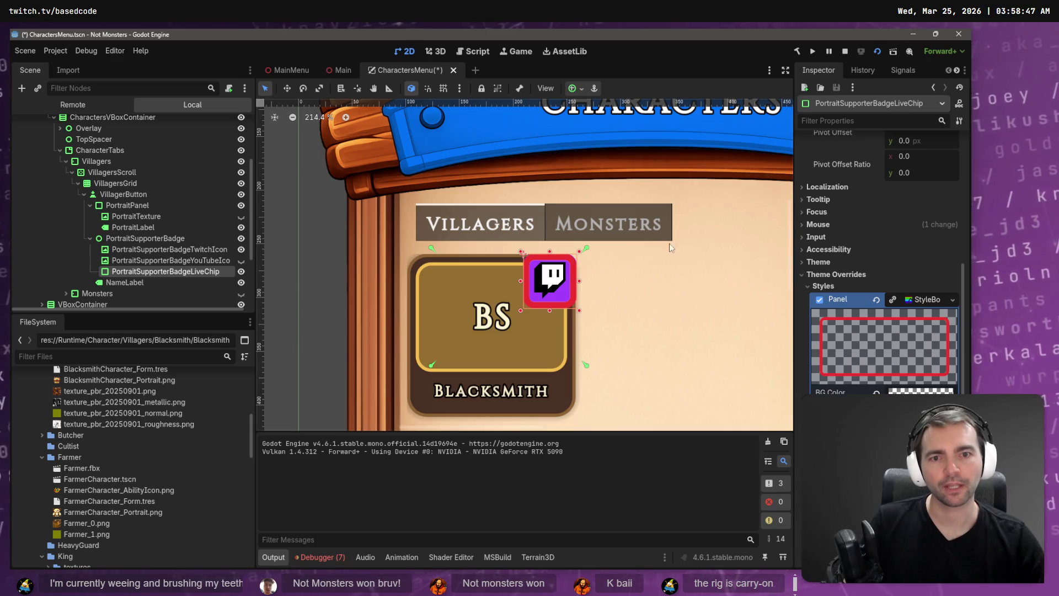
Save the CharactersMenu scene and frame the whole Blacksmith card in the viewport.
{"action": "right_click", "coordinate": [150, 273]}
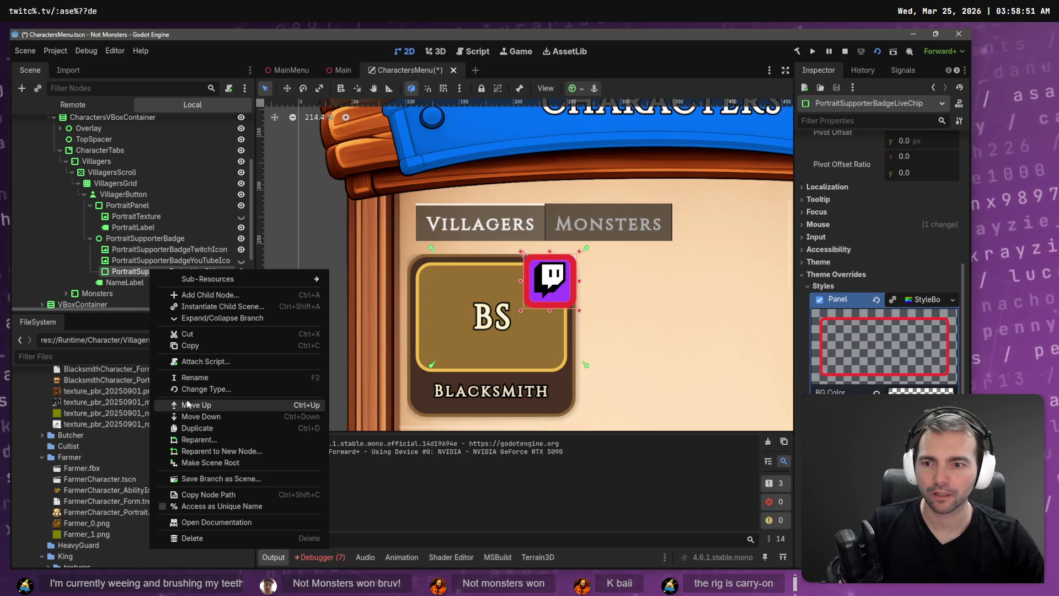
{"action": "key", "text": "Escape"}
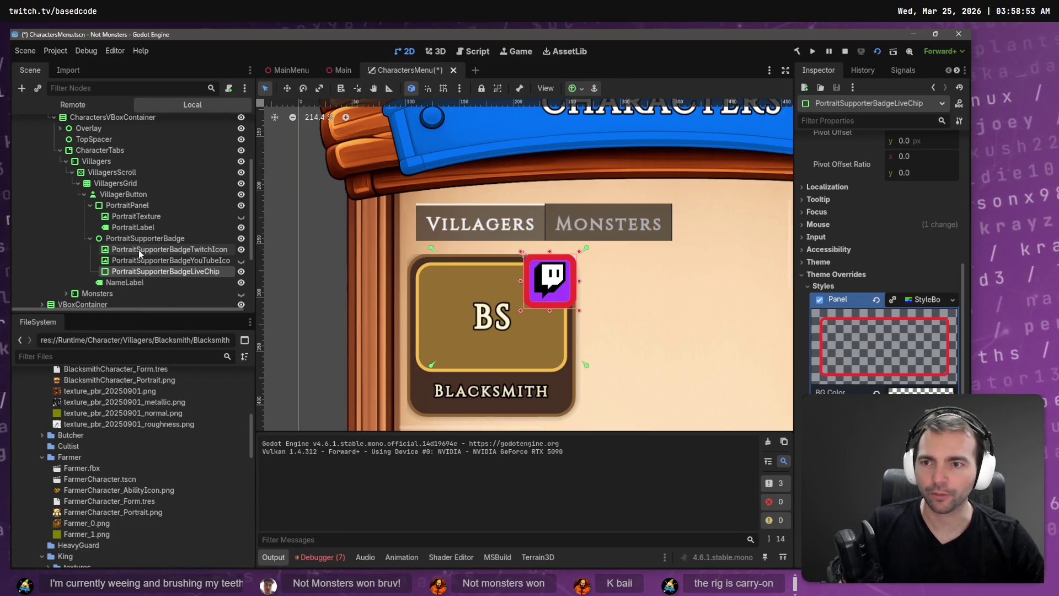
{"action": "key", "text": "ctrl+s"}
{"action": "left_click_drag", "start_coordinate": [699, 278], "coordinate": [474, 244]}
{"action": "left_click_drag", "start_coordinate": [379, 253], "coordinate": [492, 253]}
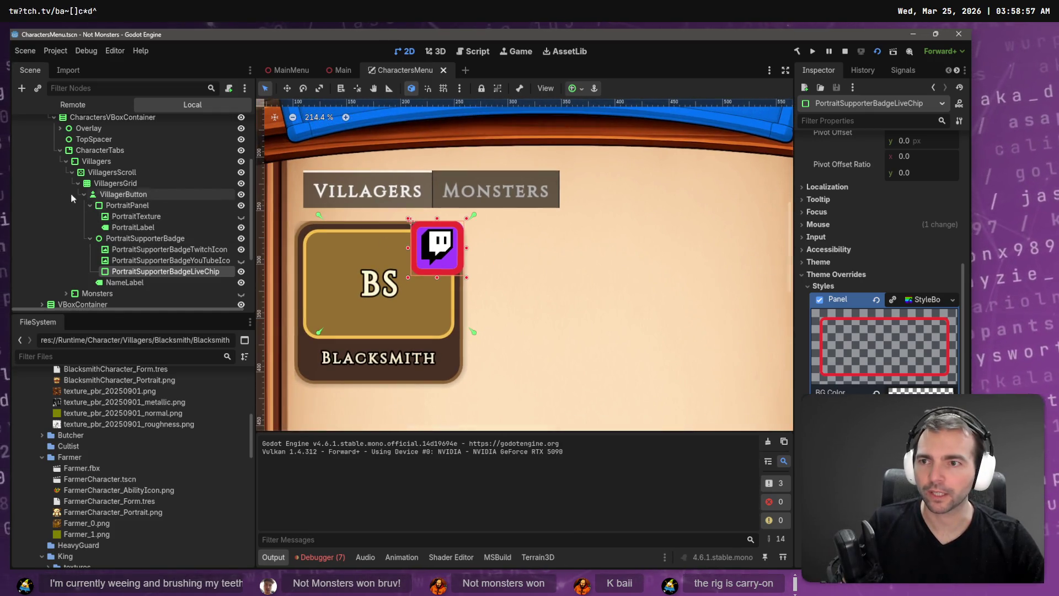
{"action": "left_click", "coordinate": [66, 293]}
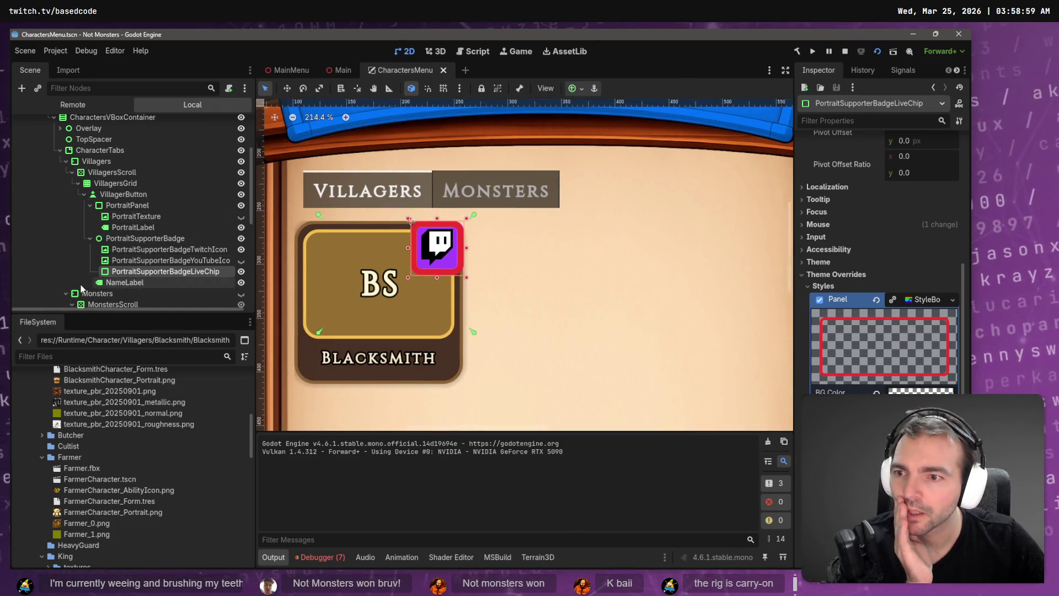
{"action": "scroll", "coordinate": [131, 271], "scroll_direction": "down", "scroll_amount": 3}
Hide the live chip and Twitch badge, show the YouTube badge, shrink it to a corner icon, and save.
{"action": "left_click", "coordinate": [241, 204]}
{"action": "left_click", "coordinate": [231, 193]}
{"action": "left_click", "coordinate": [241, 193]}
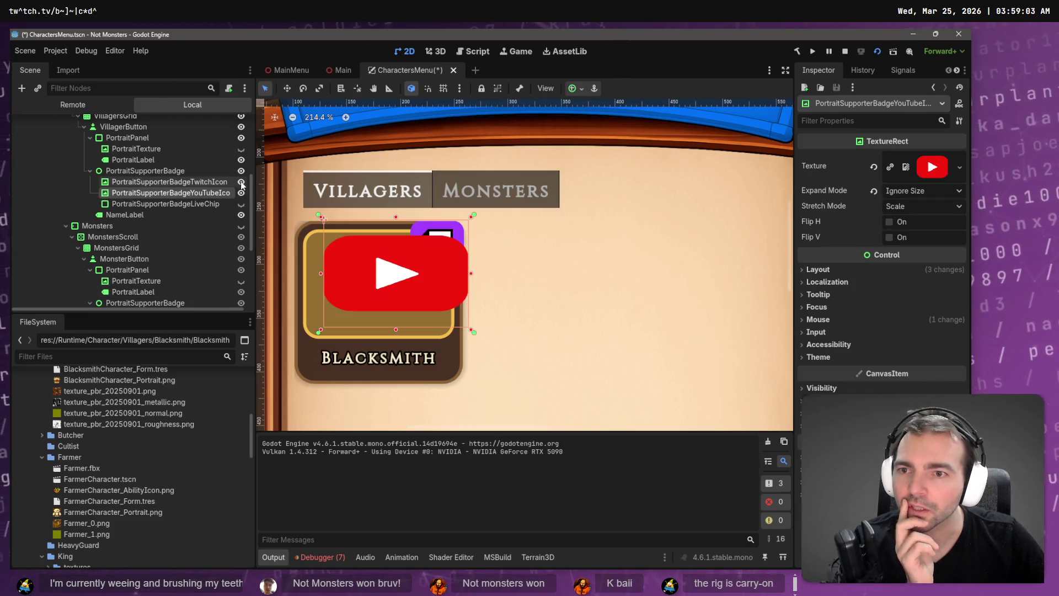
{"action": "left_click", "coordinate": [241, 183]}
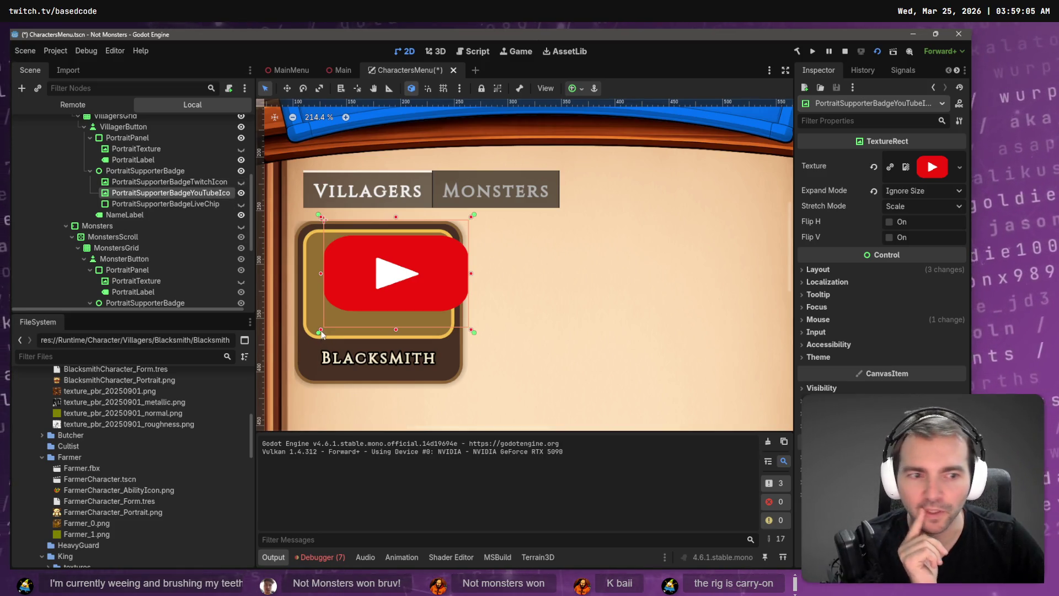
{"action": "mouse_move", "coordinate": [321, 333]}
{"action": "left_mouse_down"}
{"action": "mouse_move", "coordinate": [409, 284]}
{"action": "mouse_move", "coordinate": [445, 238]}
{"action": "left_mouse_up"}
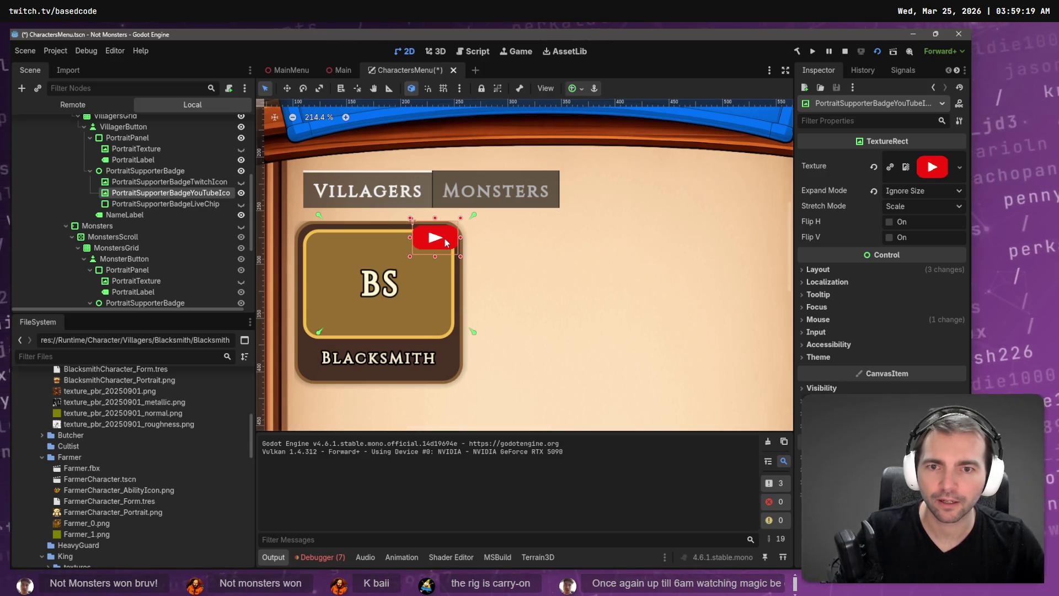
{"action": "key", "text": "ctrl+s"}
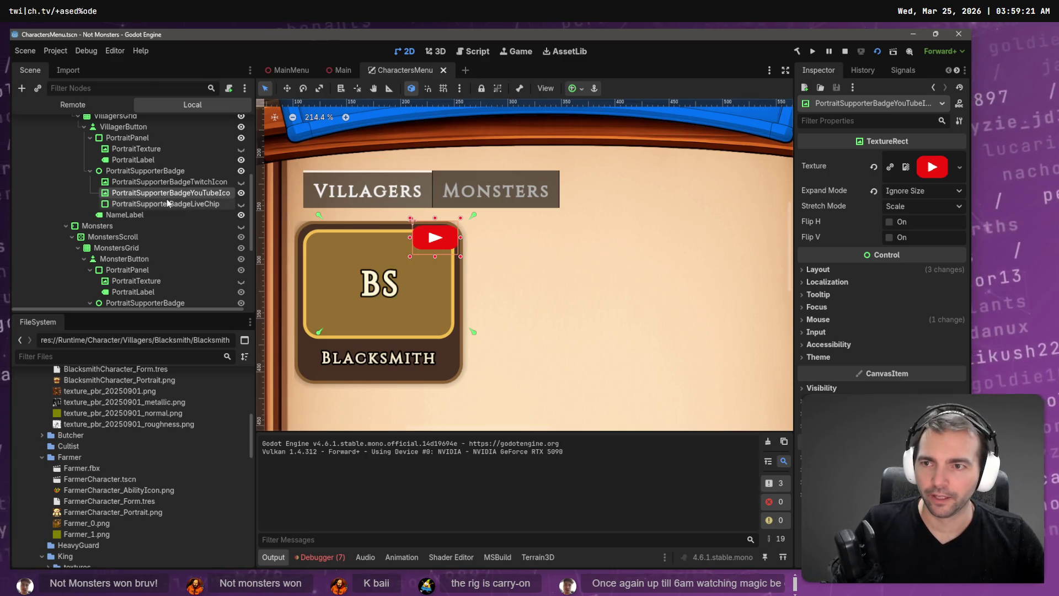
Review the villager's live chip, Twitch and YouTube badge nodes in the Scene dock.
{"action": "left_click", "coordinate": [154, 203]}
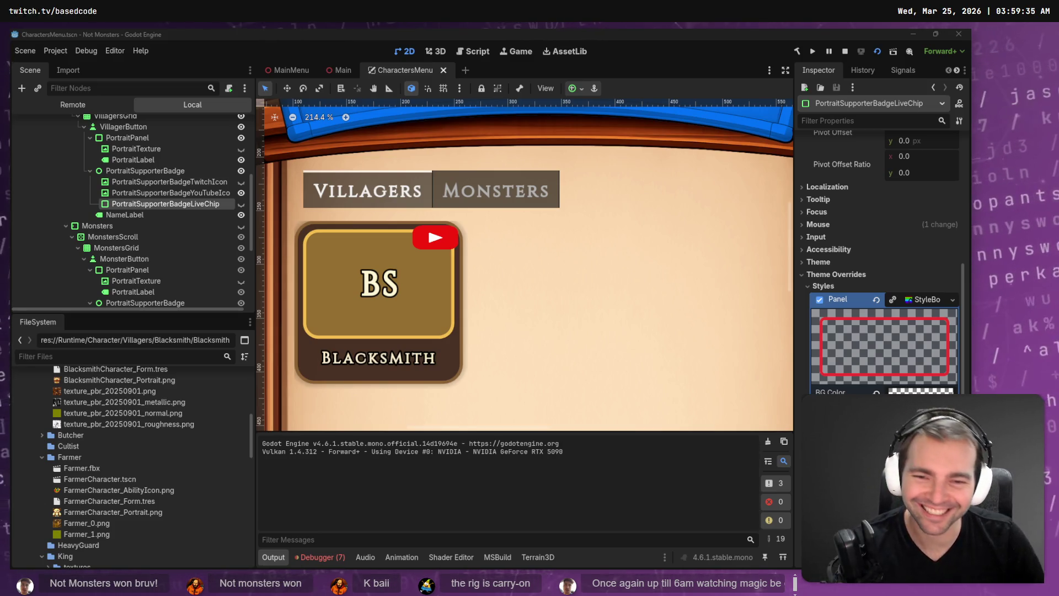
{"action": "scroll", "coordinate": [213, 220], "scroll_direction": "down", "scroll_amount": 2}
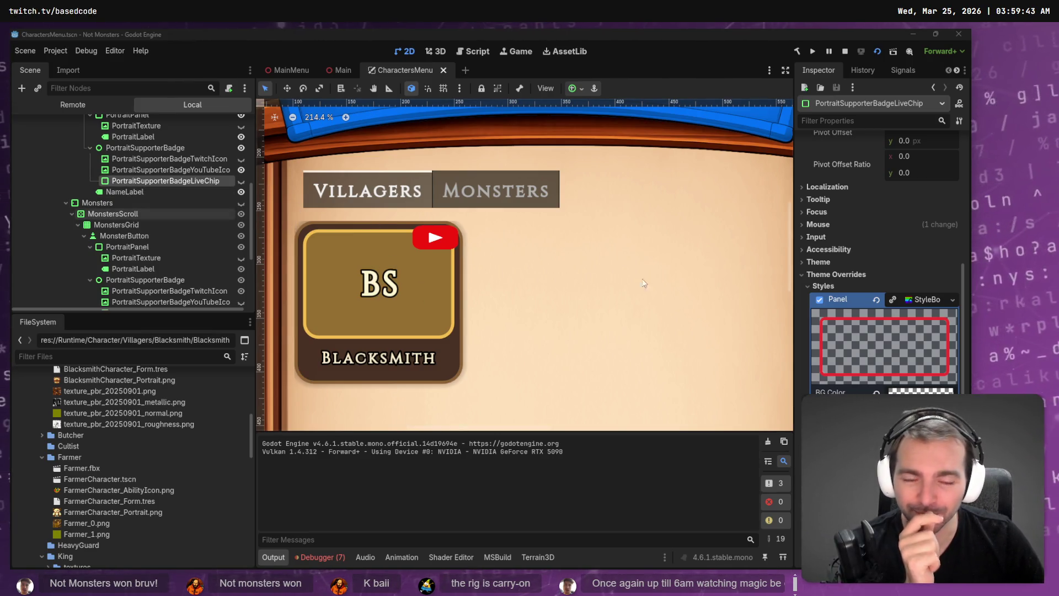
{"action": "left_click", "coordinate": [161, 160]}
{"action": "left_click", "coordinate": [171, 171]}
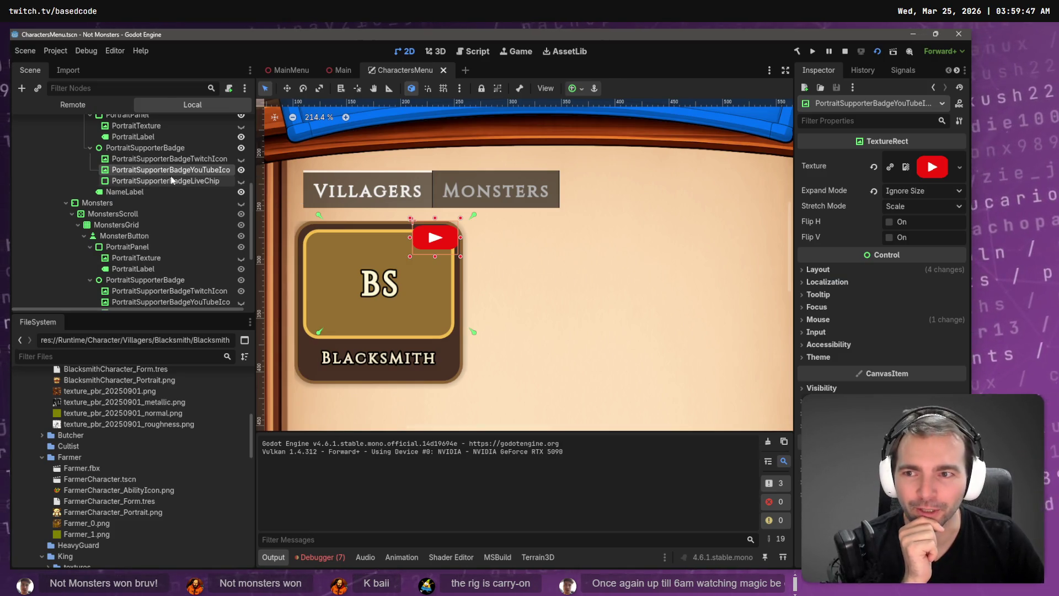
{"action": "scroll", "coordinate": [138, 197], "scroll_direction": "down", "scroll_amount": 1}
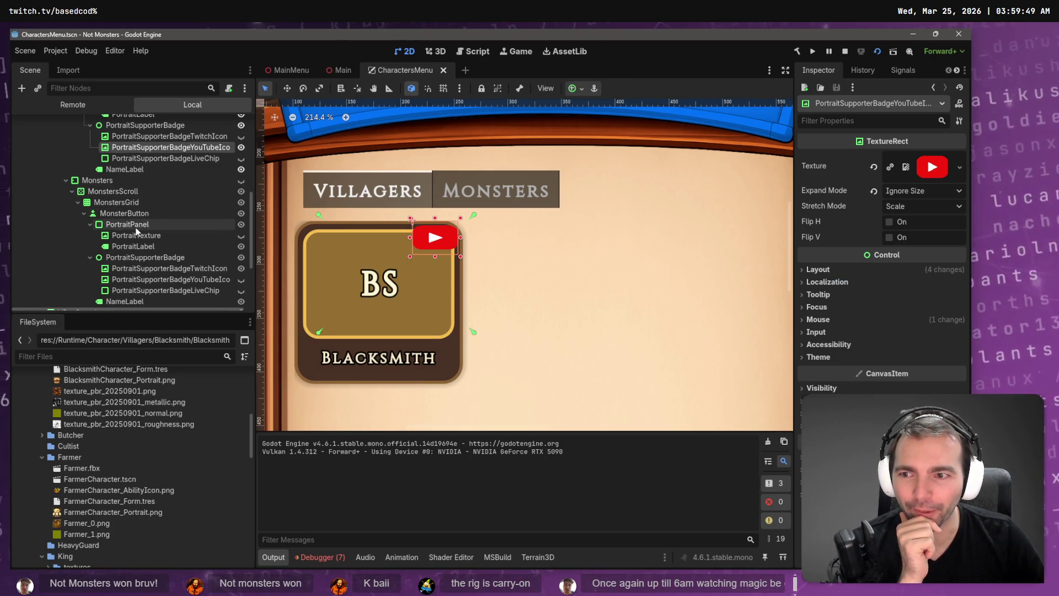
{"action": "scroll", "coordinate": [148, 277], "scroll_direction": "down", "scroll_amount": 1}
Duplicate the monster's PortraitSupporterBadgeLiveChip and delete the original, confirming the deletion.
{"action": "left_click", "coordinate": [155, 258]}
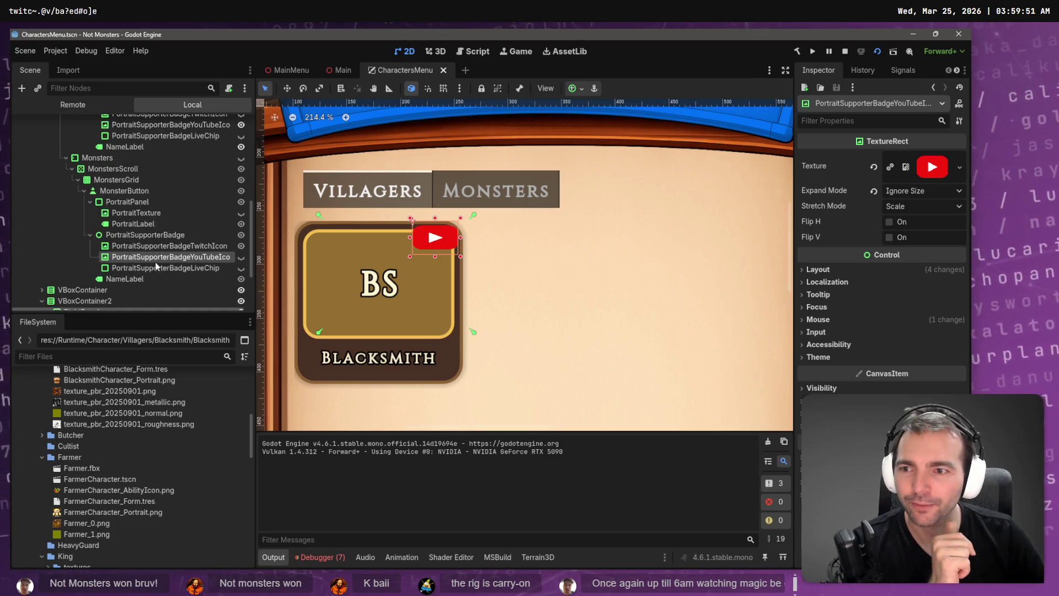
{"action": "left_click", "coordinate": [170, 239]}
{"action": "left_click", "coordinate": [166, 269]}
{"action": "key", "text": "ctrl+d"}
{"action": "key", "text": "Delete"}
{"action": "key", "text": "Return"}
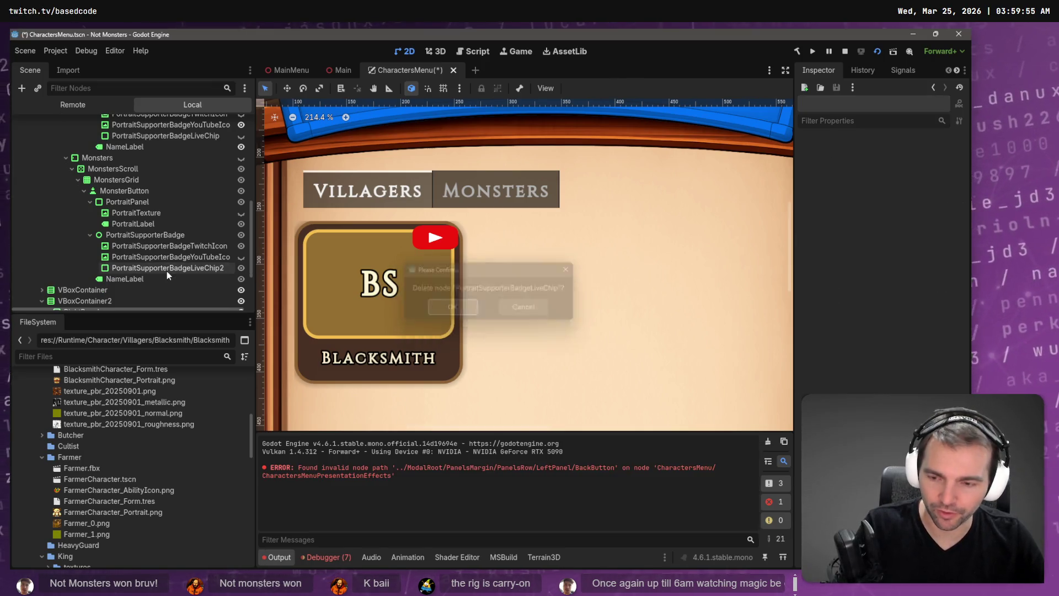
Rename PortraitSupporterBadgeLiveChip2 back to PortraitSupporterBadgeLiveChip.
{"action": "left_click", "coordinate": [174, 268]}
{"action": "key", "text": "End"}
{"action": "key", "text": "BackSpace"}
{"action": "key", "text": "Return"}
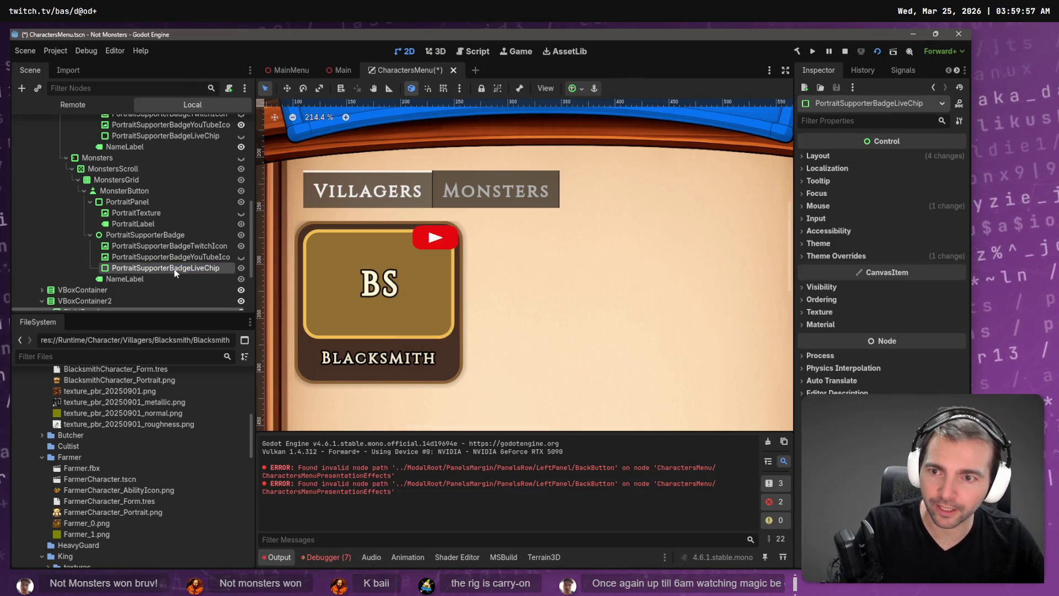
{"action": "scroll", "coordinate": [235, 177], "scroll_direction": "down", "scroll_amount": 2}
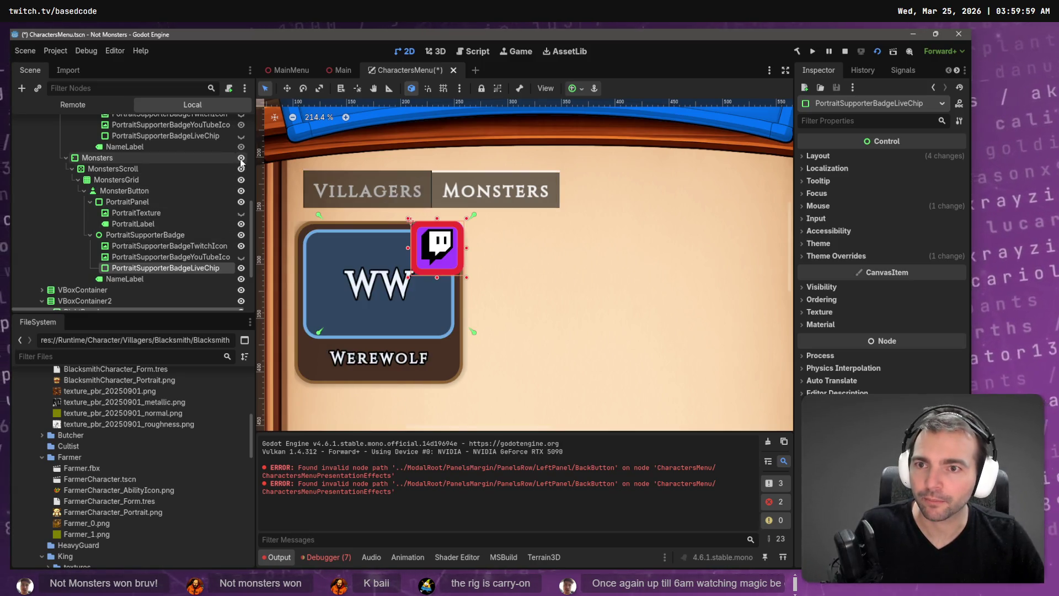
{"action": "scroll", "coordinate": [225, 235], "scroll_direction": "up", "scroll_amount": 2}
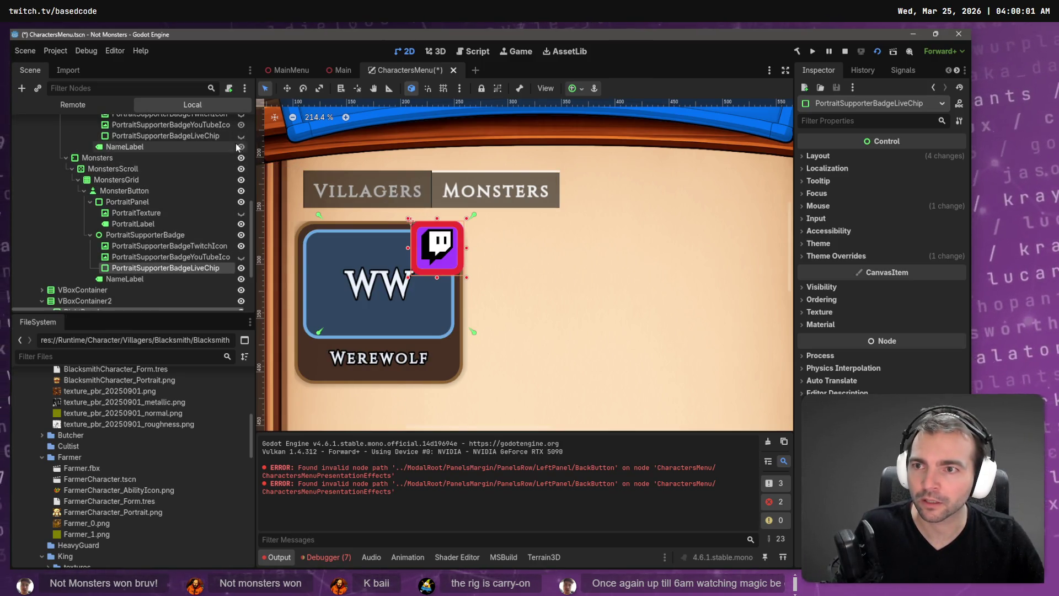
{"action": "scroll", "coordinate": [229, 216], "scroll_direction": "down", "scroll_amount": 4}
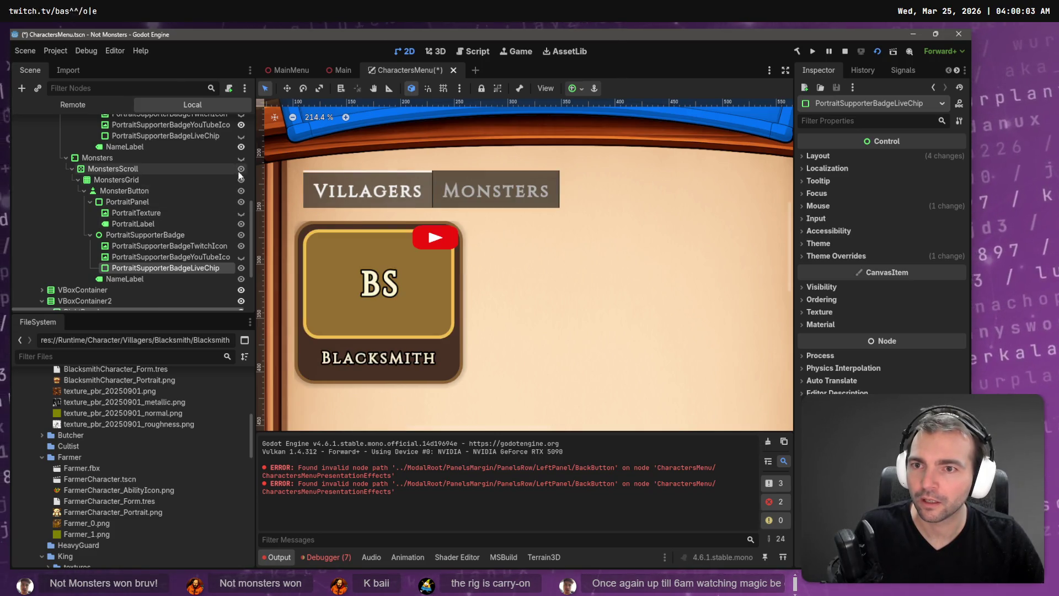
{"action": "scroll", "coordinate": [240, 168], "scroll_direction": "up", "scroll_amount": 5}
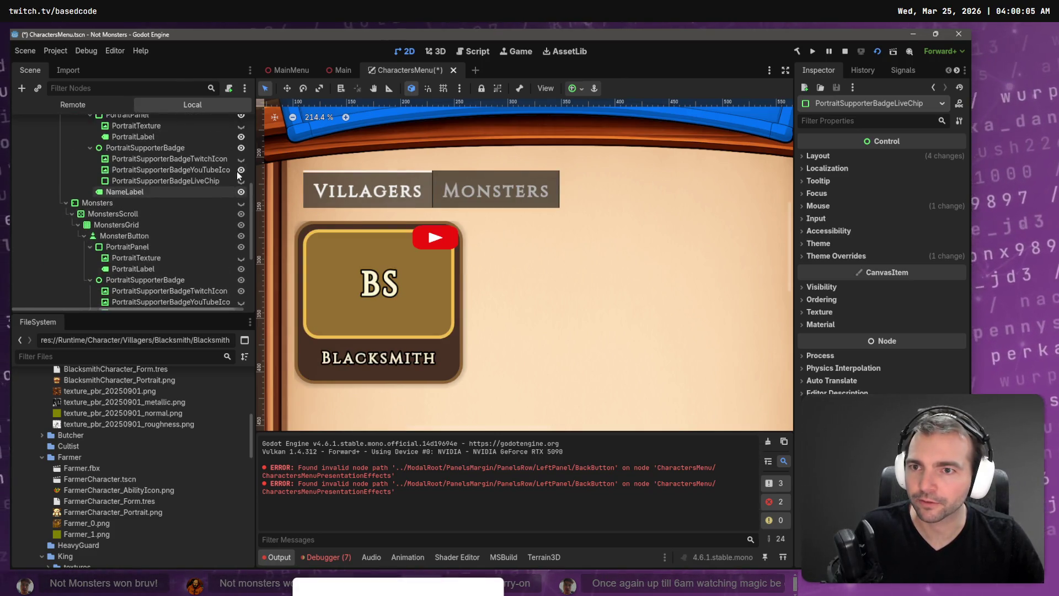
{"action": "scroll", "coordinate": [241, 167], "scroll_direction": "up", "scroll_amount": 2}
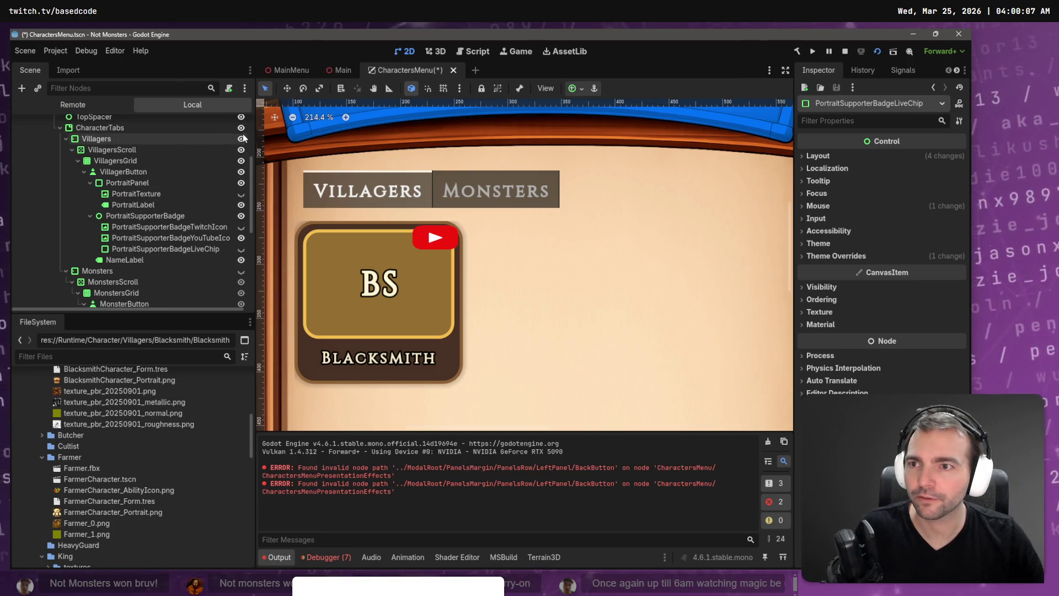
Preview the Monsters portrait, save, and show the villager's Twitch badge instead of YouTube.
{"action": "left_click", "coordinate": [241, 139]}
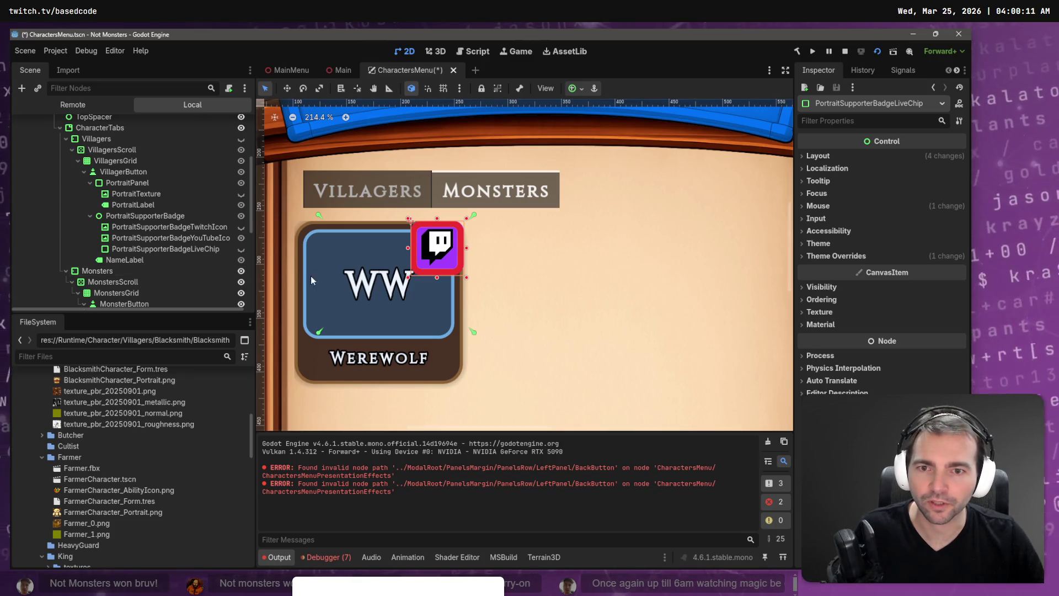
{"action": "left_click", "coordinate": [241, 270]}
{"action": "key", "text": "ctrl+s"}
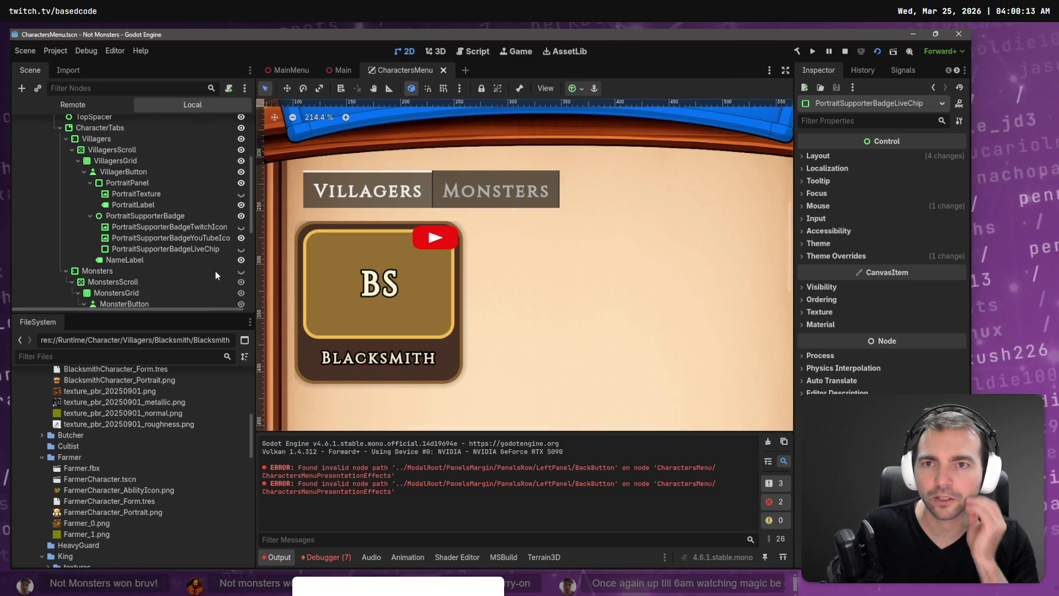
{"action": "left_click", "coordinate": [241, 238]}
{"action": "left_click", "coordinate": [241, 226]}
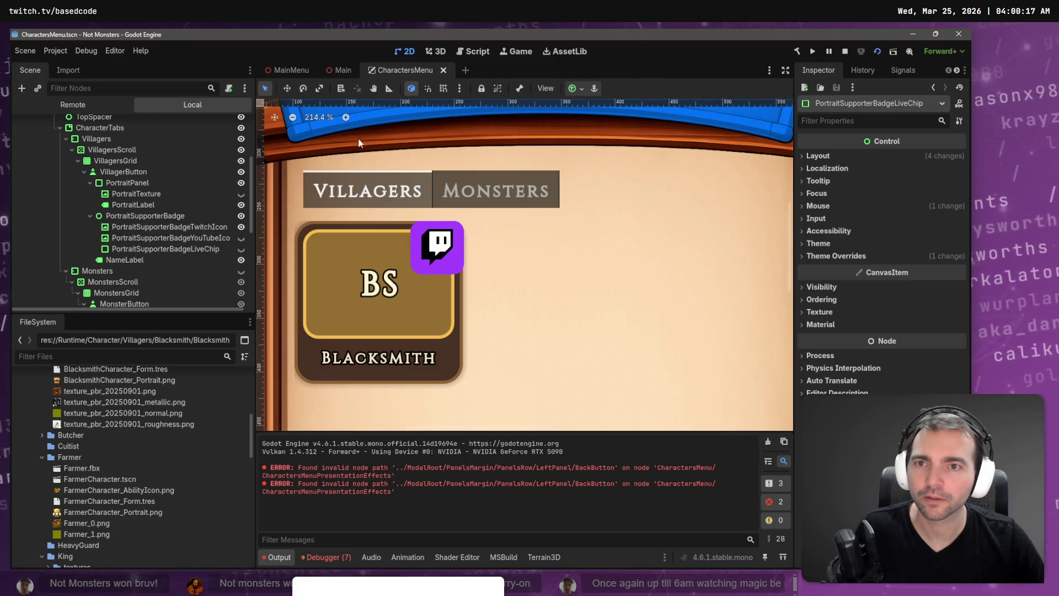
{"action": "left_click", "coordinate": [343, 76]}
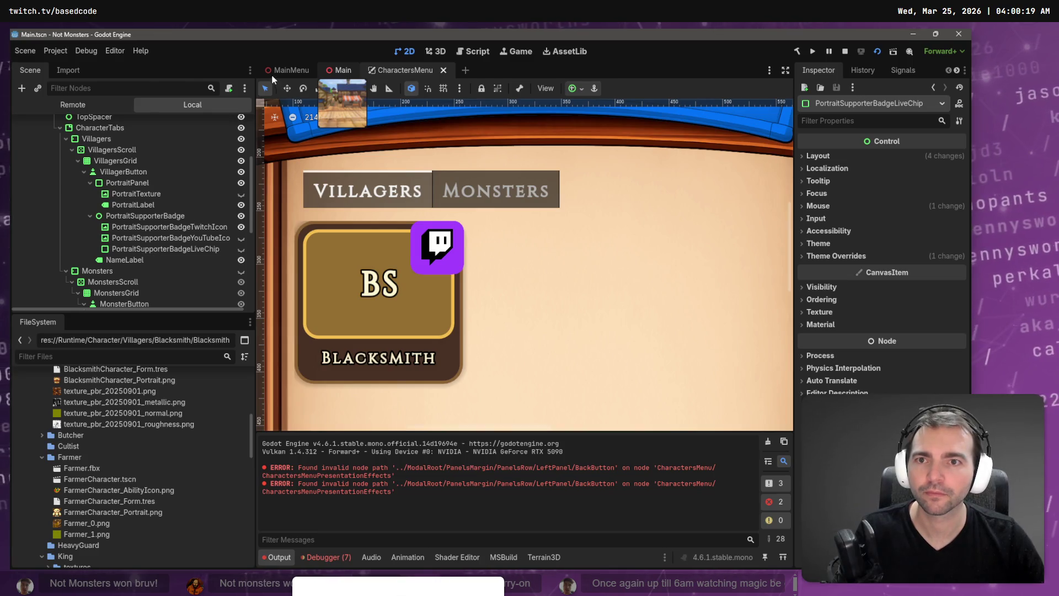
Run Not Monsters from the MainMenu scene and start a match.
{"action": "left_click", "coordinate": [280, 68]}
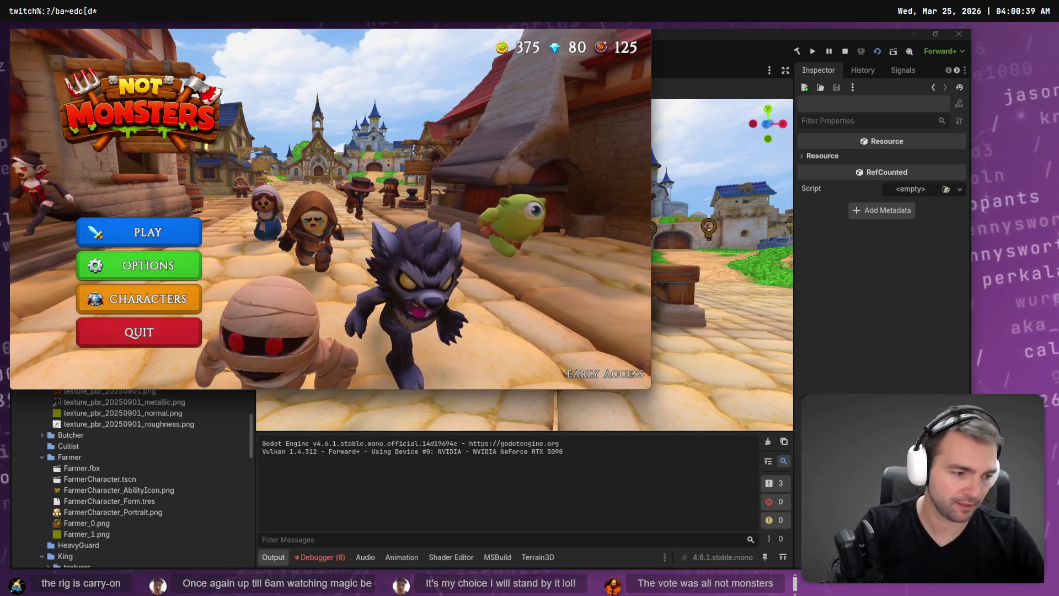
{"action": "mouse_move", "coordinate": [331, 17]}
{"action": "left_mouse_down"}
{"action": "mouse_move", "coordinate": [443, 58]}
{"action": "mouse_move", "coordinate": [388, 85]}
{"action": "mouse_move", "coordinate": [373, 70]}
{"action": "left_mouse_up"}
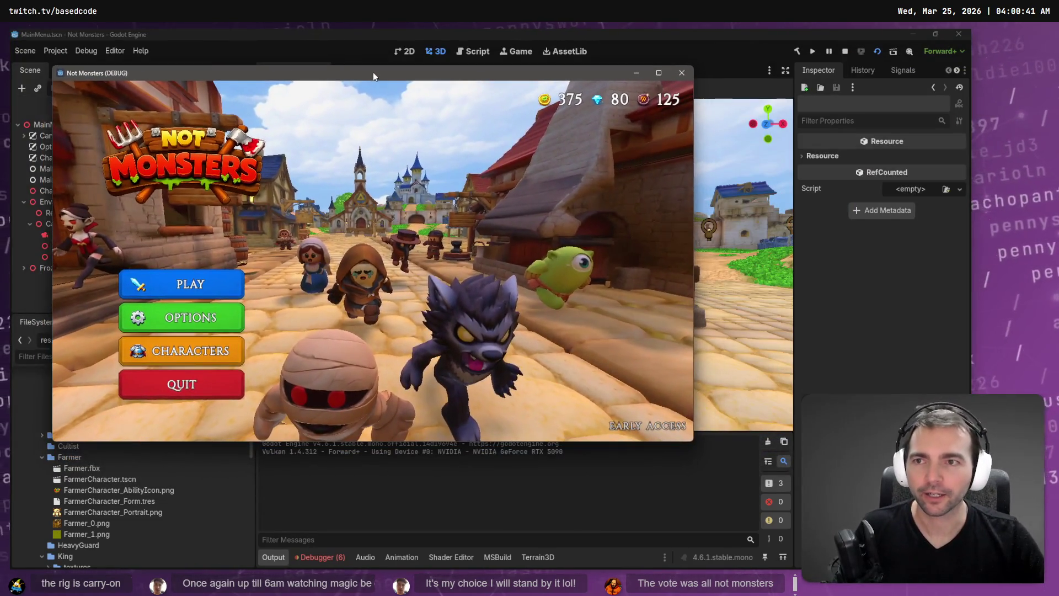
{"action": "left_click", "coordinate": [190, 284]}
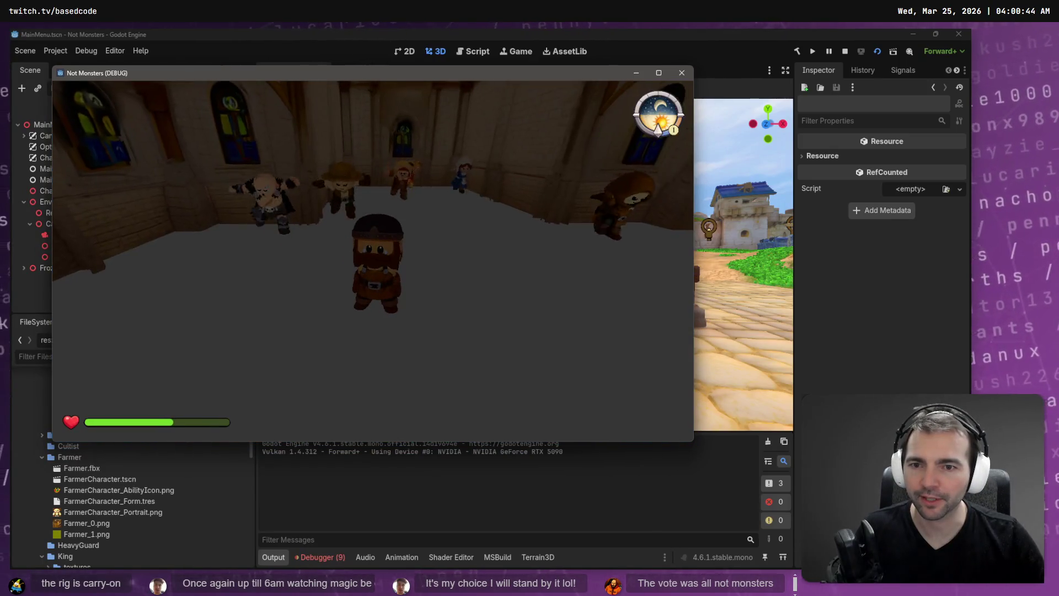
Quit the match via the pause menu and view the Monsters list in the Characters menu.
{"action": "key", "text": "Escape"}
{"action": "left_click", "coordinate": [375, 288]}
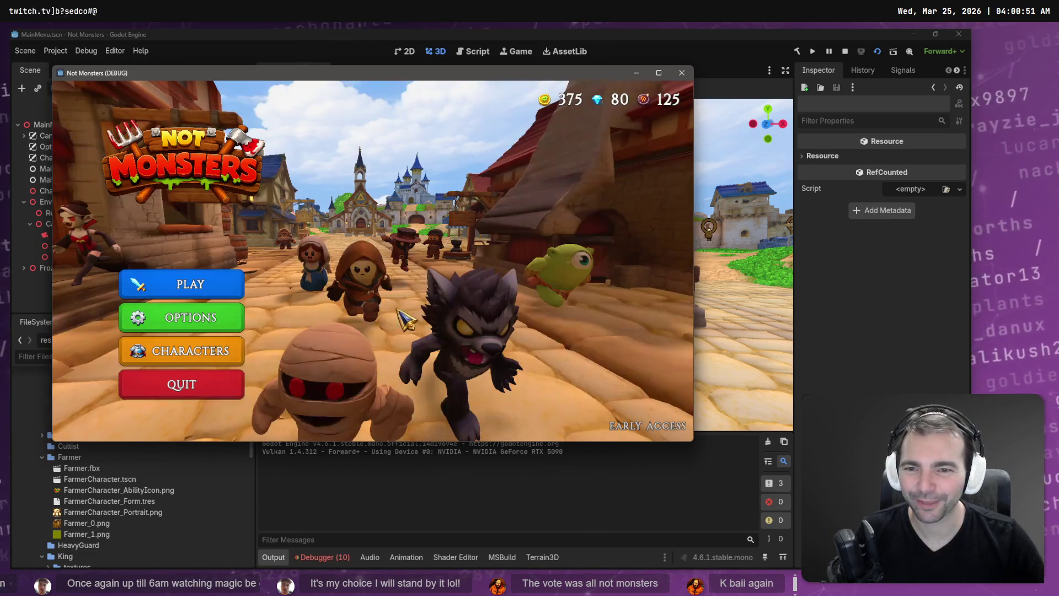
{"action": "left_click", "coordinate": [249, 347]}
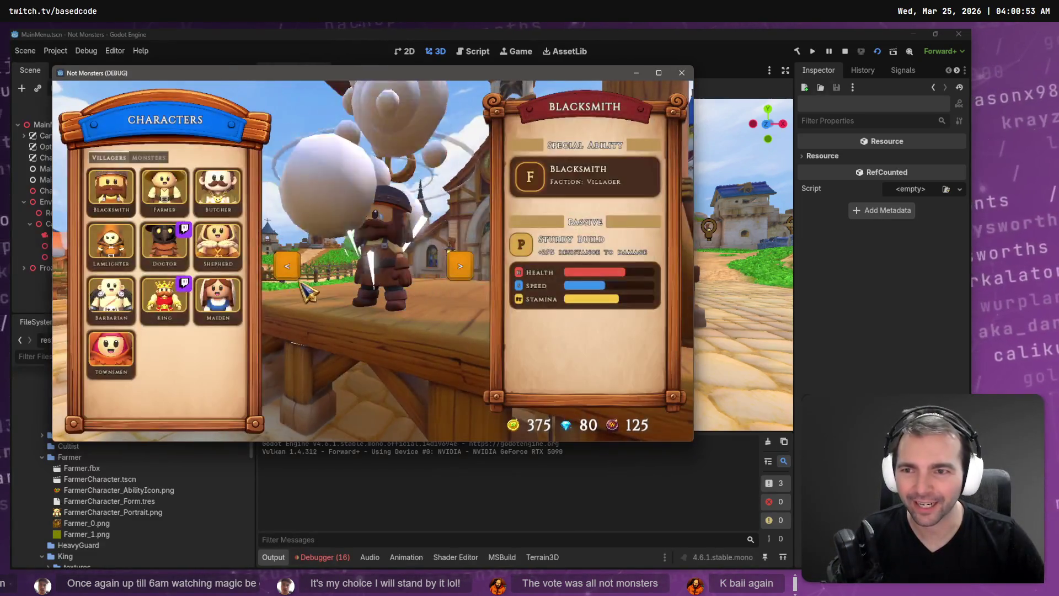
{"action": "left_click", "coordinate": [149, 158]}
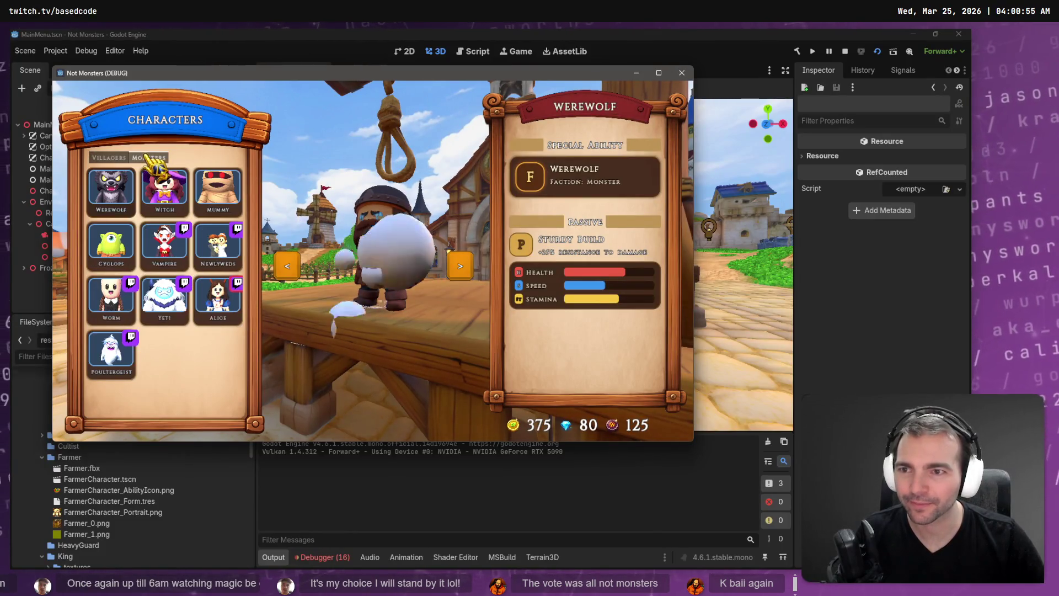
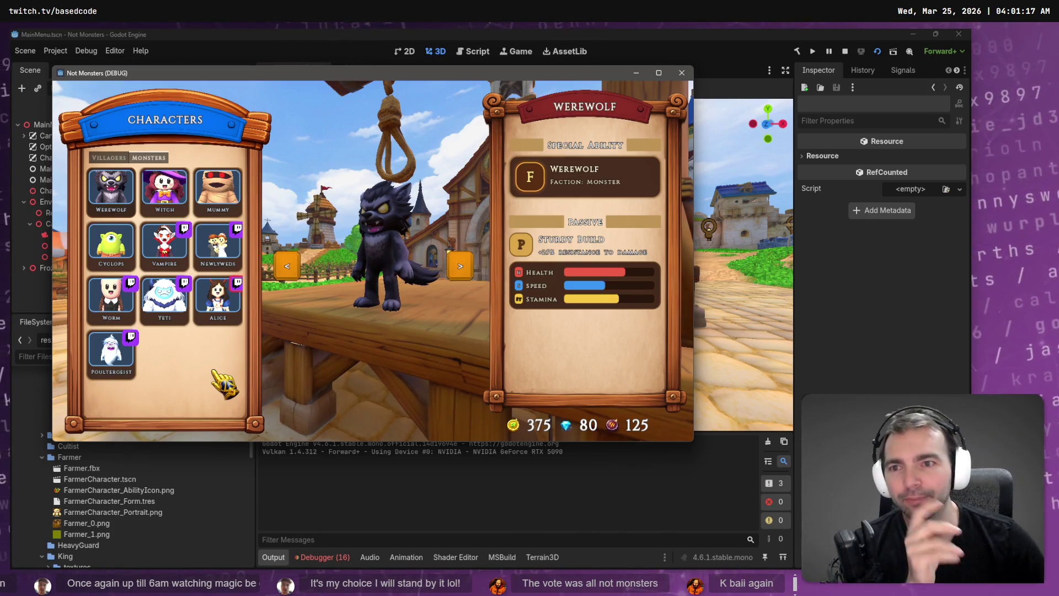
Close the running Not Monsters game and switch to the CharactersMenu scene.
{"action": "left_click", "coordinate": [682, 72]}
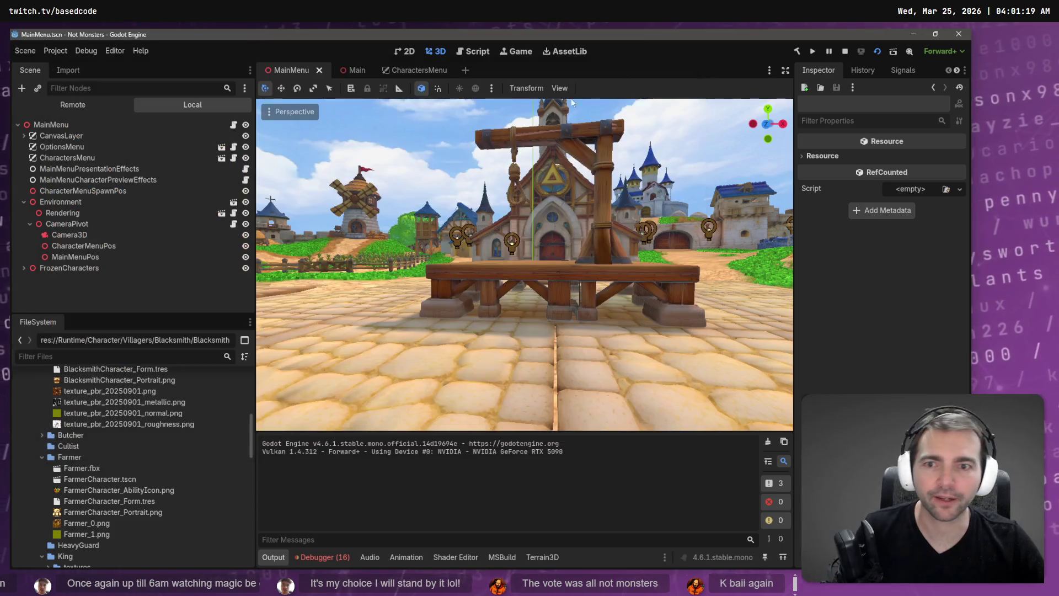
{"action": "left_click", "coordinate": [406, 68]}
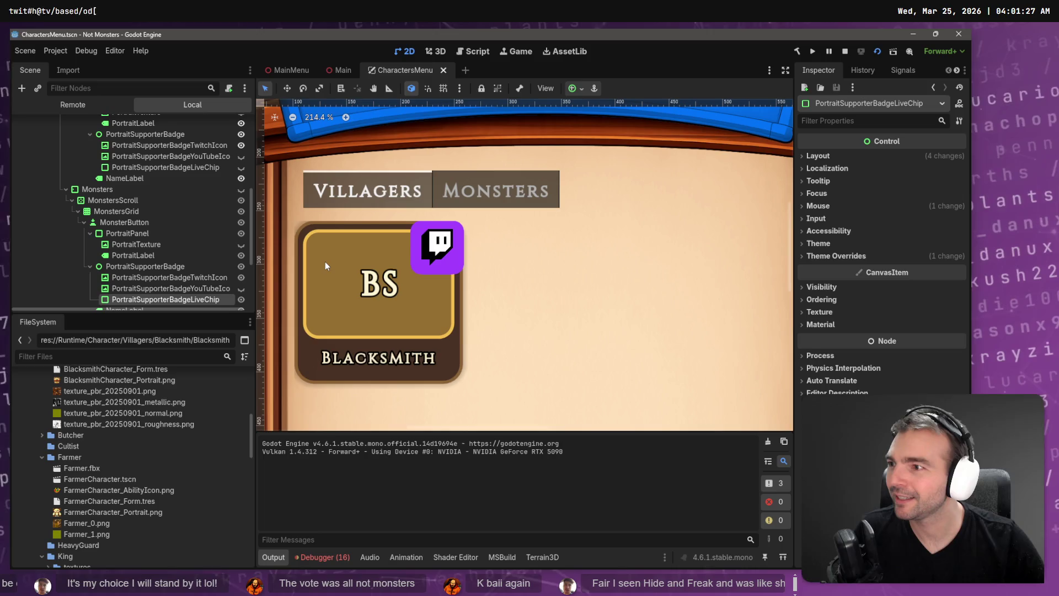
{"action": "scroll", "coordinate": [329, 260], "scroll_direction": "down", "scroll_amount": 5}
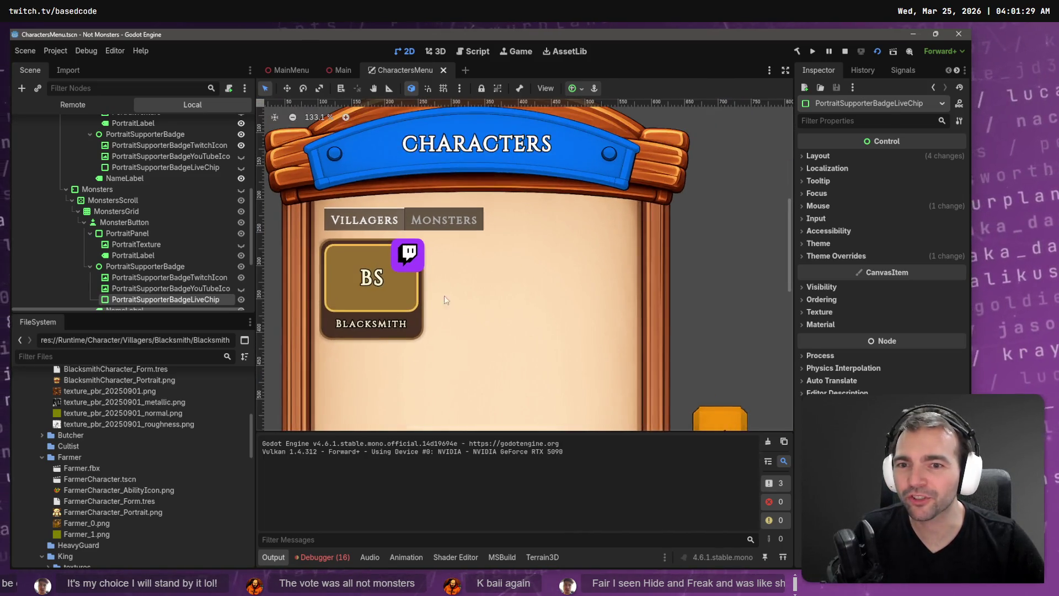
{"action": "left_click", "coordinate": [527, 326]}
{"action": "scroll", "coordinate": [172, 188], "scroll_direction": "up", "scroll_amount": 3}
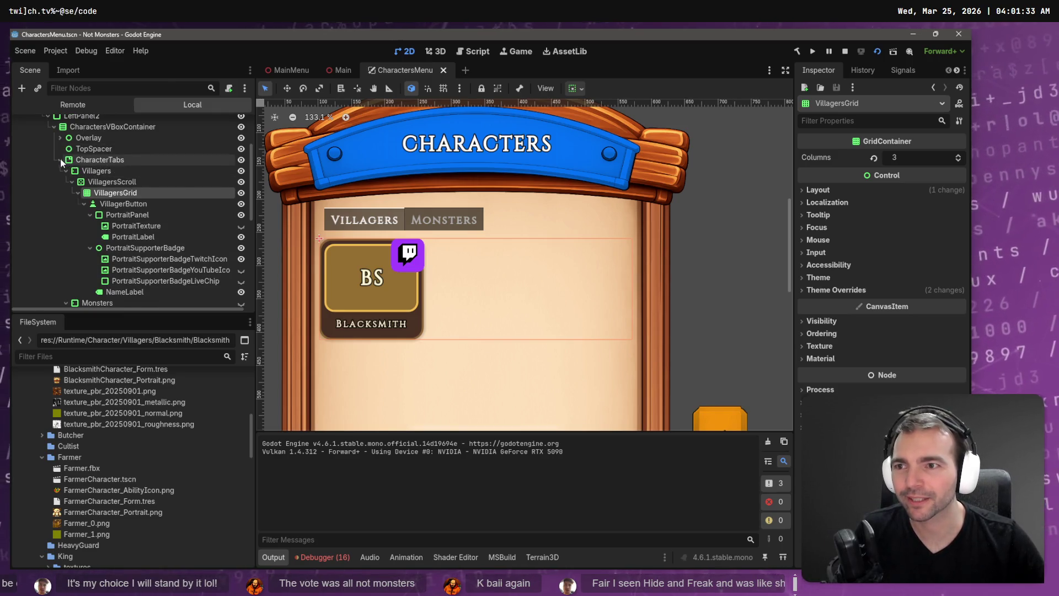
{"action": "left_click", "coordinate": [59, 137]}
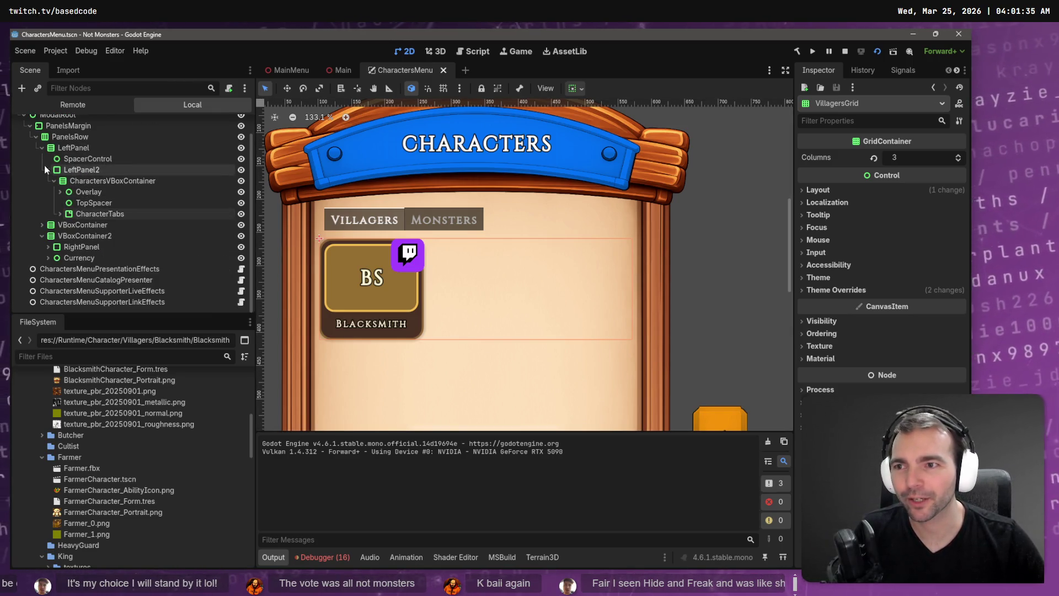
{"action": "left_click", "coordinate": [68, 137]}
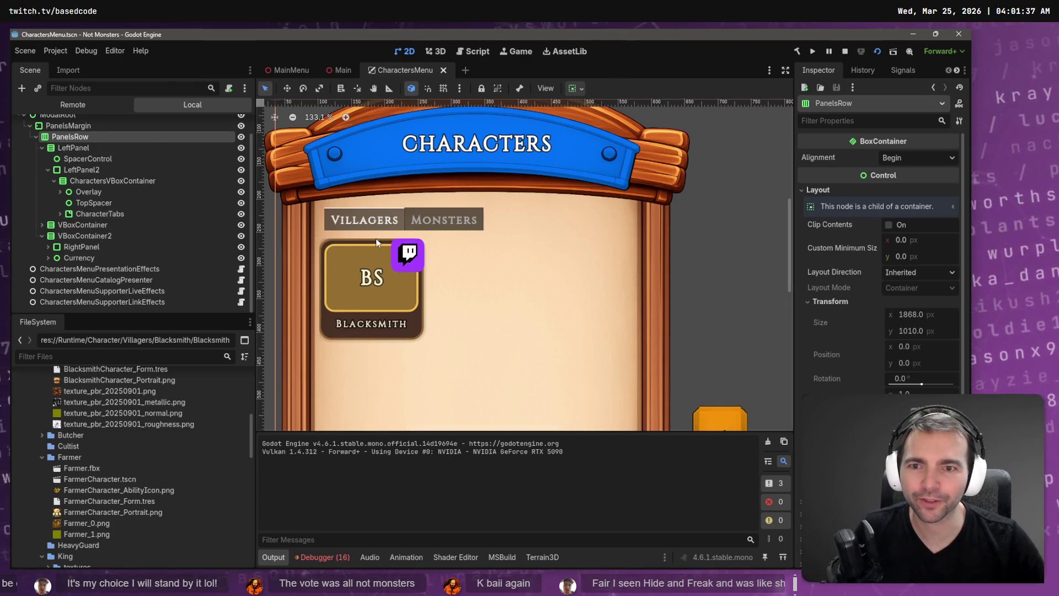
{"action": "left_click", "coordinate": [83, 127]}
{"action": "left_click", "coordinate": [89, 147]}
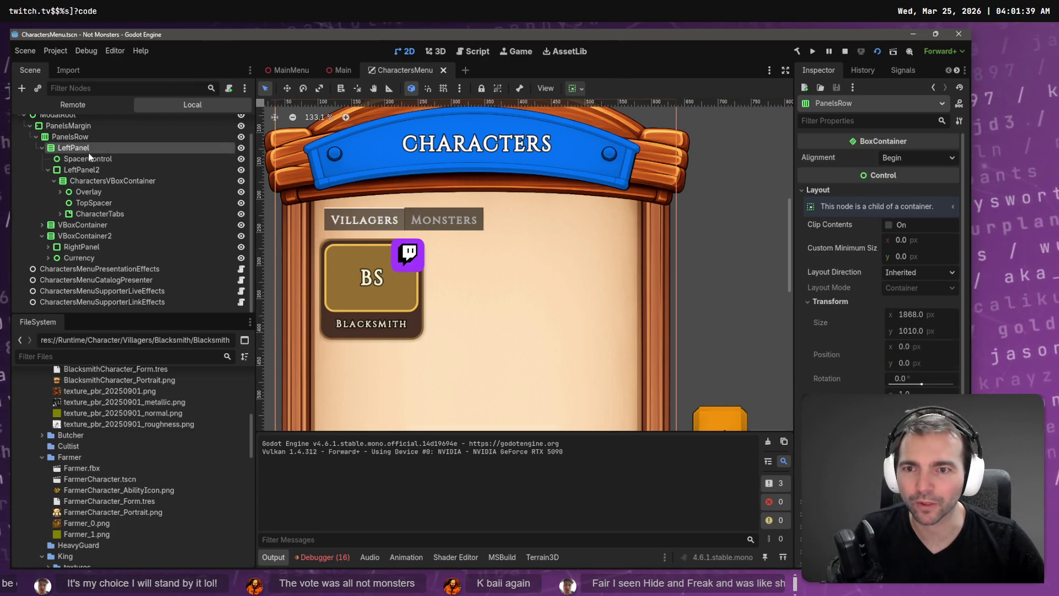
{"action": "left_click", "coordinate": [144, 225]}
{"action": "left_click", "coordinate": [145, 236]}
{"action": "scroll", "coordinate": [382, 272], "scroll_direction": "down", "scroll_amount": 3}
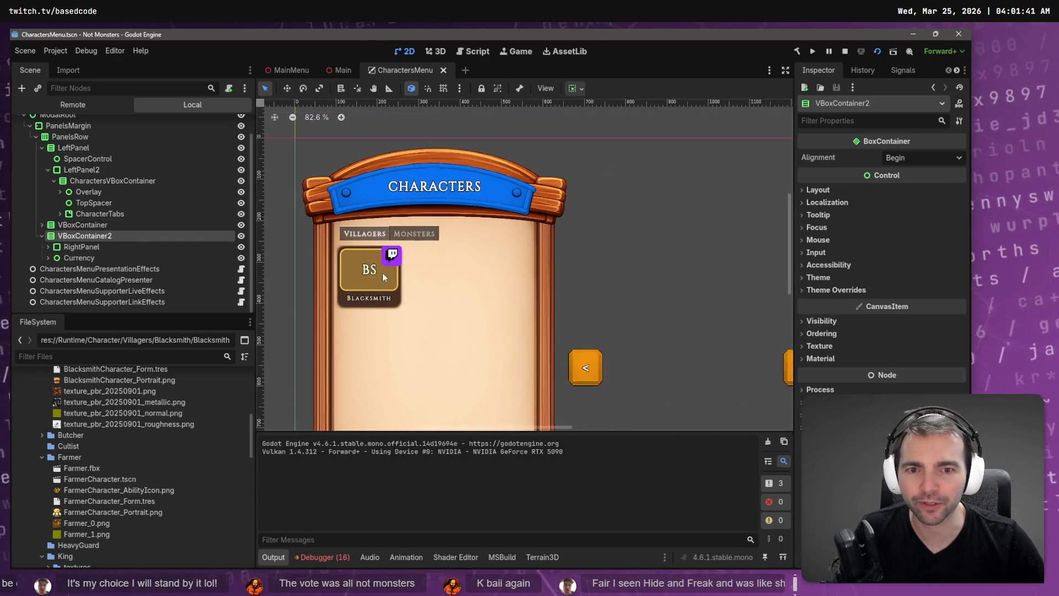
{"action": "left_click", "coordinate": [455, 229]}
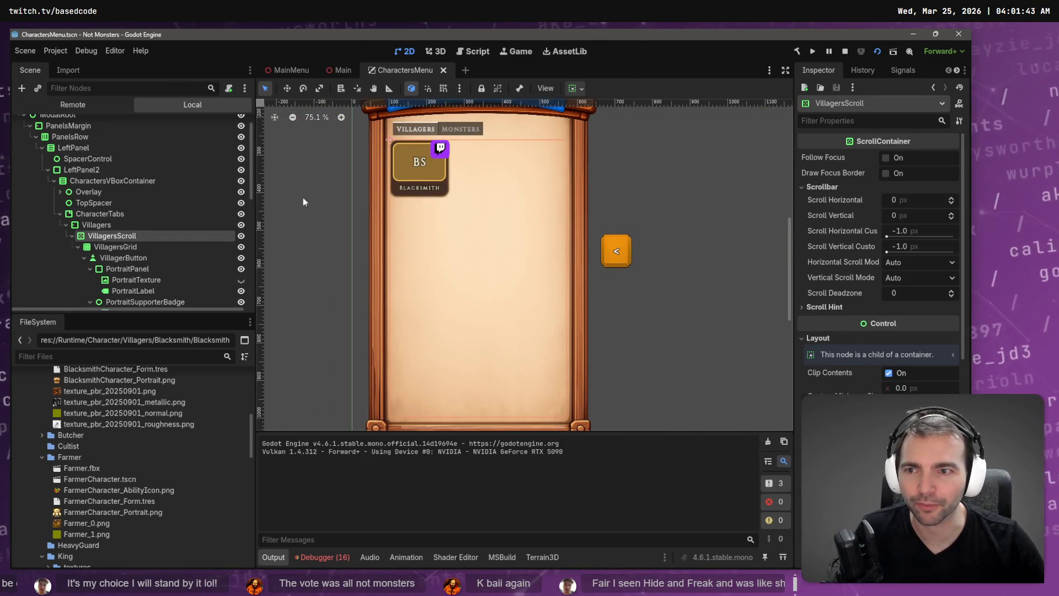
{"action": "scroll", "coordinate": [880, 248], "scroll_direction": "down", "scroll_amount": 3}
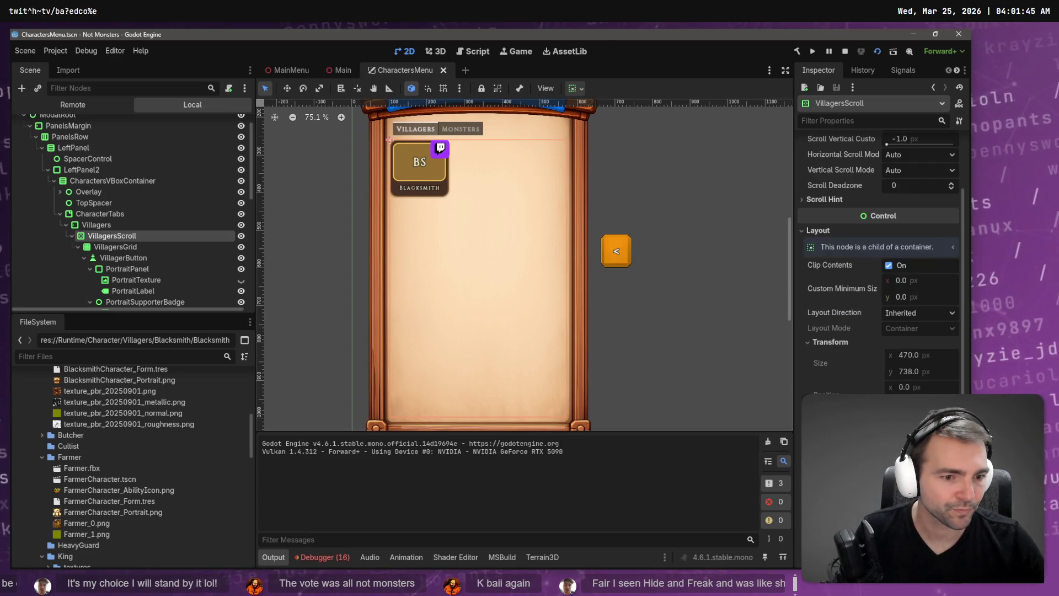
{"action": "scroll", "coordinate": [880, 248], "scroll_direction": "down", "scroll_amount": 3}
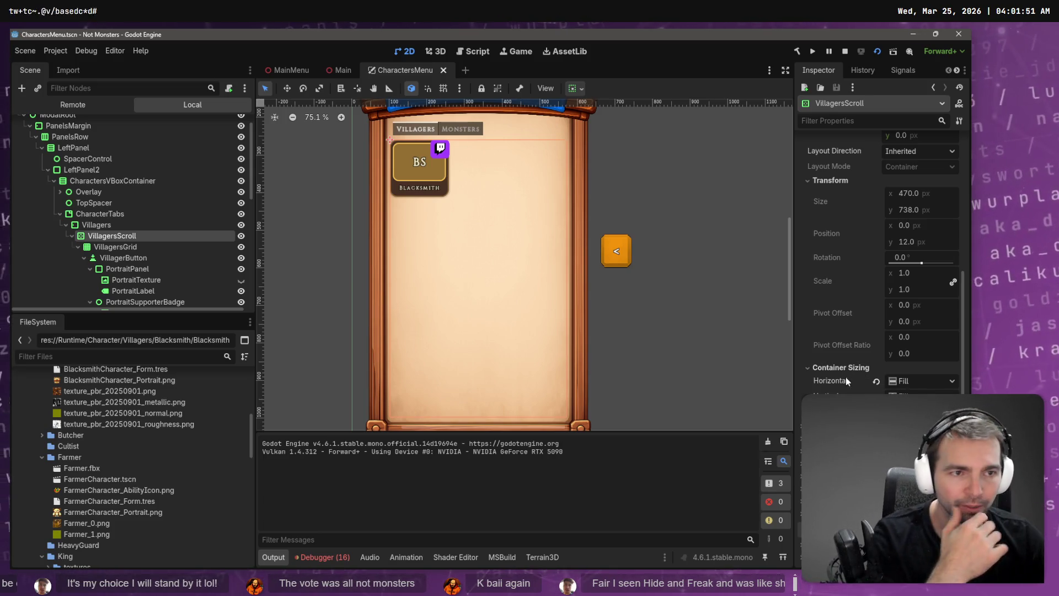
{"action": "scroll", "coordinate": [845, 380], "scroll_direction": "up", "scroll_amount": 3}
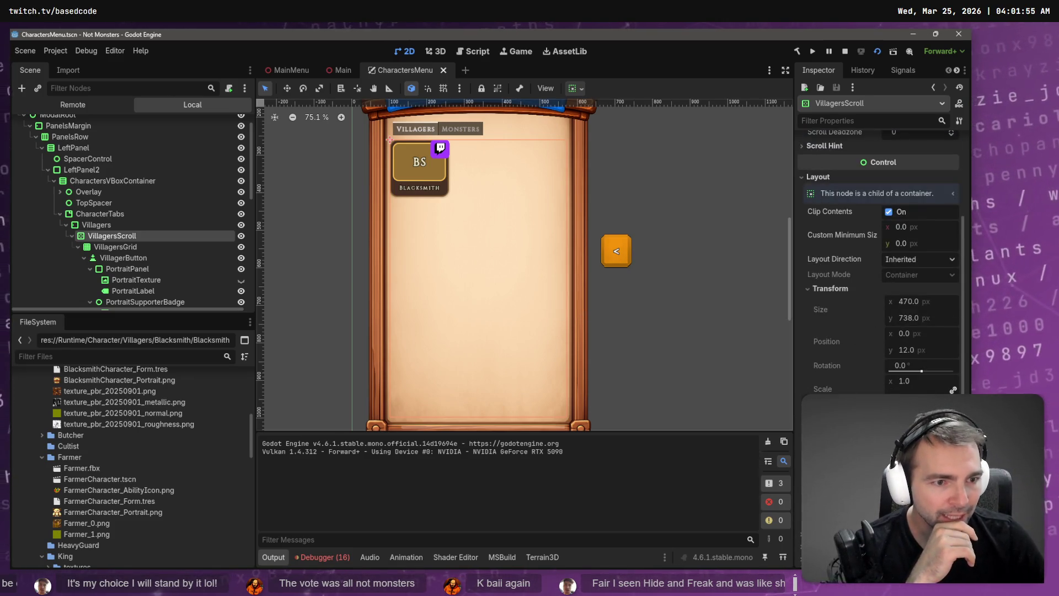
{"action": "scroll", "coordinate": [880, 276], "scroll_direction": "down", "scroll_amount": 3}
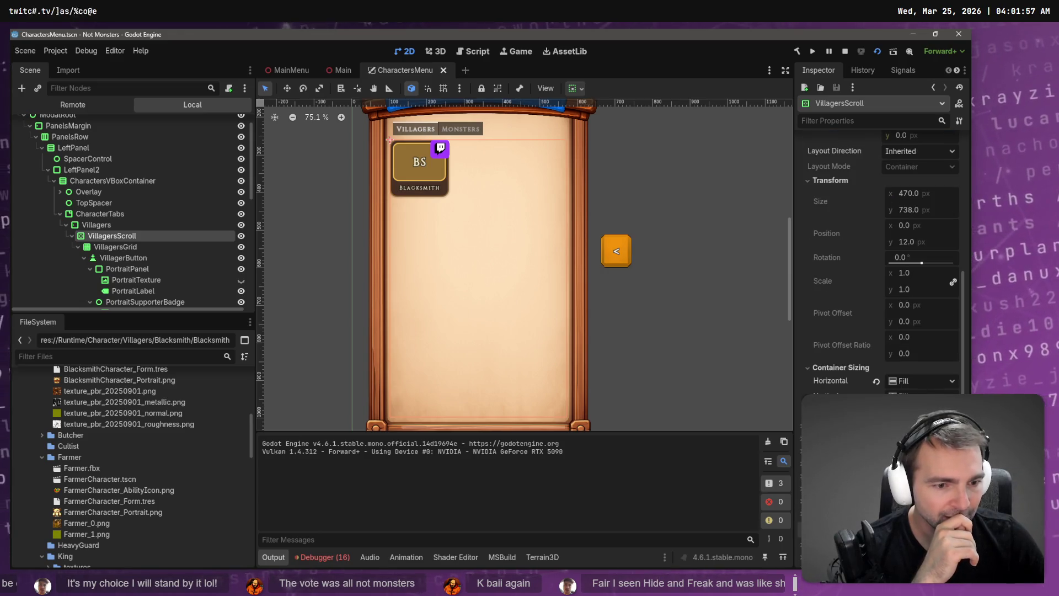
{"action": "scroll", "coordinate": [880, 276], "scroll_direction": "up", "scroll_amount": 1}
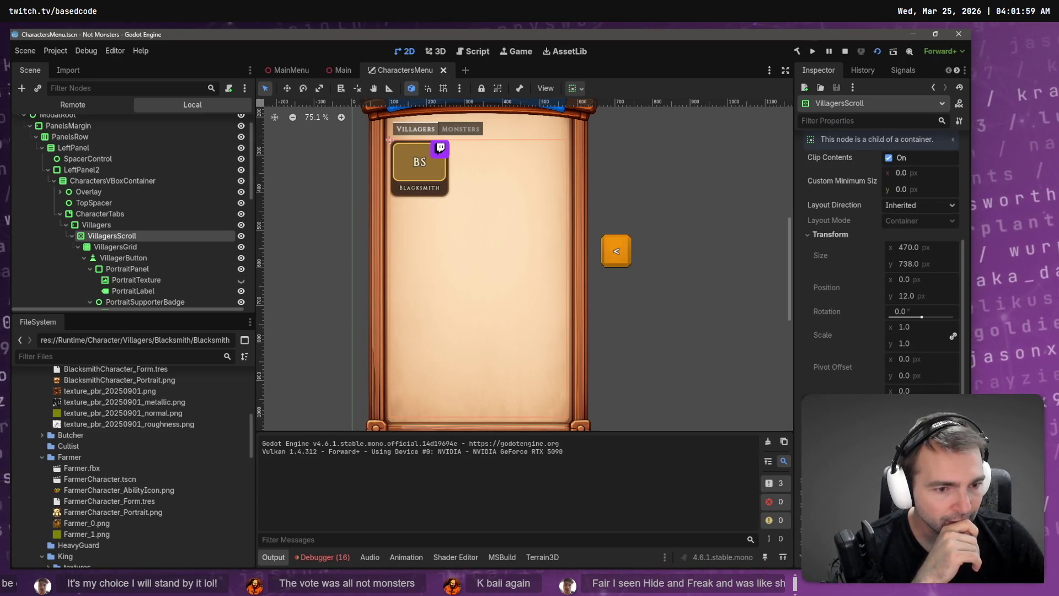
{"action": "scroll", "coordinate": [880, 276], "scroll_direction": "down", "scroll_amount": 1}
{"action": "scroll", "coordinate": [880, 276], "scroll_direction": "down", "scroll_amount": 5}
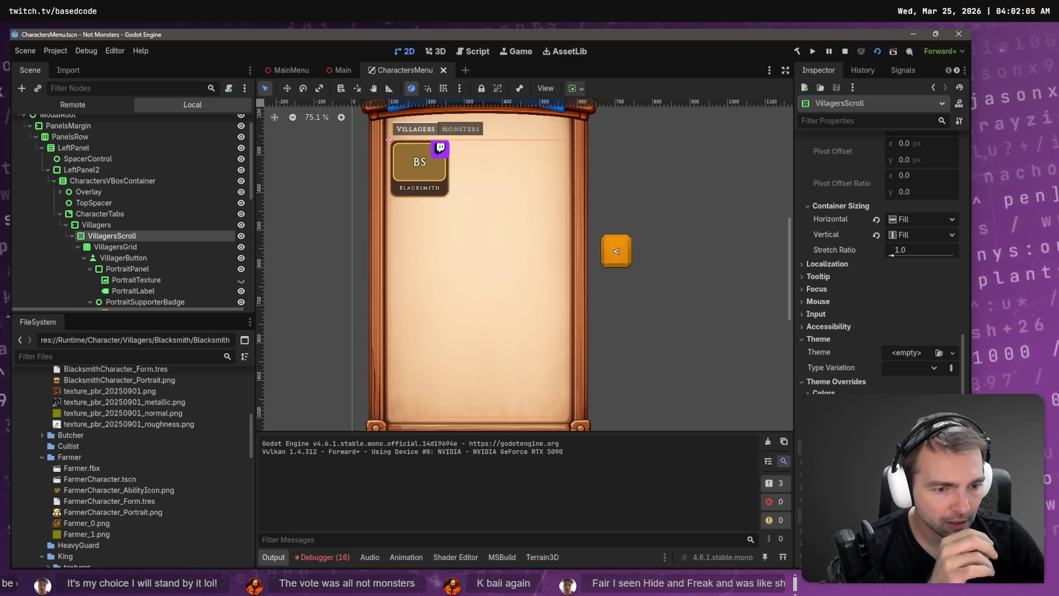
{"action": "left_click", "coordinate": [818, 339]}
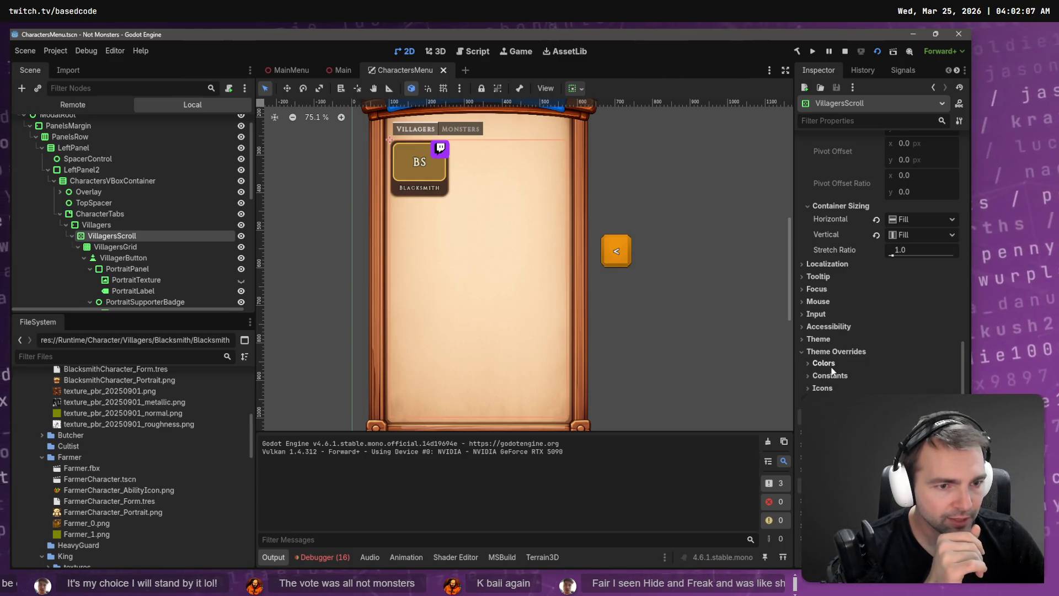
{"action": "left_click", "coordinate": [829, 351]}
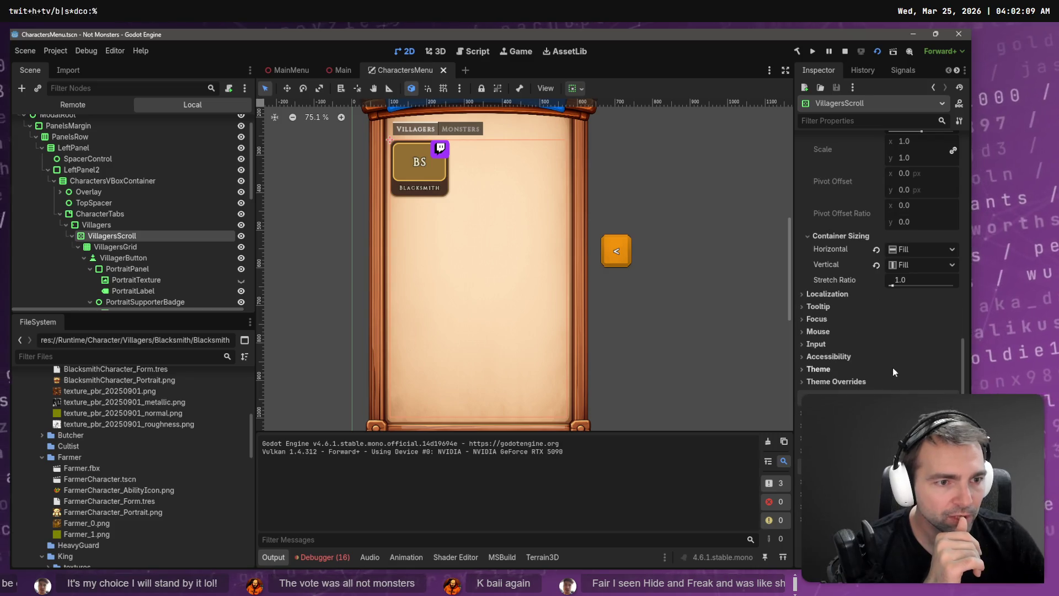
{"action": "left_click_drag", "start_coordinate": [962, 364], "coordinate": [969, 144]}
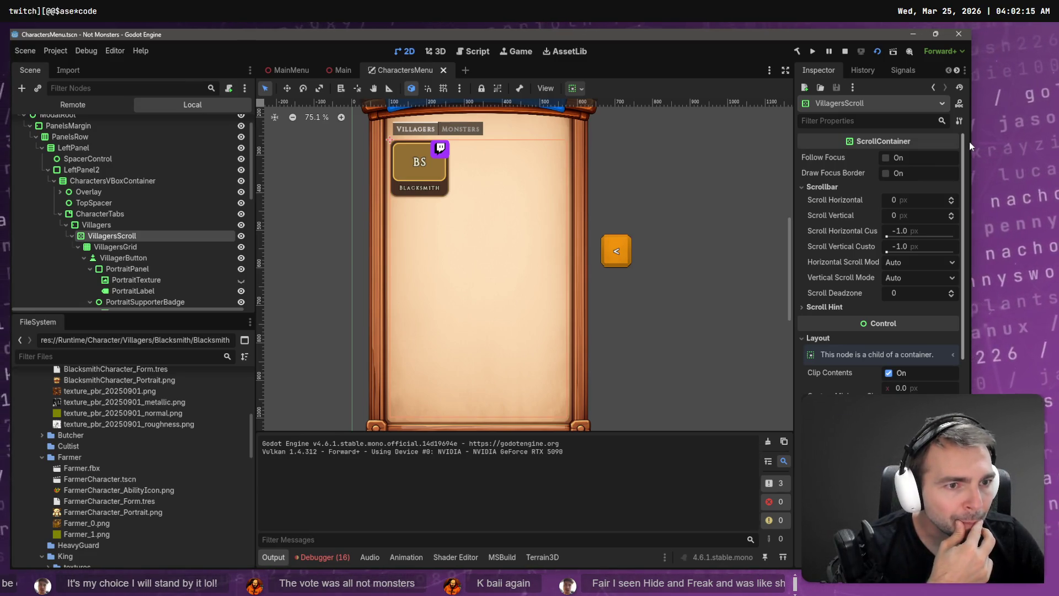
{"action": "left_click", "coordinate": [72, 235]}
Inspect the Villagers node, then open the Main scene and move its tab before MainMenu.
{"action": "left_click", "coordinate": [92, 224]}
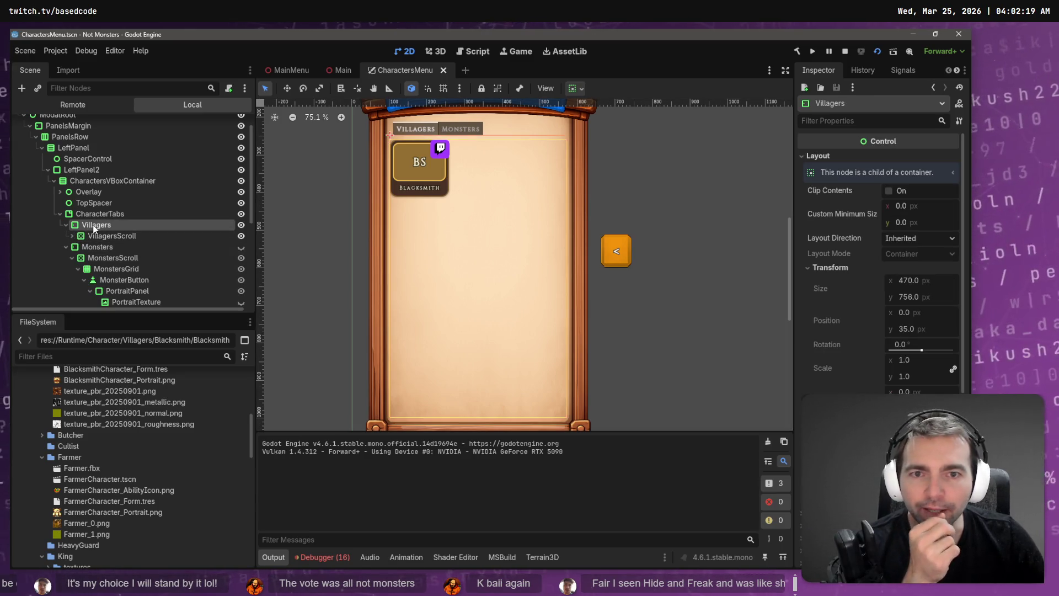
{"action": "scroll", "coordinate": [877, 264], "scroll_direction": "down", "scroll_amount": 3}
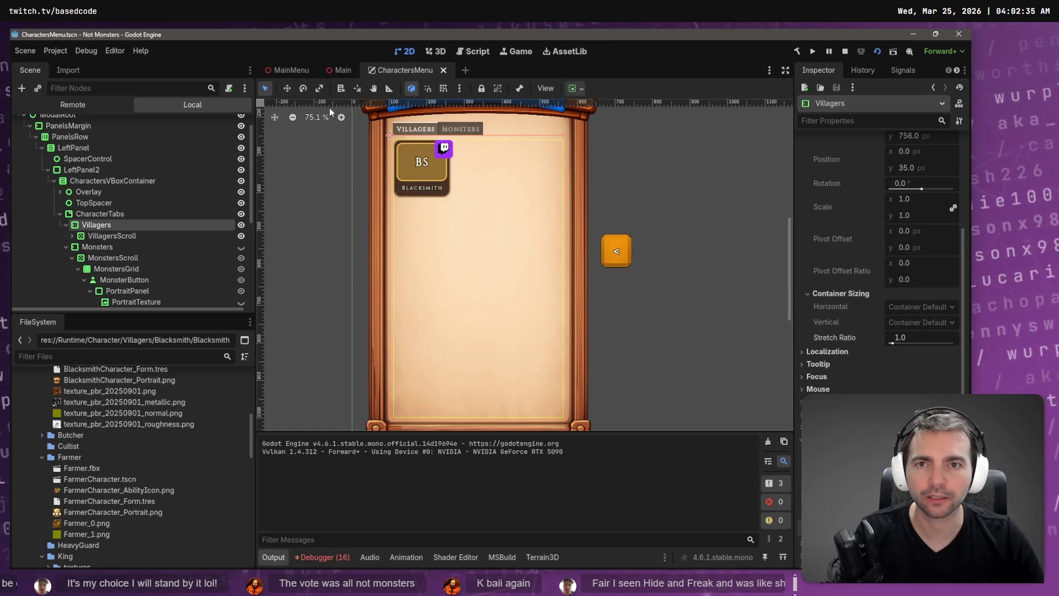
{"action": "left_click", "coordinate": [340, 68]}
{"action": "left_click_drag", "start_coordinate": [341, 70], "coordinate": [278, 69]}
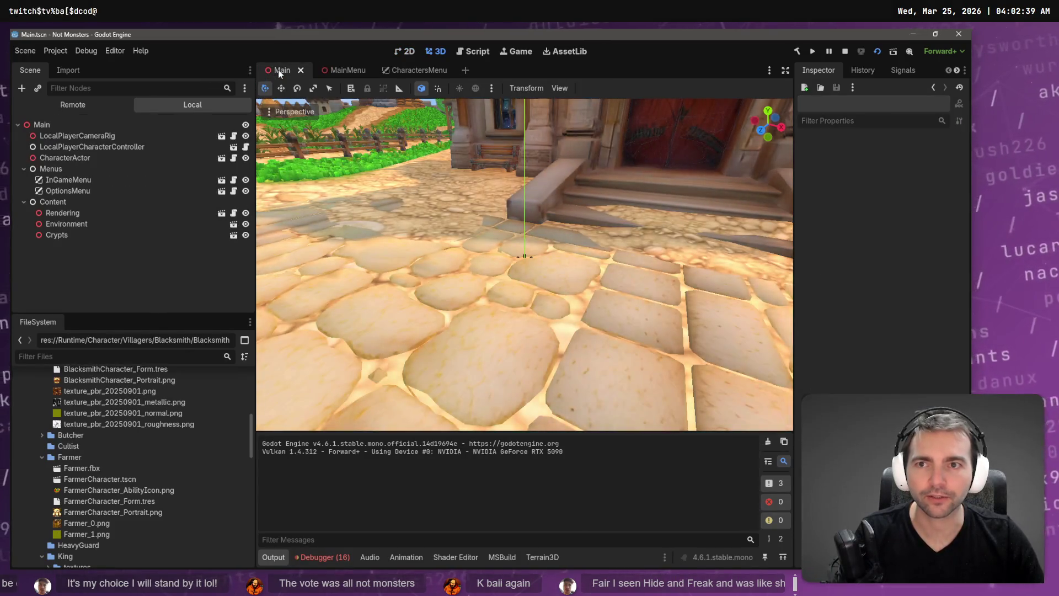
Run the game, check the Monsters roster's badges on Characters, then stop and return to MainMenu.
{"action": "key", "text": "F5"}
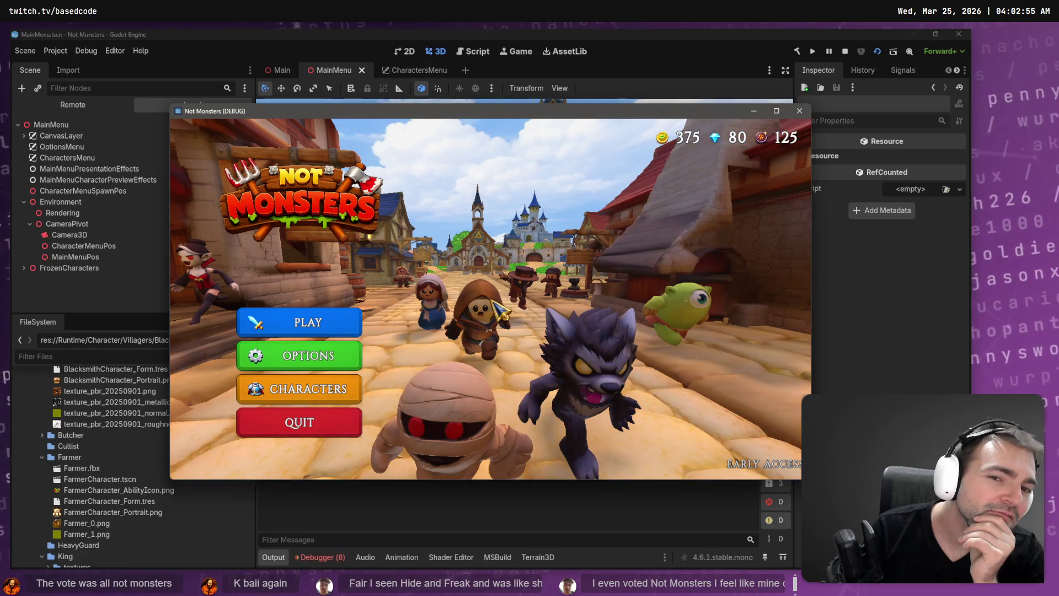
{"action": "left_click", "coordinate": [316, 388]}
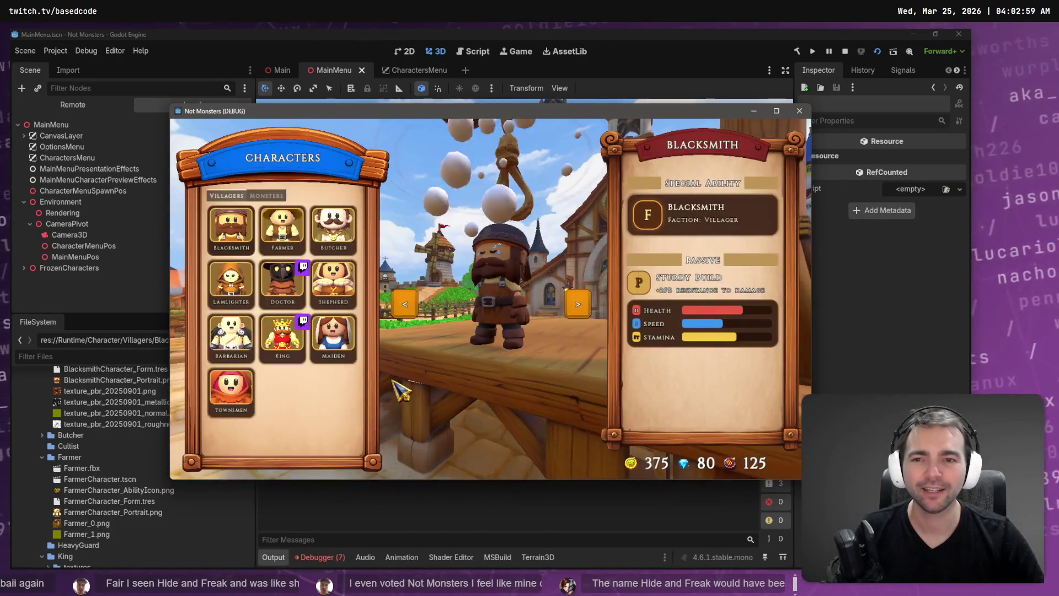
{"action": "left_click", "coordinate": [265, 196]}
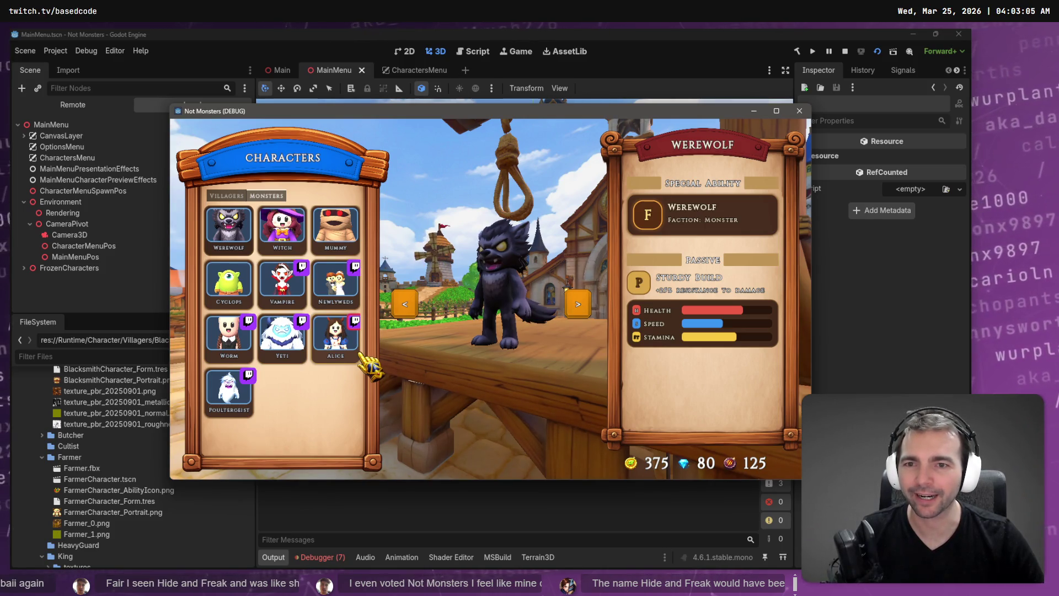
{"action": "key", "text": "F8"}
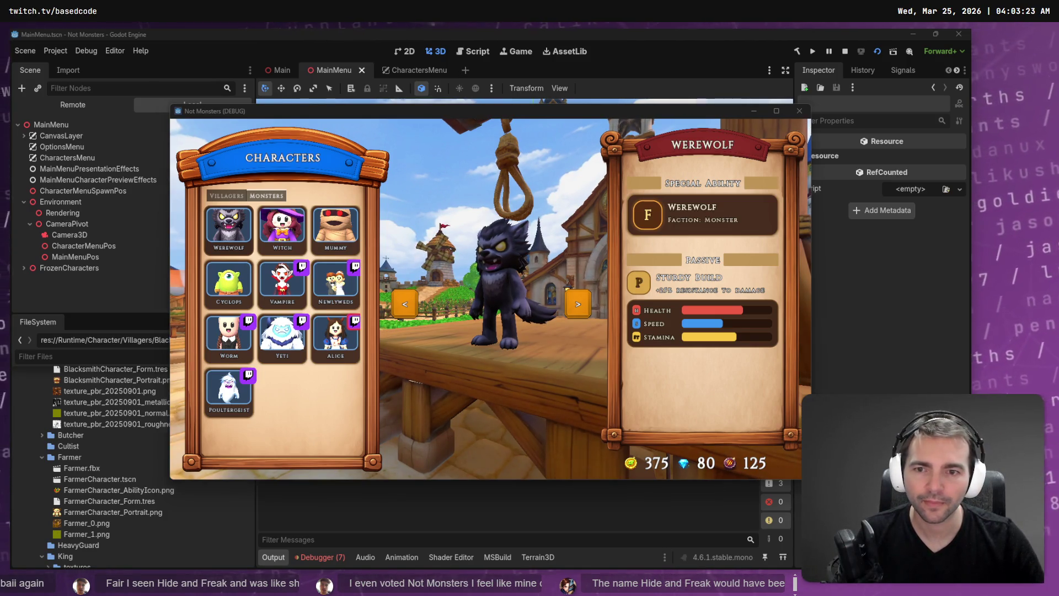
{"action": "key", "text": "F8"}
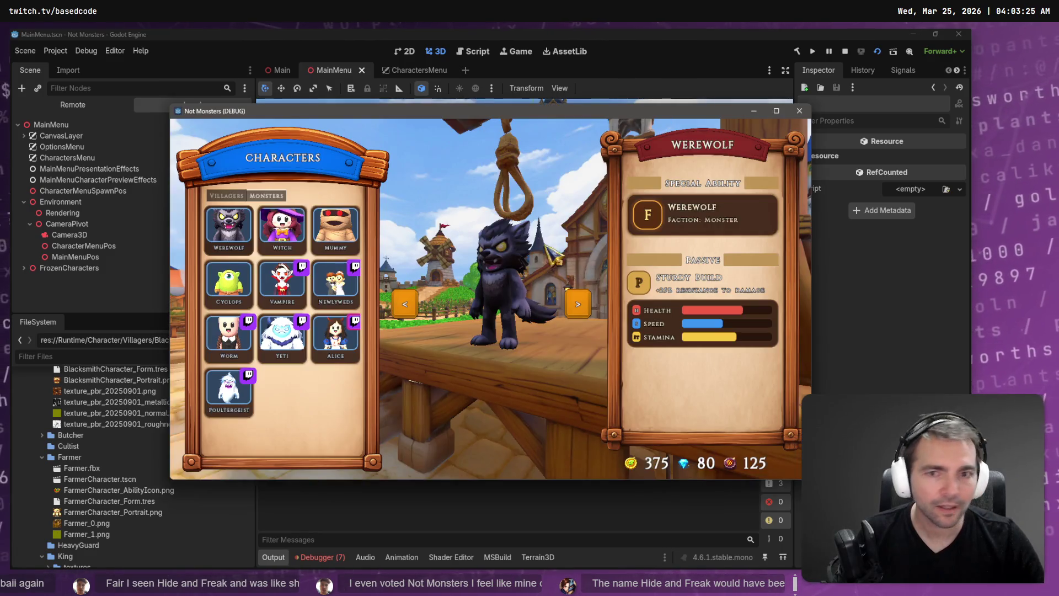
{"action": "left_click", "coordinate": [329, 70]}
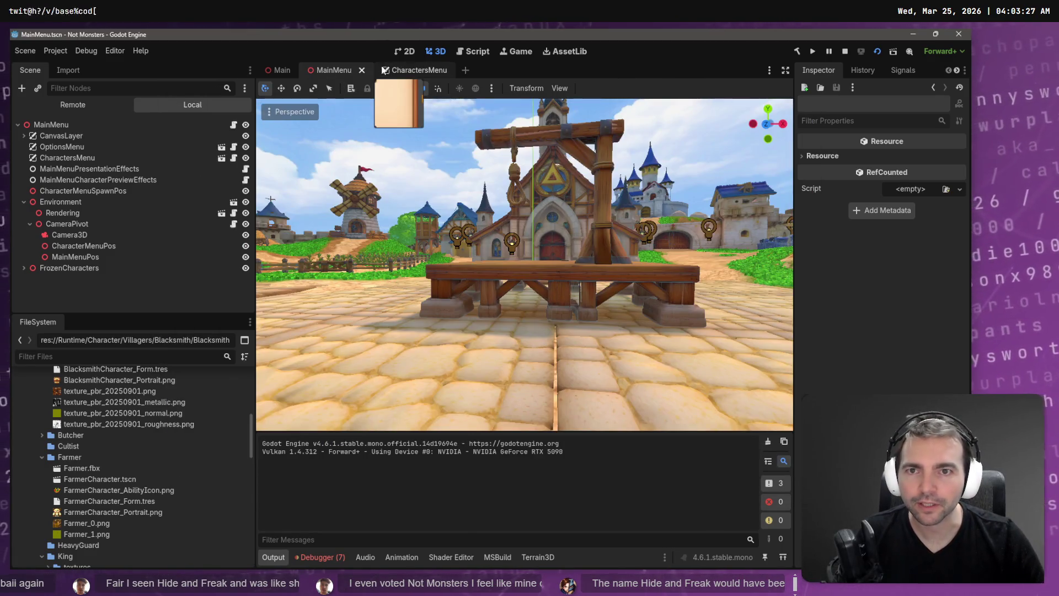
Open CharactersMenu and inspect the CharacterTabs container and the Villagers tab page.
{"action": "left_click", "coordinate": [409, 71]}
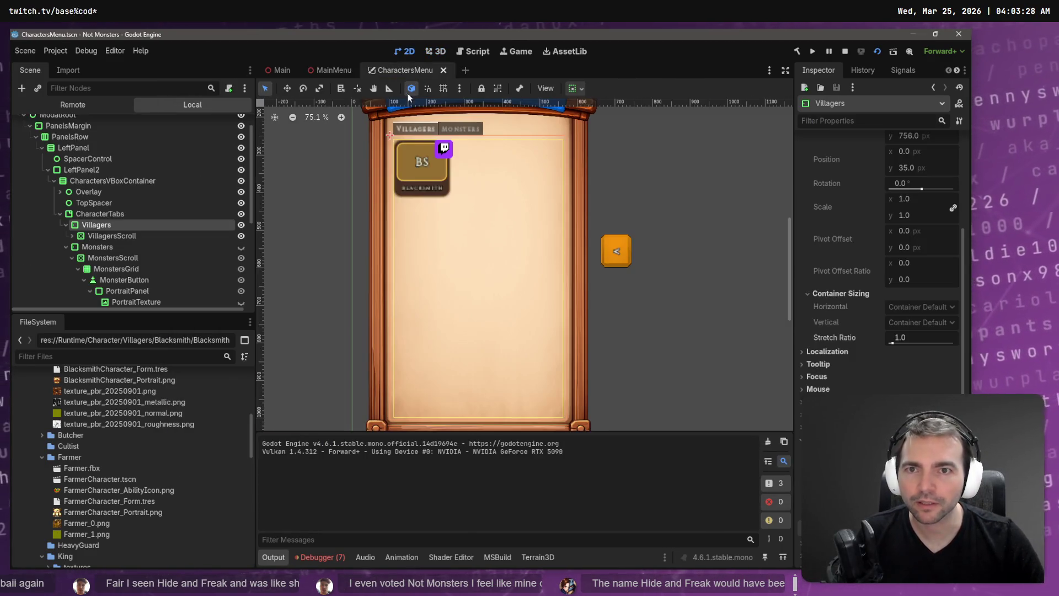
{"action": "left_click", "coordinate": [107, 216]}
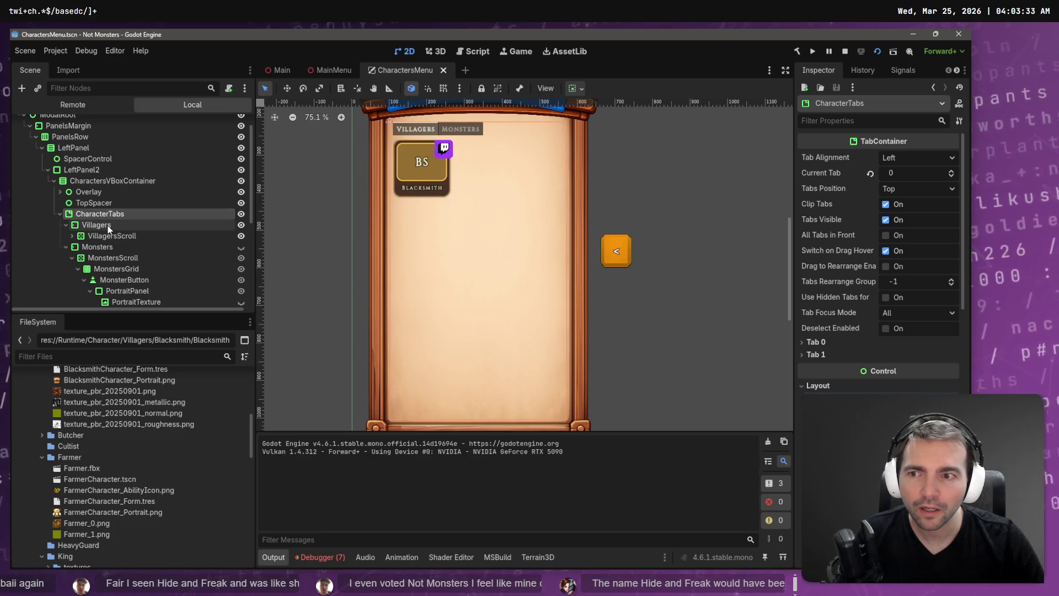
{"action": "left_click", "coordinate": [108, 226]}
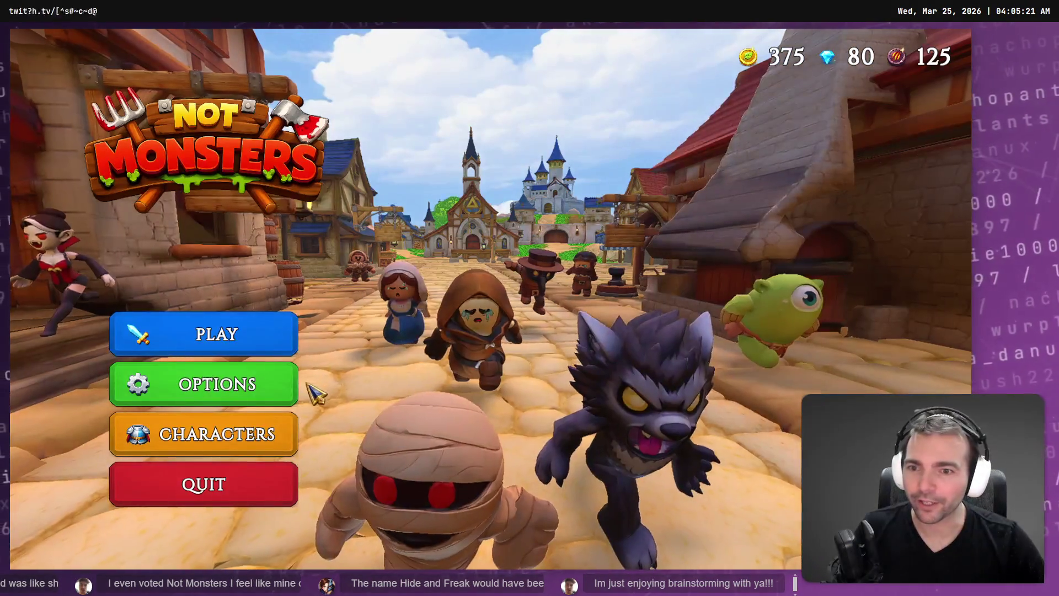
In the game's Characters screen, compare the Villagers and Monsters grids repeatedly, then stop the game.
{"action": "left_click", "coordinate": [248, 420]}
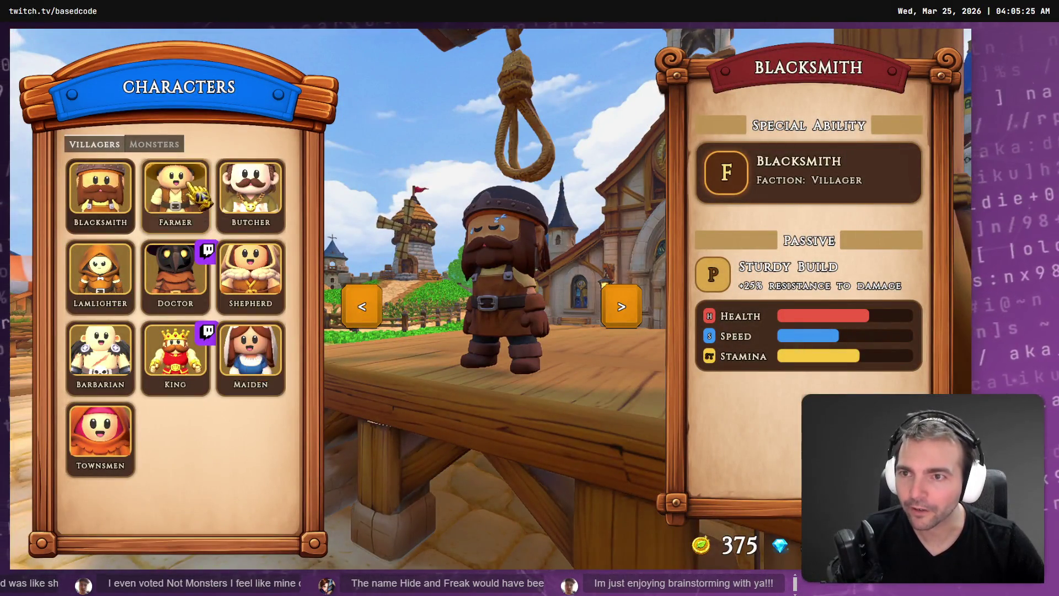
{"action": "left_click", "coordinate": [155, 144]}
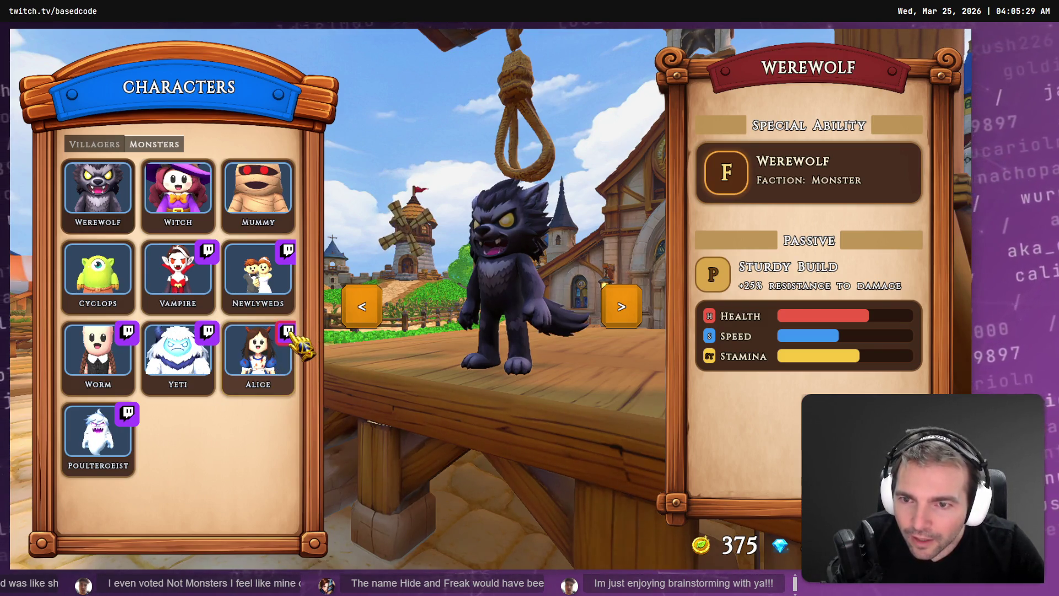
{"action": "left_click", "coordinate": [108, 145]}
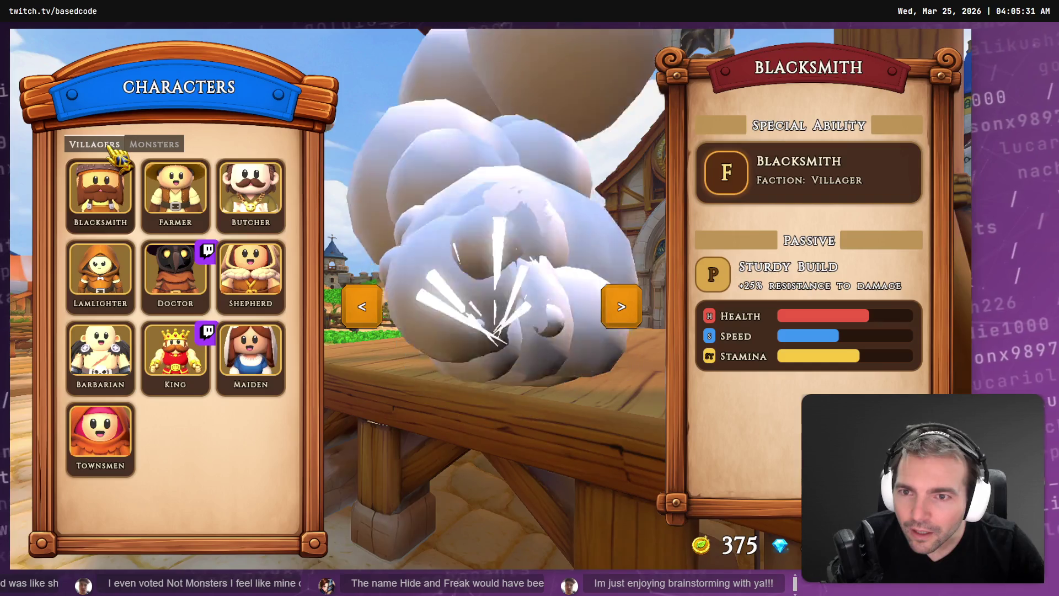
{"action": "left_click", "coordinate": [139, 145]}
{"action": "left_click", "coordinate": [111, 144]}
{"action": "left_click", "coordinate": [147, 145]}
{"action": "left_click", "coordinate": [107, 143]}
{"action": "key", "text": "F8"}
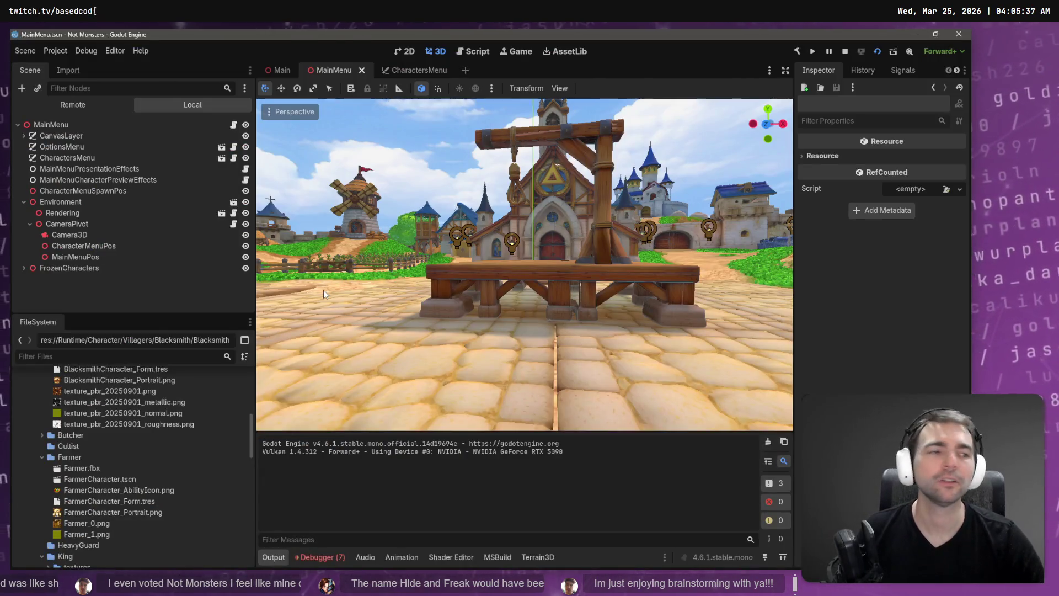
Restart and stop the game, then set the Villagers tab's Margin Right override to 10.
{"action": "key", "text": "F5"}
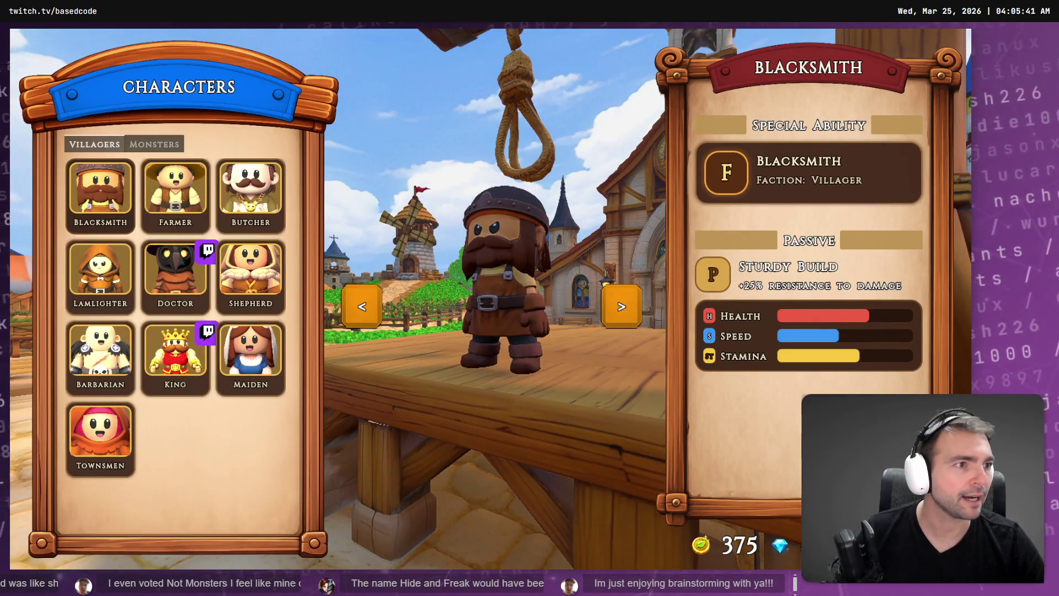
{"action": "key", "text": "F8"}
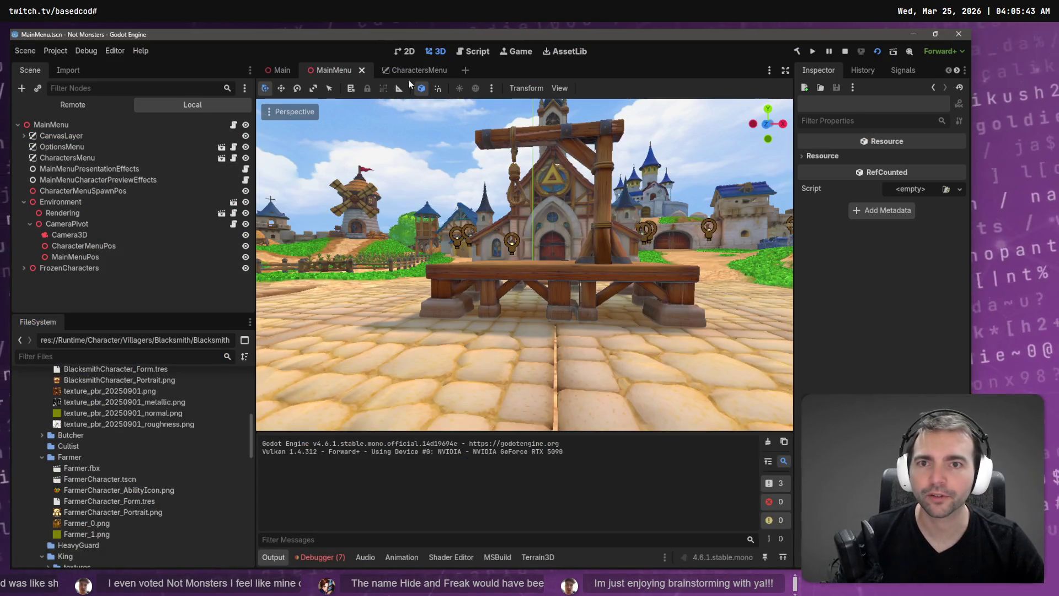
{"action": "left_click", "coordinate": [408, 71]}
{"action": "left_click", "coordinate": [913, 366]}
{"action": "type", "text": "10"}
{"action": "key", "text": "Return"}
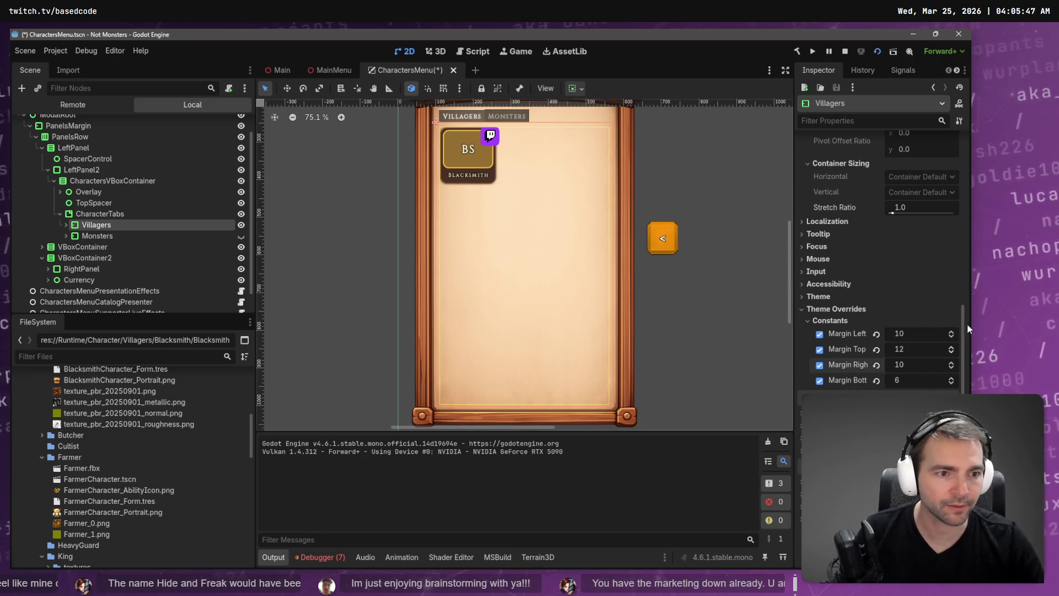
Override the Monsters tab margins to right 10 and left 19, save, and run the game.
{"action": "left_click", "coordinate": [111, 236]}
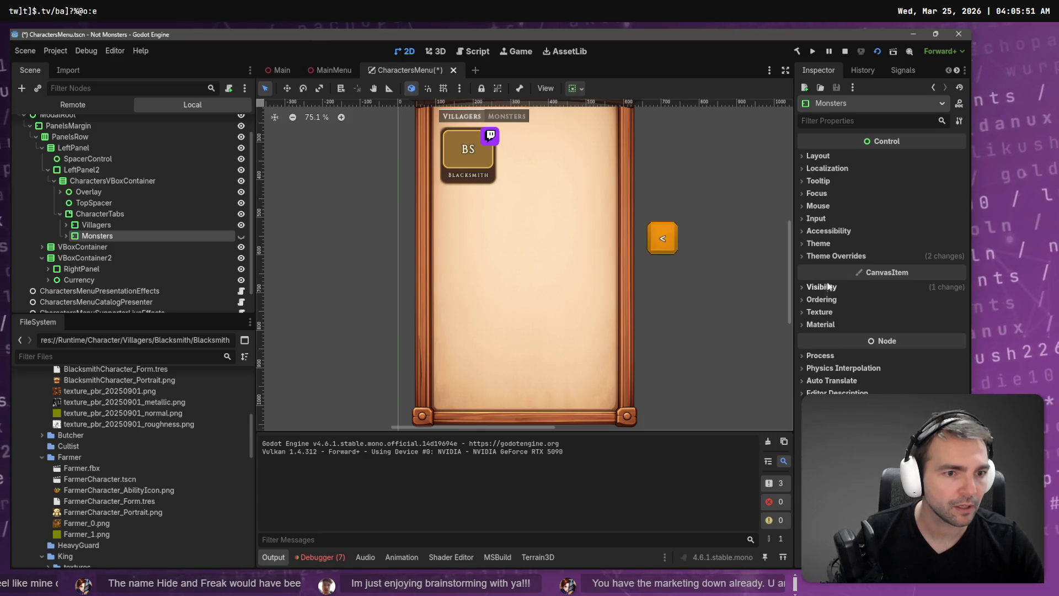
{"action": "left_click", "coordinate": [117, 224]}
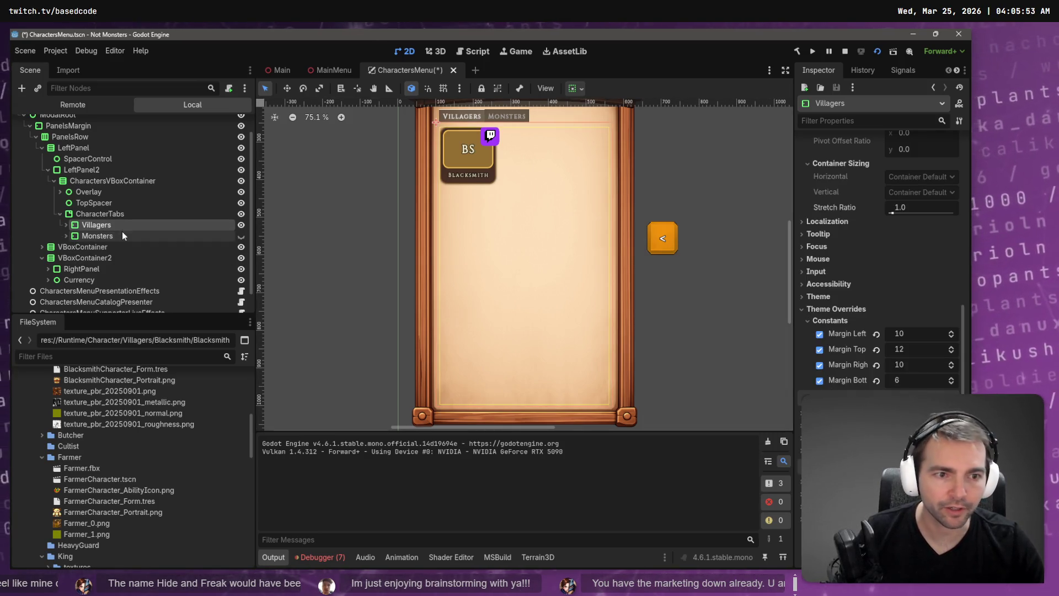
{"action": "left_click", "coordinate": [121, 235]}
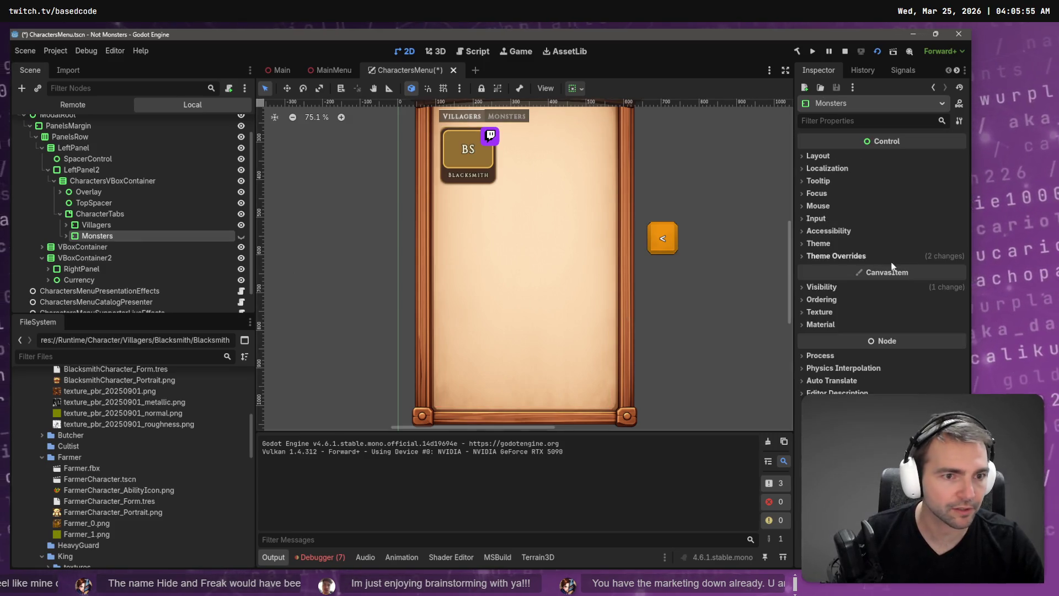
{"action": "left_click", "coordinate": [874, 255]}
{"action": "left_click", "coordinate": [836, 268]}
{"action": "left_click", "coordinate": [913, 312]}
{"action": "type", "text": "10"}
{"action": "key", "text": "shift+Tab"}
{"action": "key", "text": "shift+Tab"}
{"action": "type", "text": "19"}
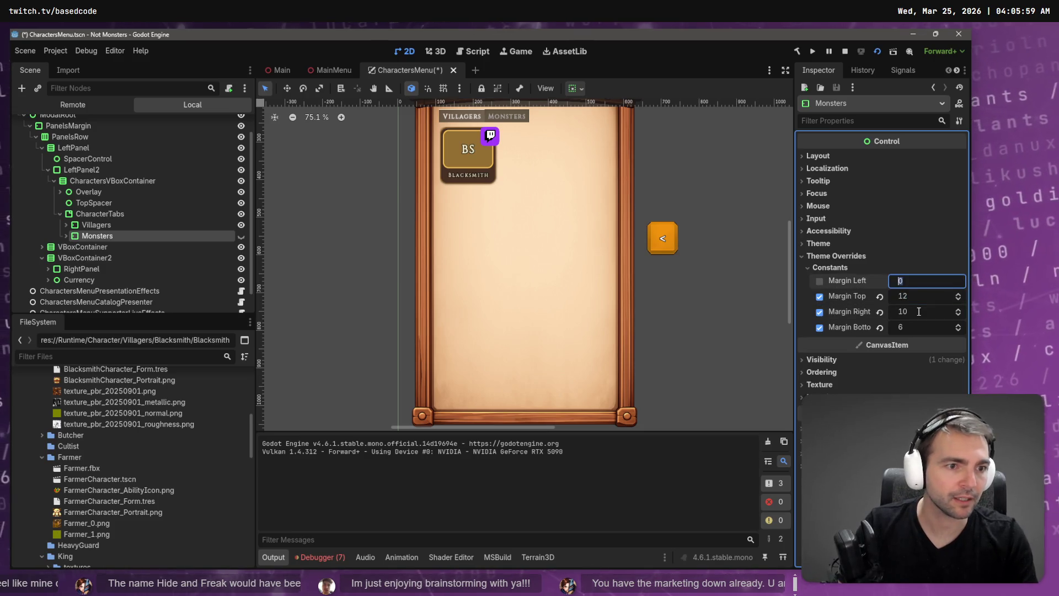
{"action": "key", "text": "ctrl+s"}
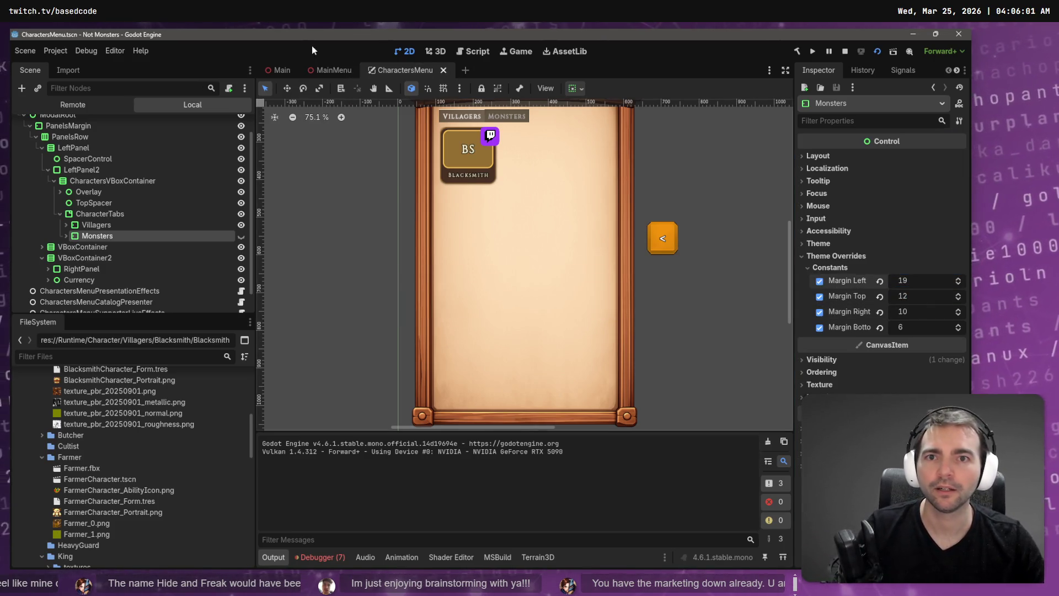
{"action": "key", "text": "F5"}
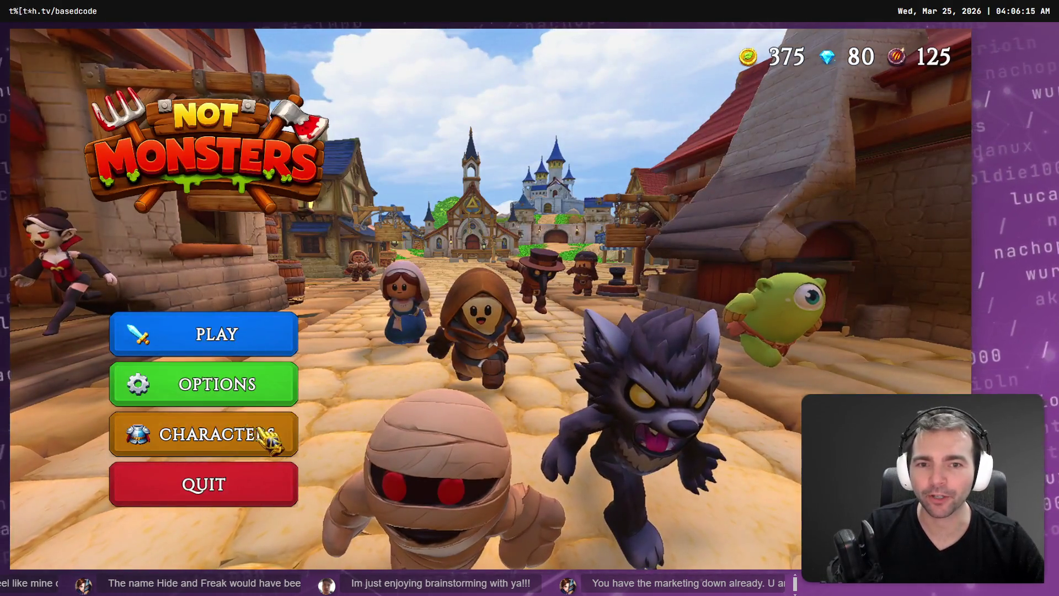
Open Characters in the game, view the Monsters grid with the new margins, then stop it.
{"action": "left_click", "coordinate": [268, 439]}
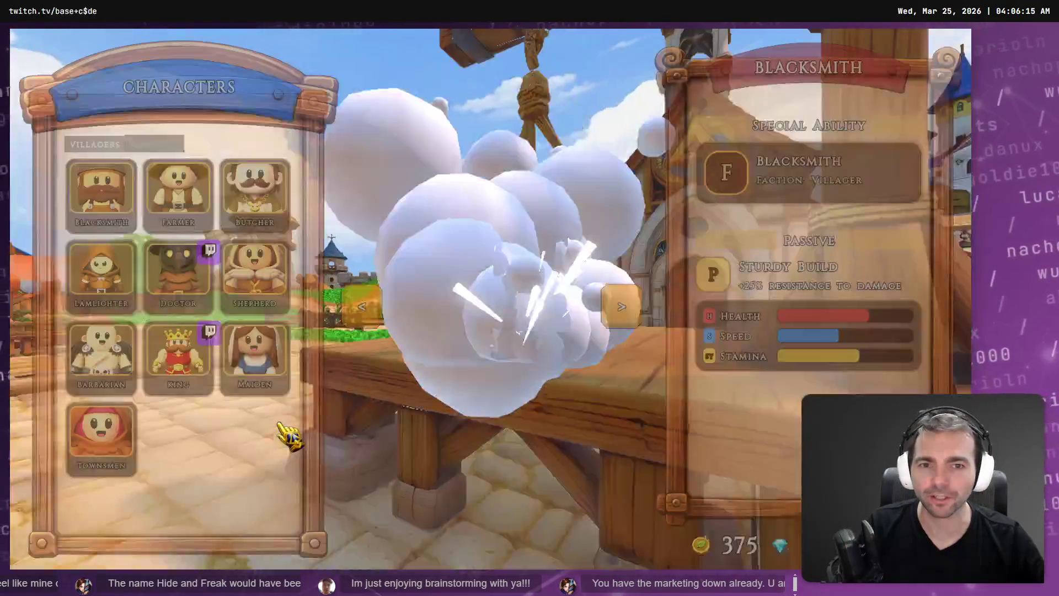
{"action": "left_click", "coordinate": [177, 145]}
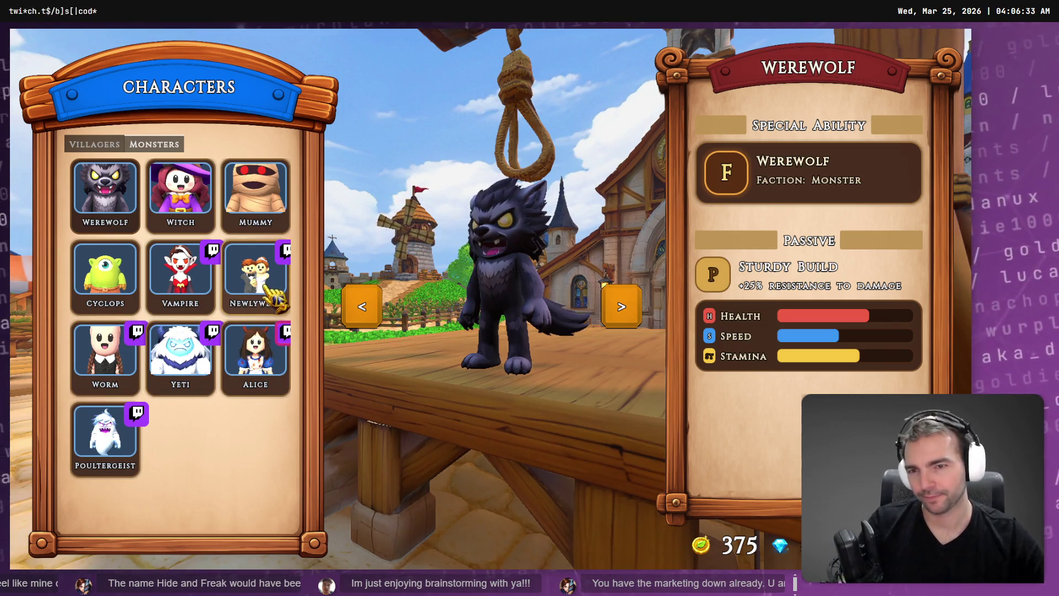
{"action": "key", "text": "F8"}
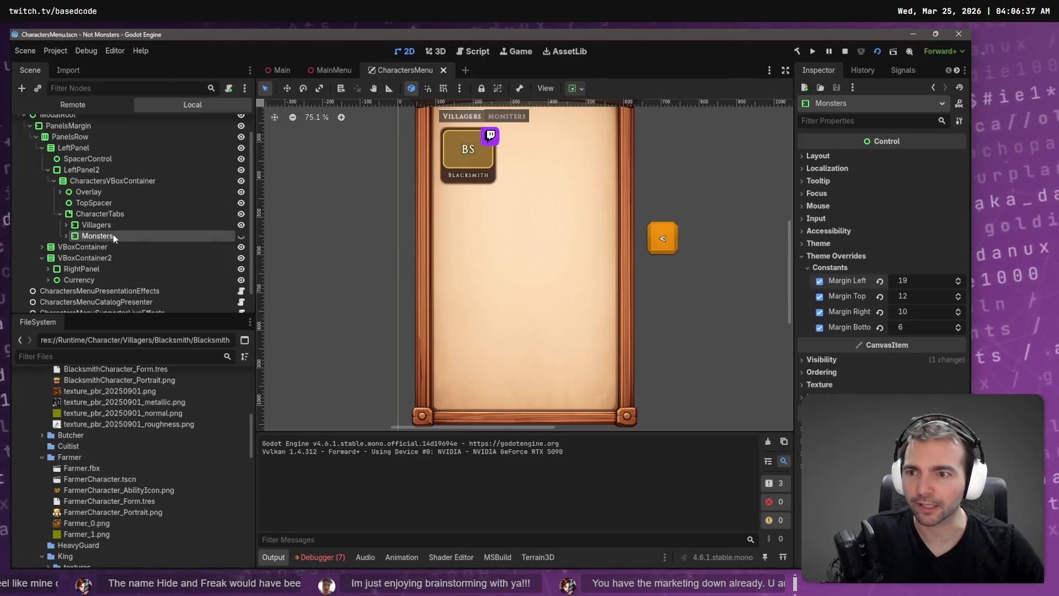
Select the monster portrait's supporter badge, nudge its X position left, and save.
{"action": "left_click", "coordinate": [67, 236]}
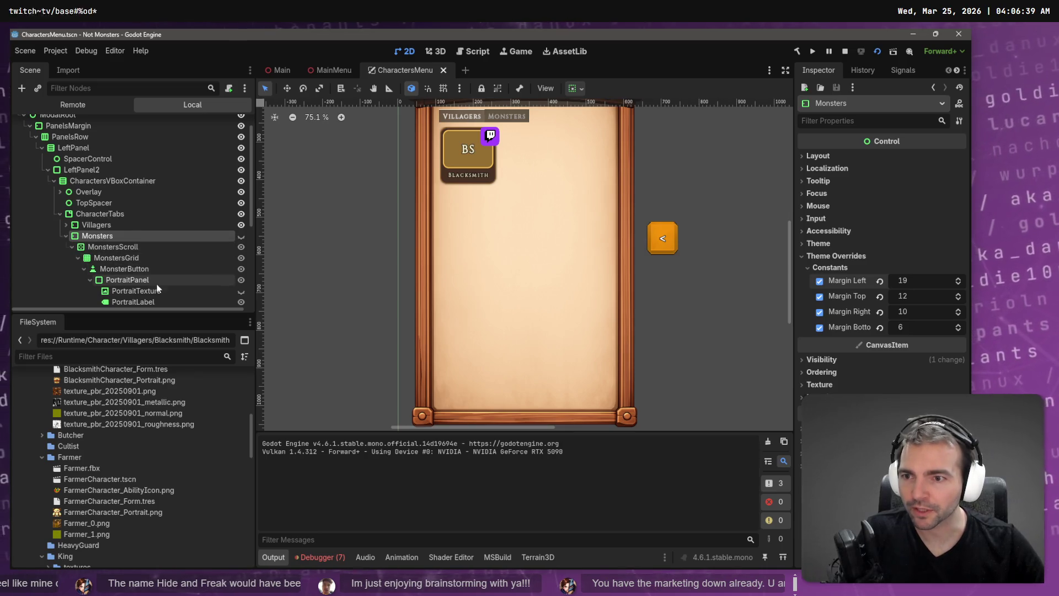
{"action": "scroll", "coordinate": [166, 273], "scroll_direction": "down", "scroll_amount": 2}
{"action": "left_click", "coordinate": [145, 268]}
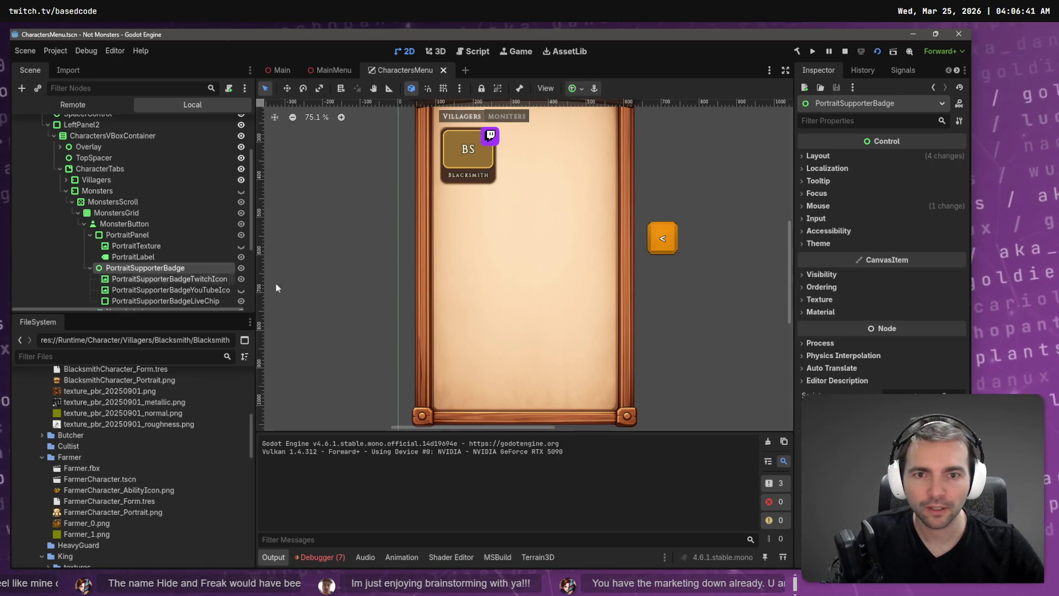
{"action": "left_click", "coordinate": [822, 156]}
{"action": "left_click", "coordinate": [831, 267]}
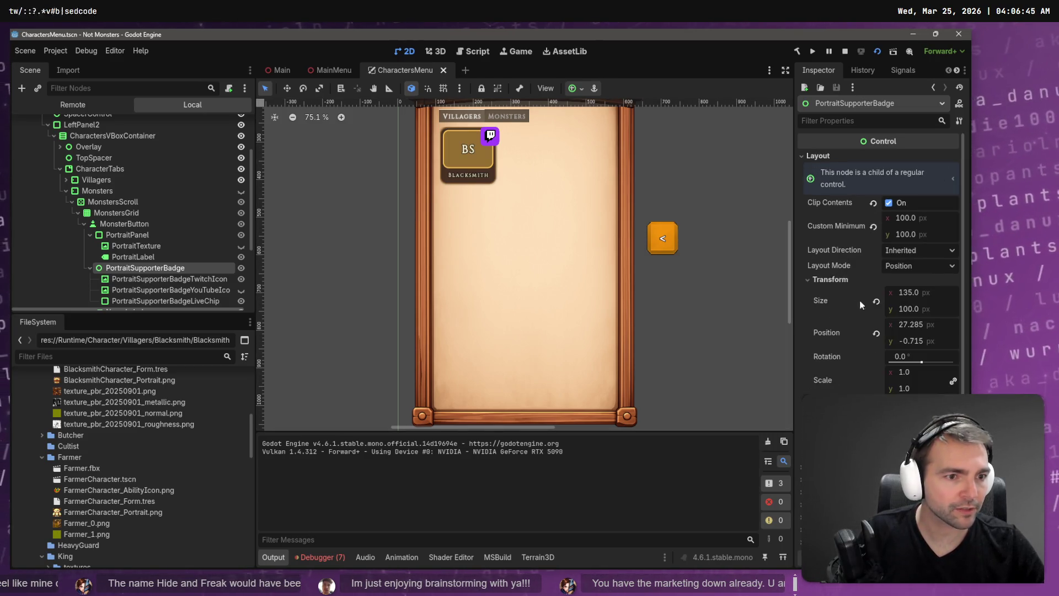
{"action": "left_click_drag", "start_coordinate": [911, 324], "coordinate": [908, 324]}
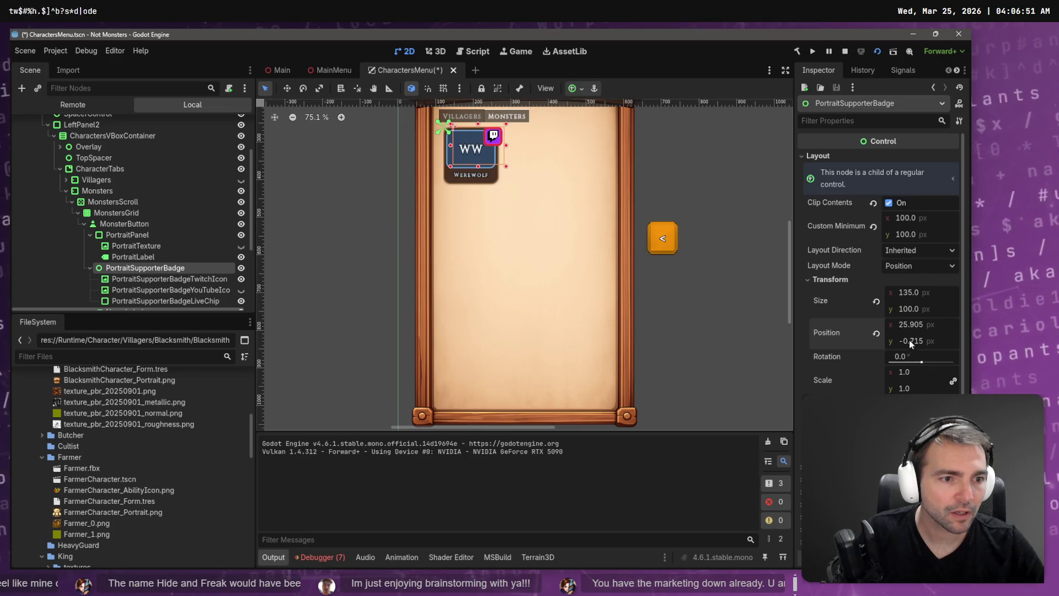
{"action": "left_click_drag", "start_coordinate": [909, 324], "coordinate": [902, 325]}
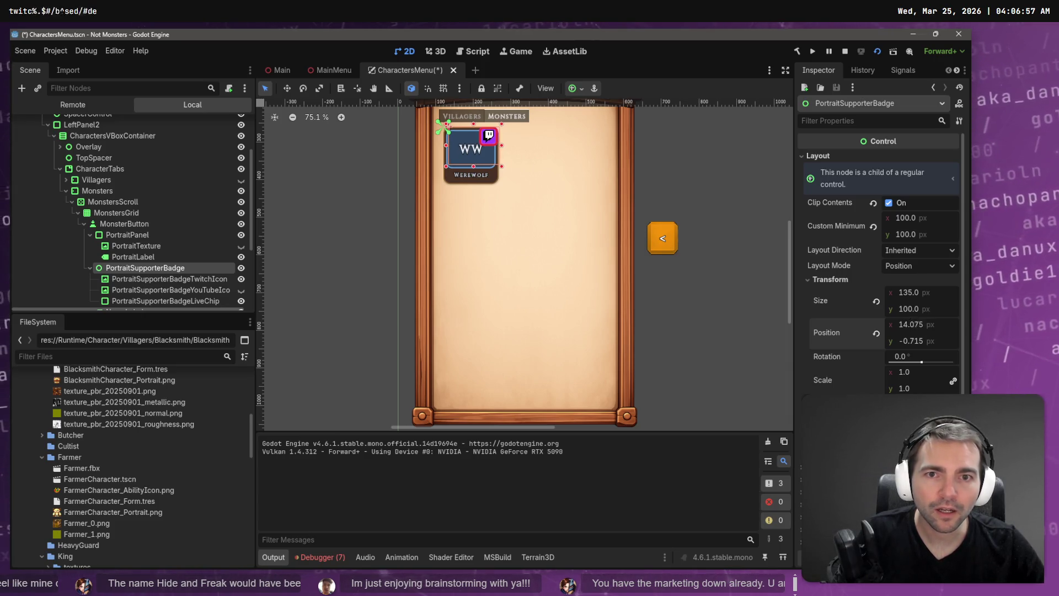
{"action": "left_click", "coordinate": [909, 326]}
{"action": "key", "text": "ctrl+s"}
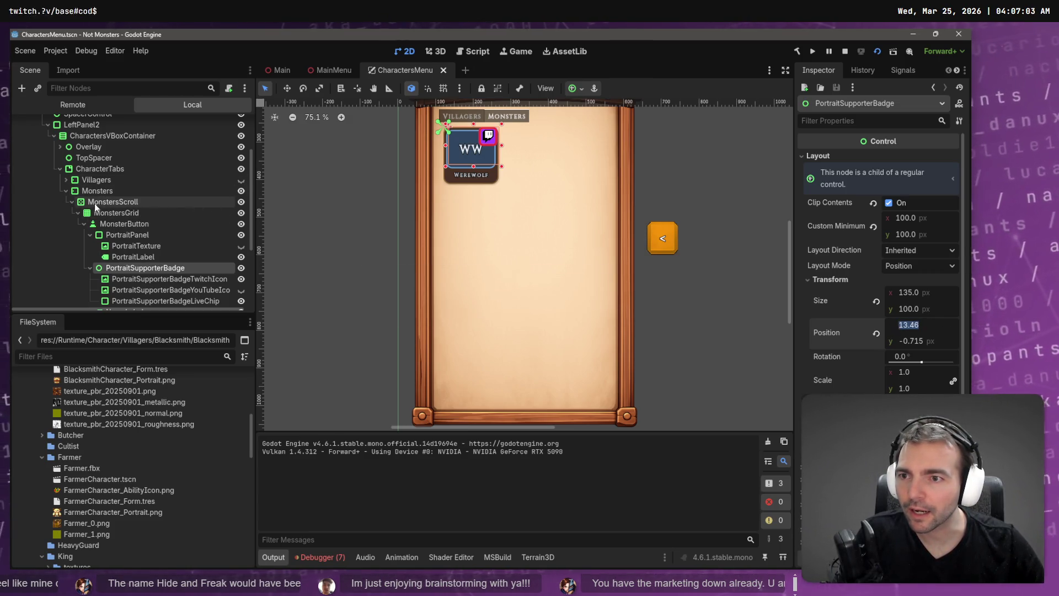
Expand the Villagers page and select the villager portrait's PortraitSupporterBadge.
{"action": "left_click", "coordinate": [66, 180]}
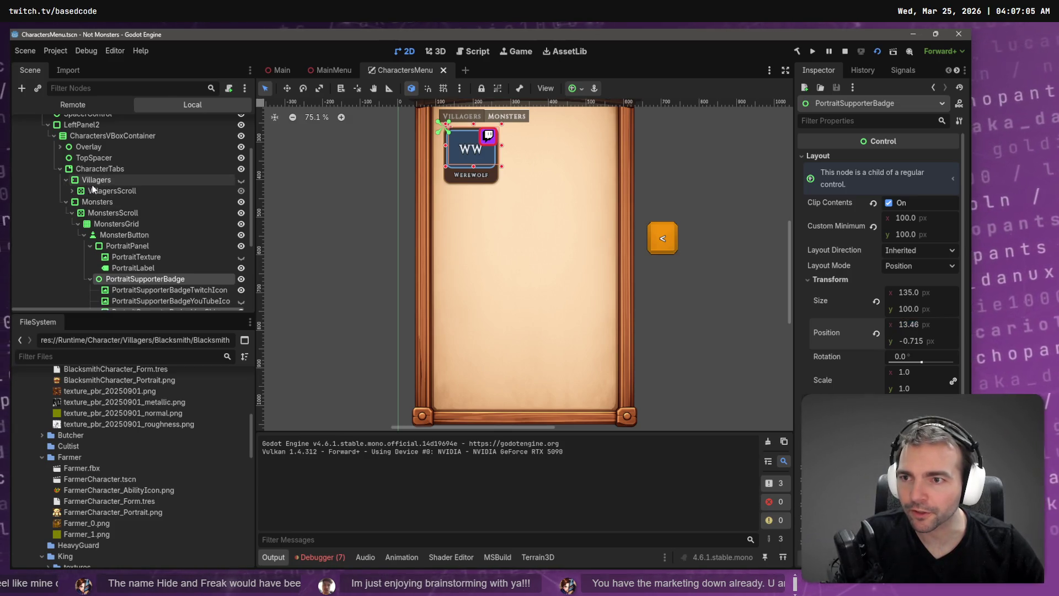
{"action": "left_click", "coordinate": [72, 191]}
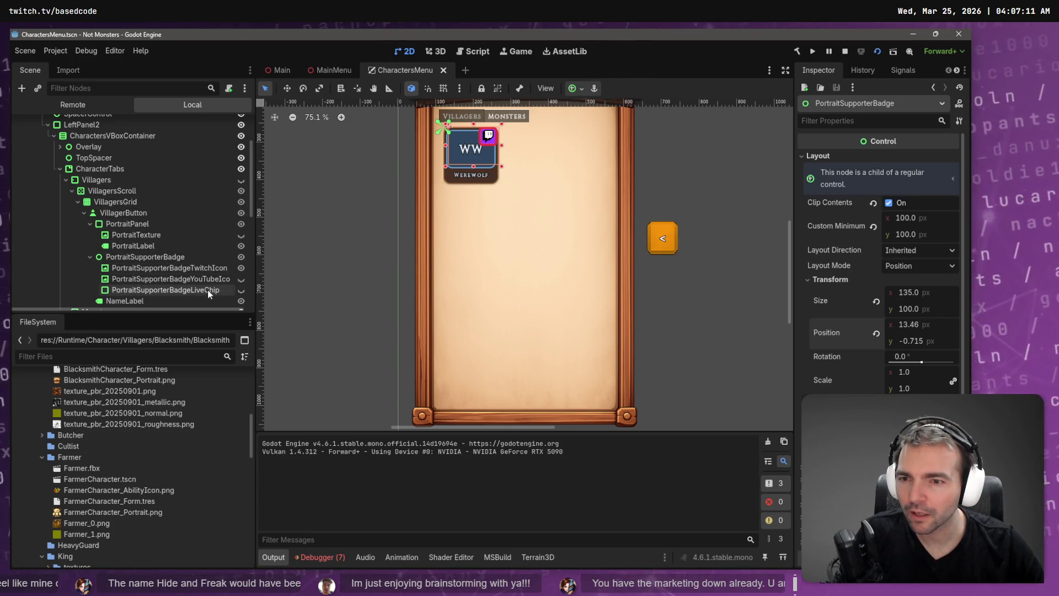
{"action": "scroll", "coordinate": [208, 290], "scroll_direction": "down", "scroll_amount": 2}
{"action": "left_click", "coordinate": [241, 158]}
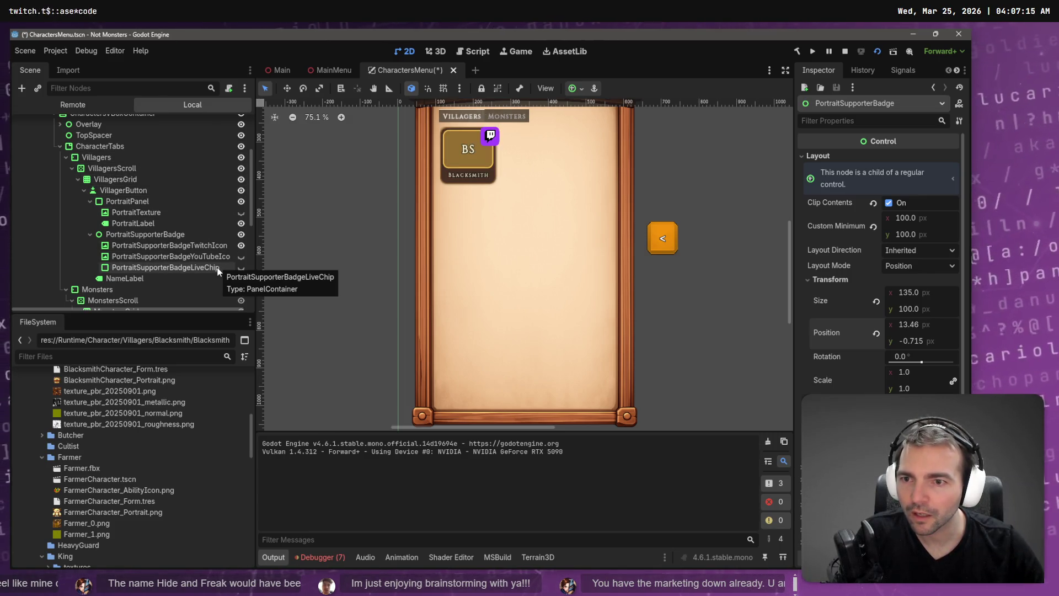
{"action": "left_click", "coordinate": [213, 243]}
{"action": "left_click", "coordinate": [200, 232]}
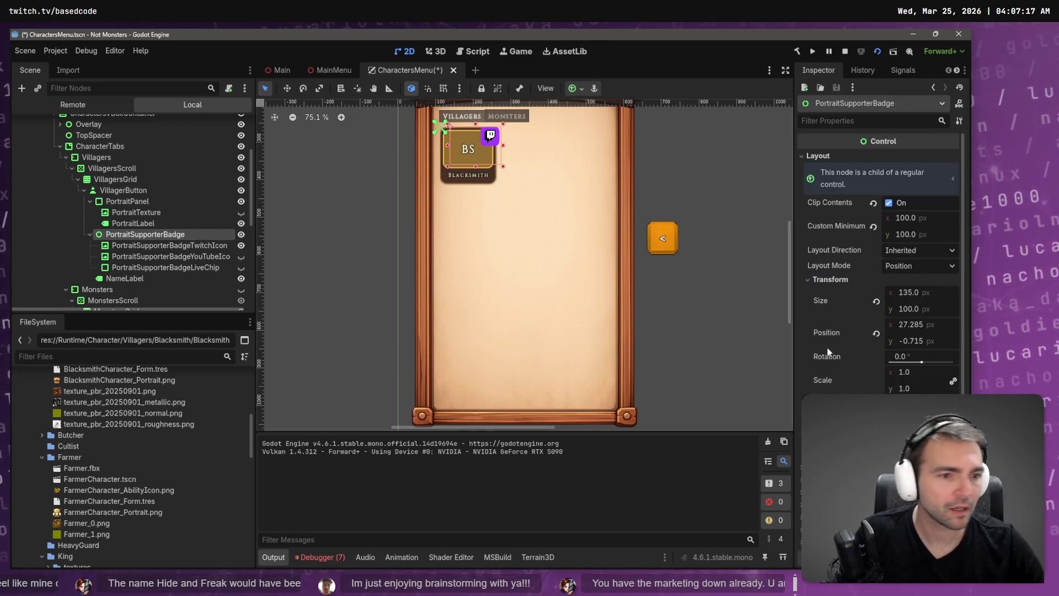
Set the villager badge's Position x to 13.46, save CharactersMenu, and launch the game.
{"action": "left_click", "coordinate": [924, 294]}
{"action": "type", "text": "13.46"}
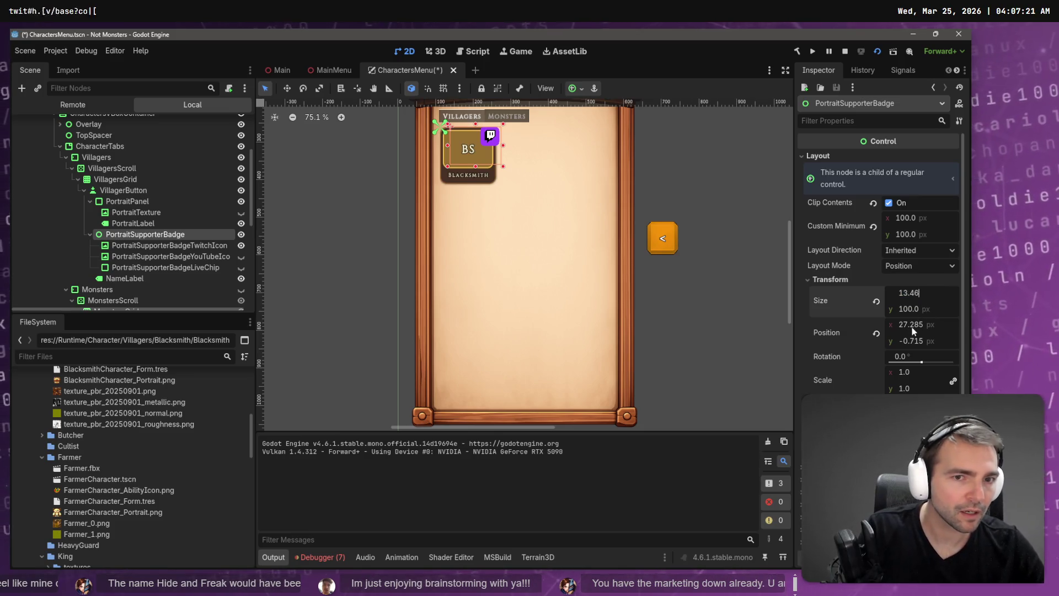
{"action": "key", "text": "Escape"}
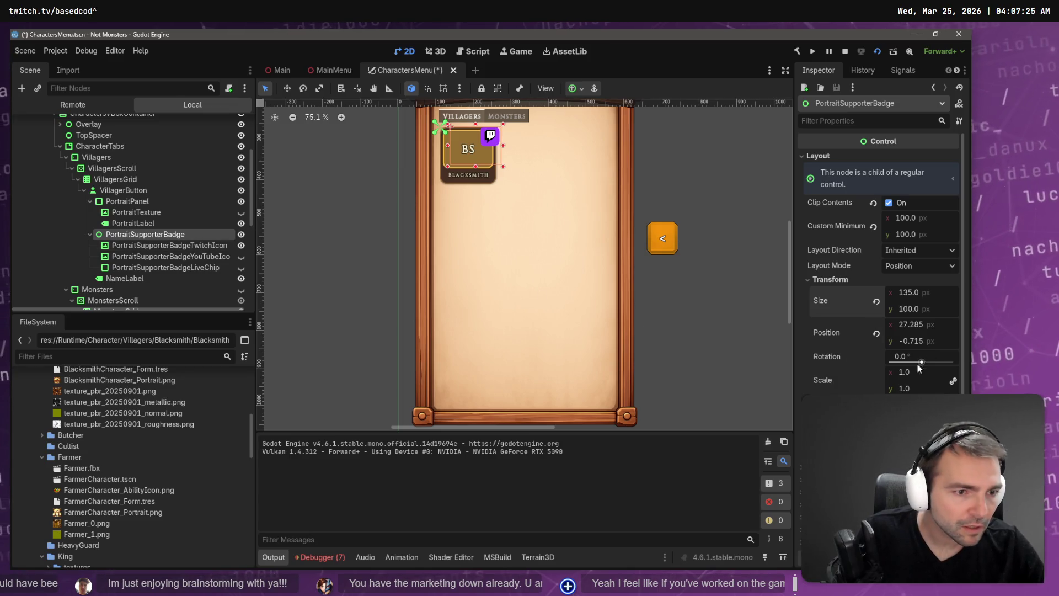
{"action": "left_click", "coordinate": [913, 324]}
{"action": "type", "text": "13.46"}
{"action": "key", "text": "Return"}
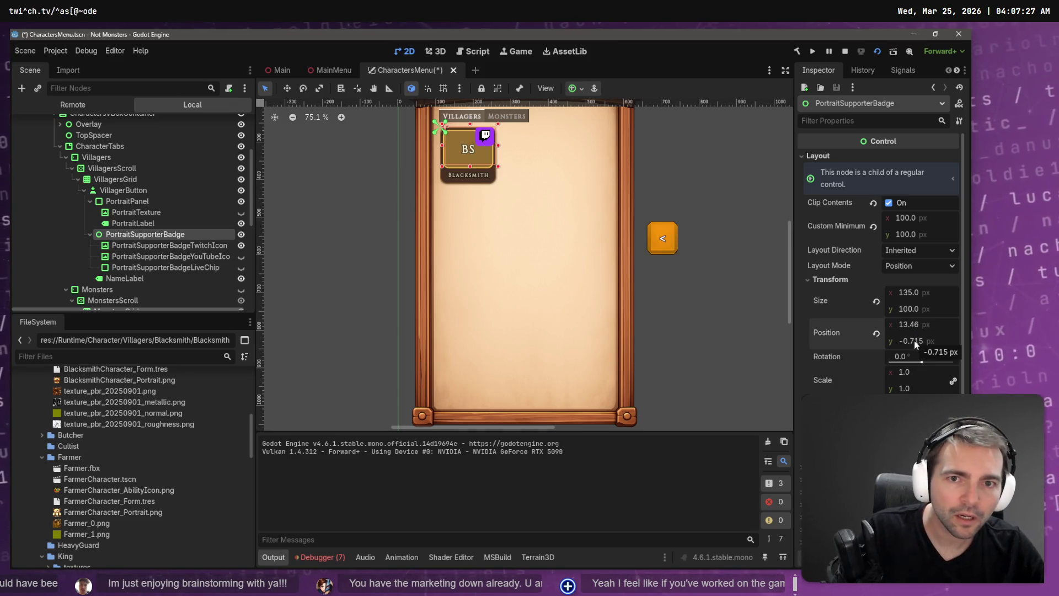
{"action": "key", "text": "ctrl+s"}
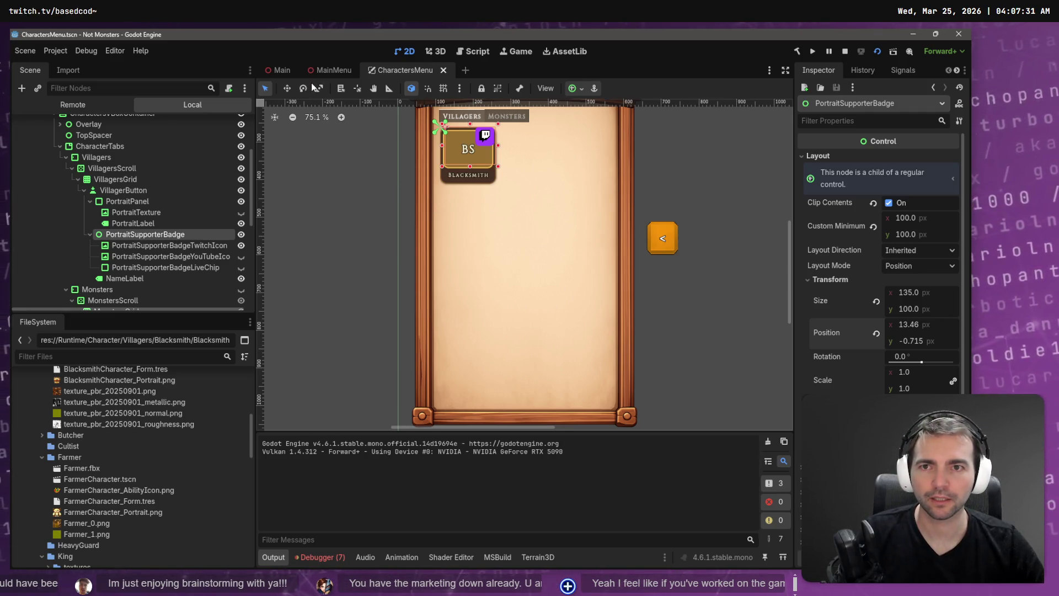
{"action": "key", "text": "F5"}
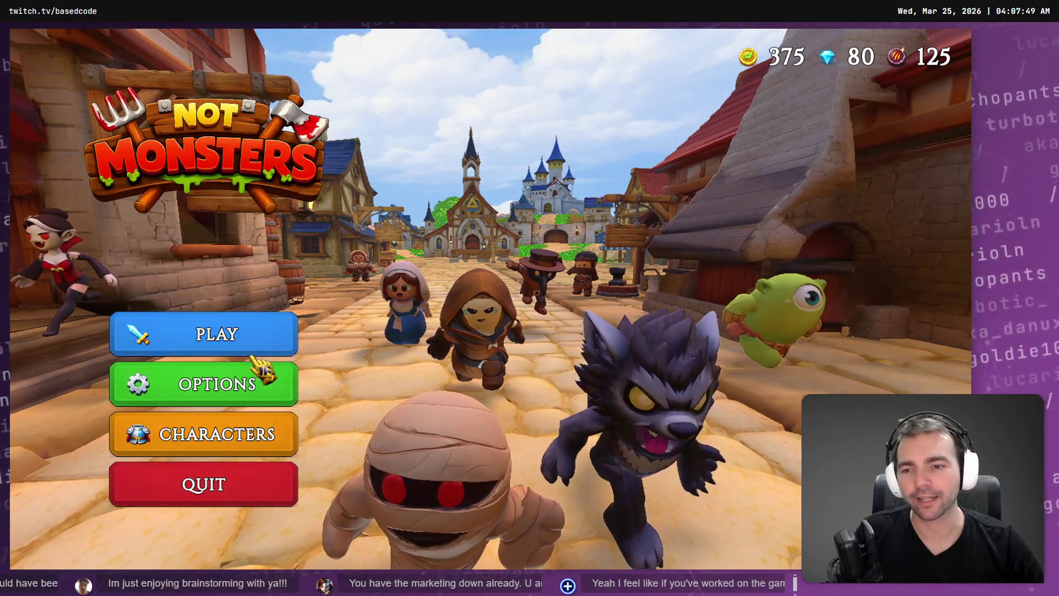
{"action": "left_click", "coordinate": [242, 439]}
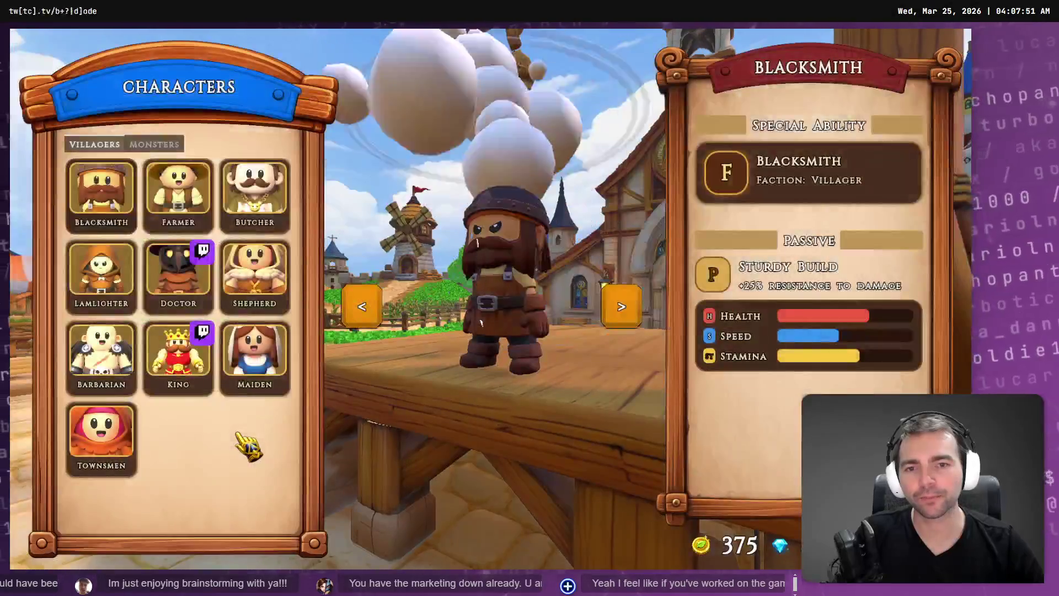
{"action": "left_click", "coordinate": [163, 145]}
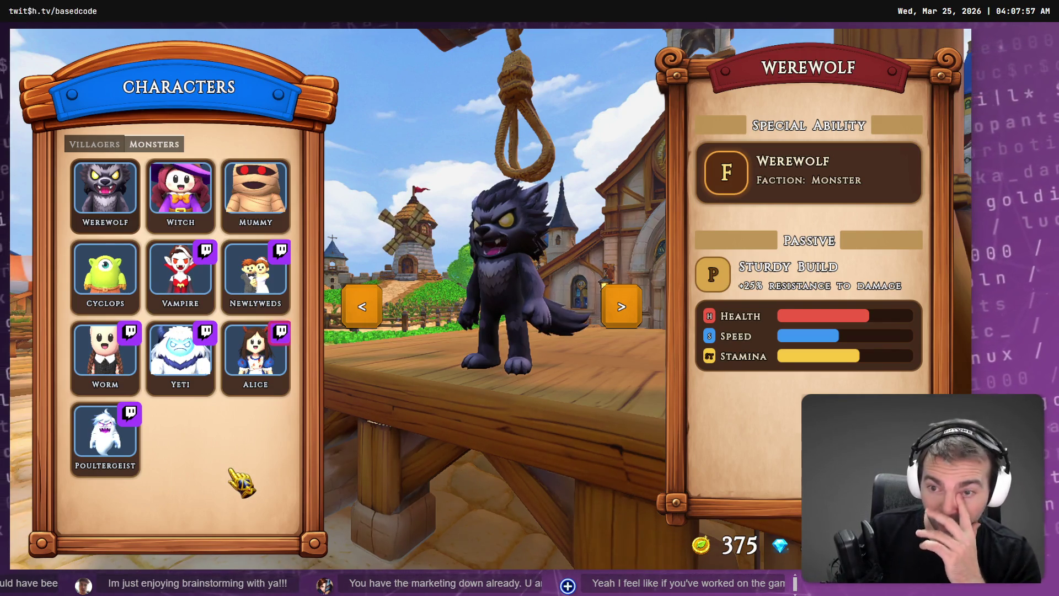
{"action": "key", "text": "F8"}
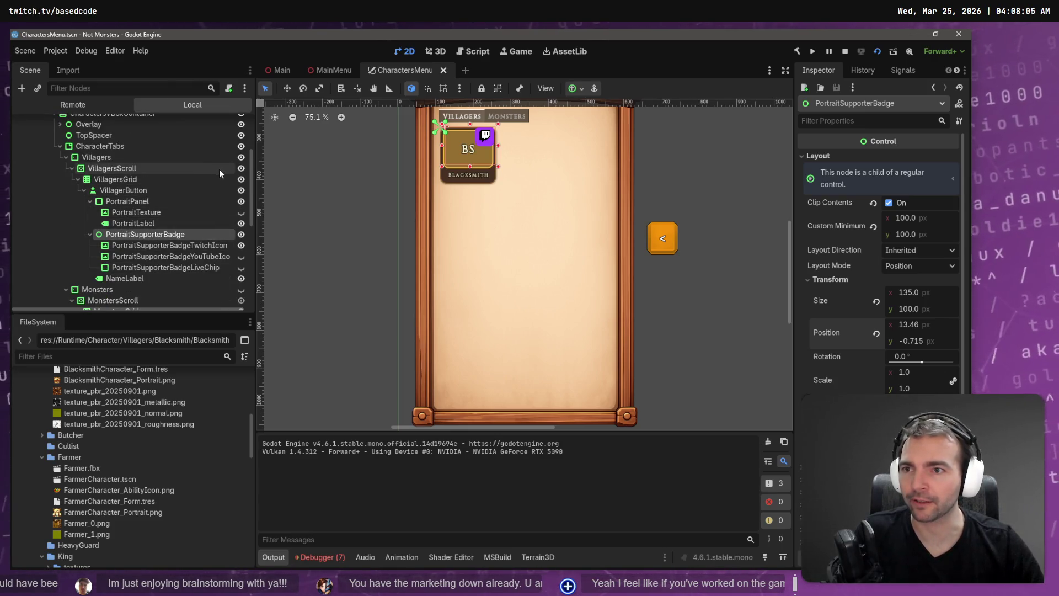
Apply the Top Right anchor preset to the villager and monster supporter badges, then save.
{"action": "left_click", "coordinate": [241, 290]}
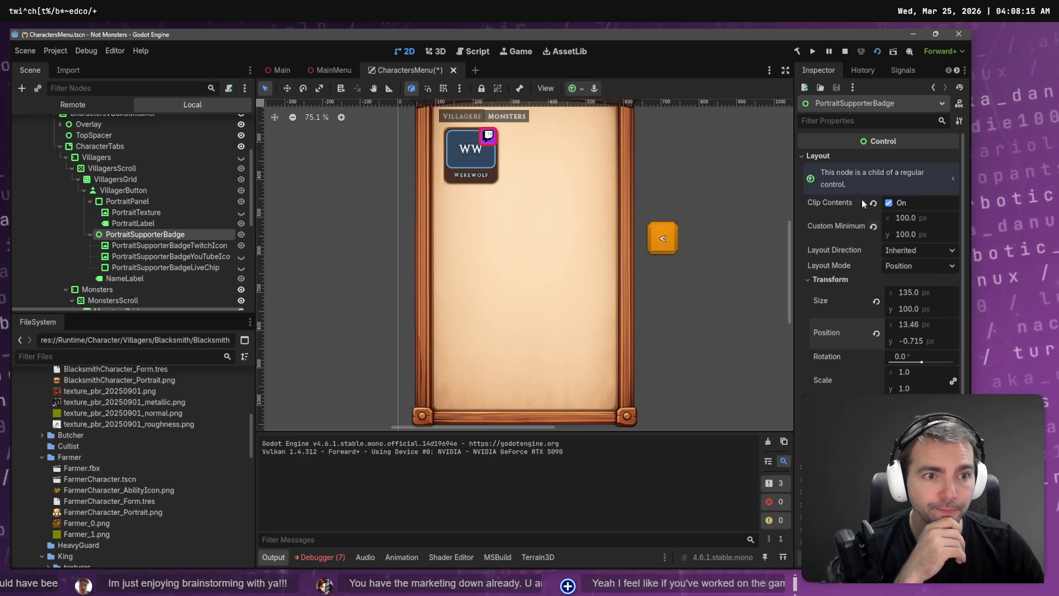
{"action": "left_click", "coordinate": [581, 89]}
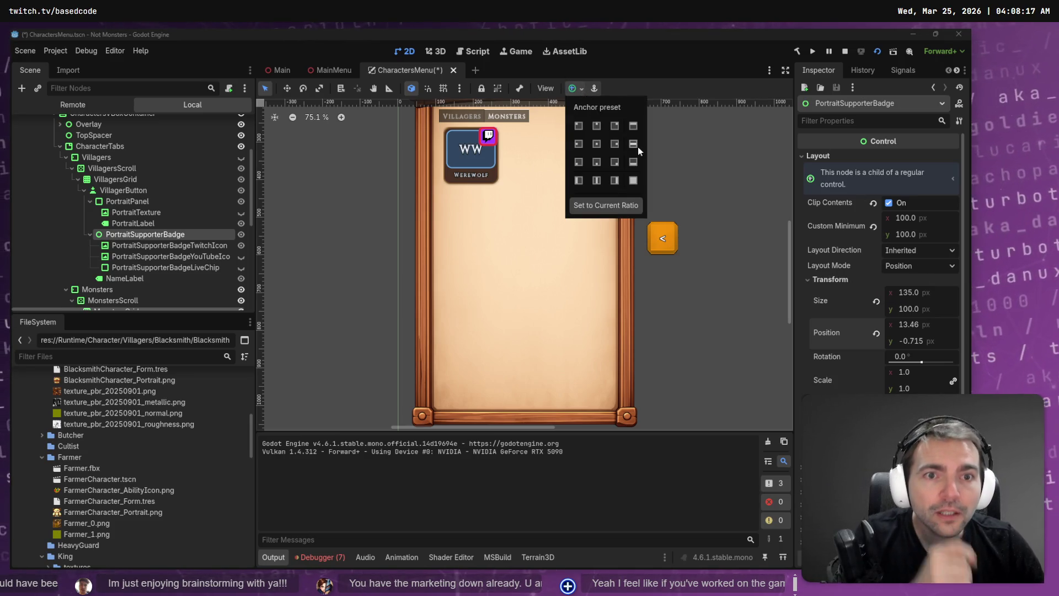
{"action": "left_click", "coordinate": [617, 126]}
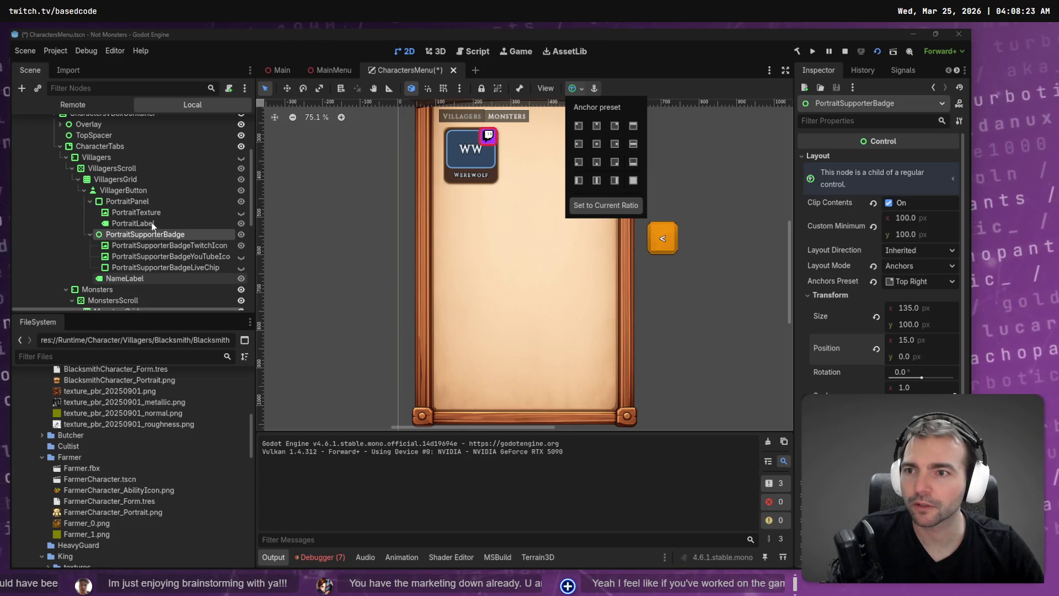
{"action": "scroll", "coordinate": [142, 182], "scroll_direction": "down", "scroll_amount": 6}
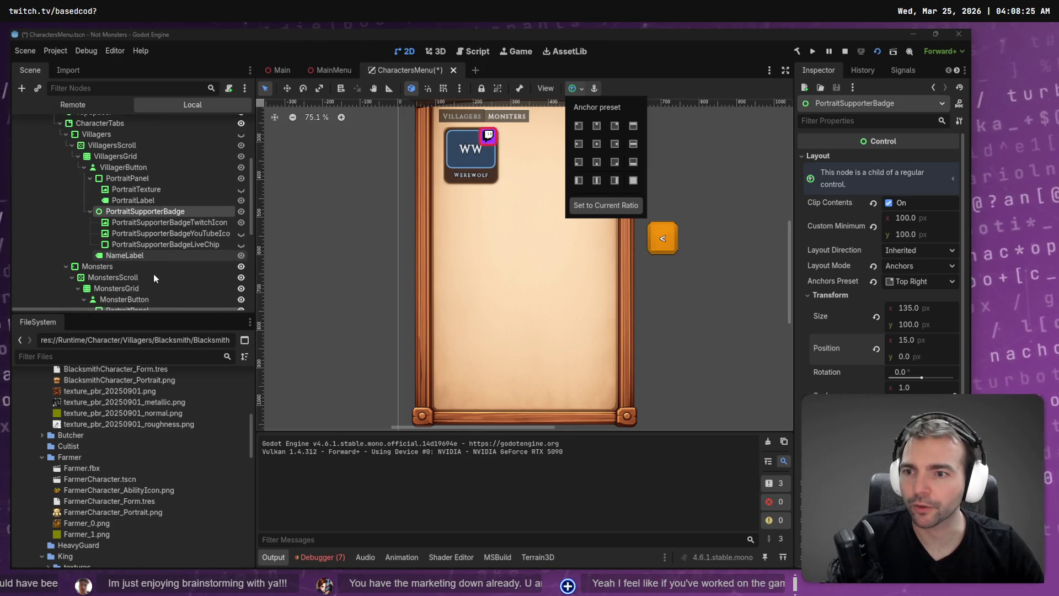
{"action": "left_click", "coordinate": [173, 229]}
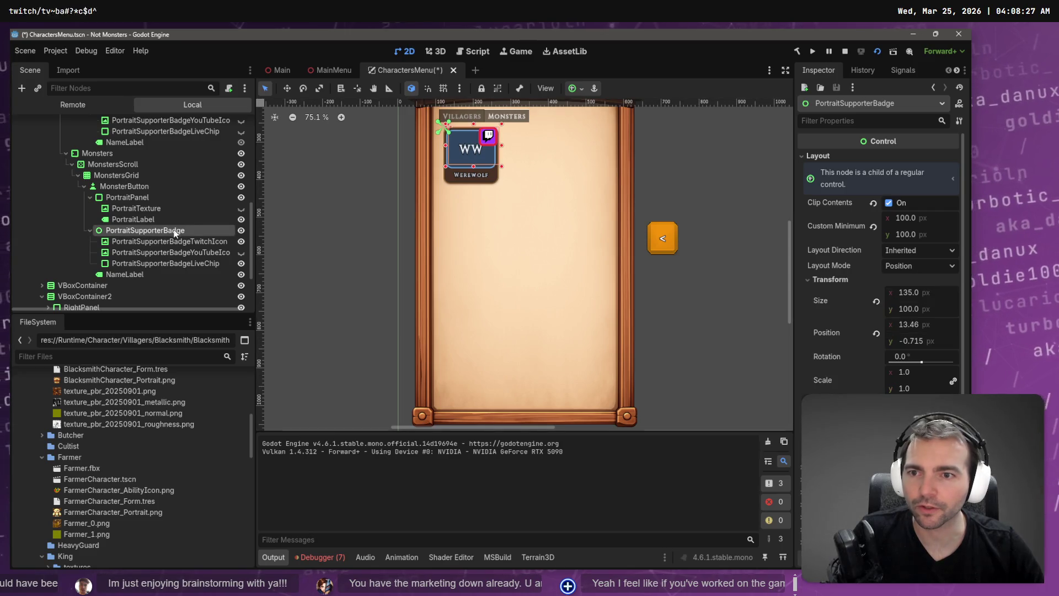
{"action": "left_click", "coordinate": [575, 88]}
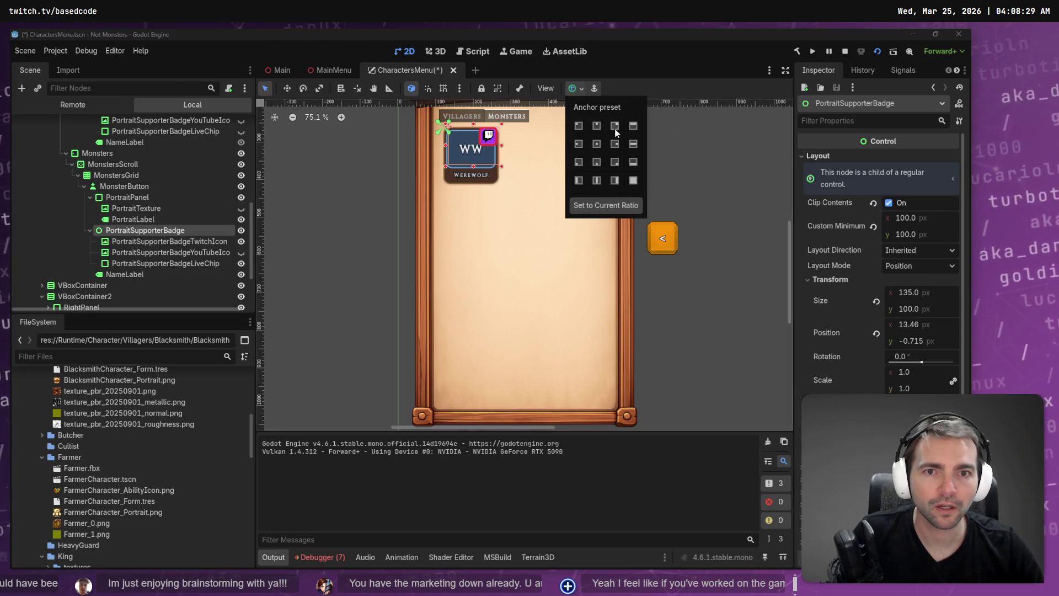
{"action": "left_click", "coordinate": [614, 126]}
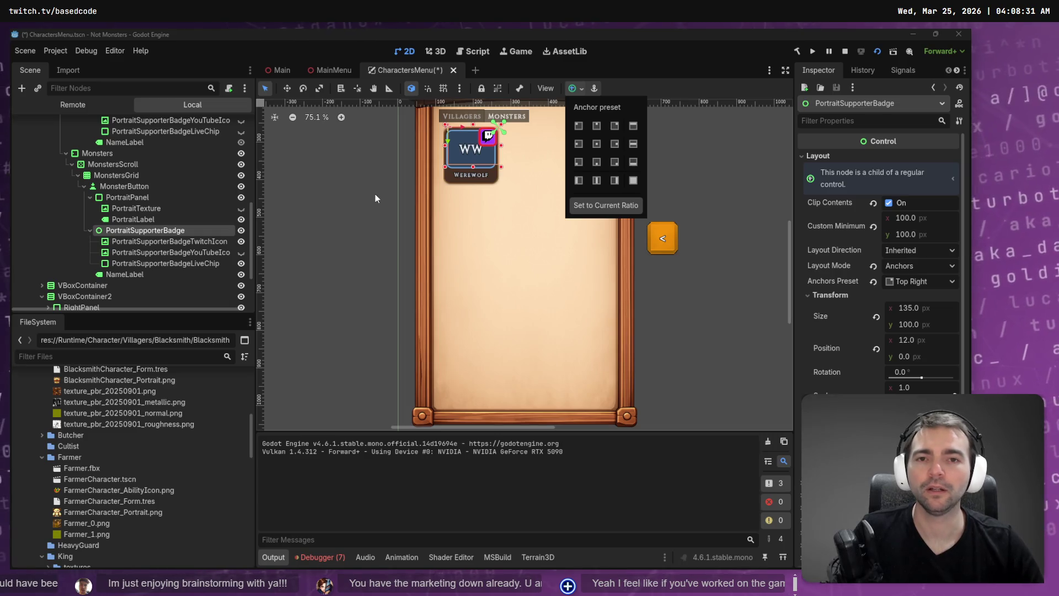
{"action": "key", "text": "ctrl+s"}
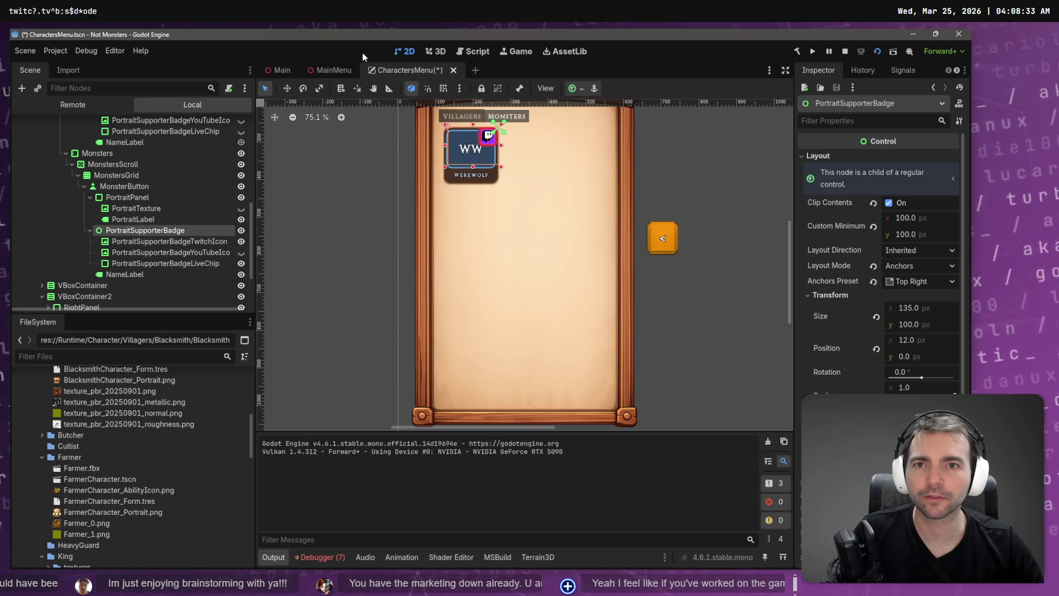
{"action": "left_click", "coordinate": [332, 72]}
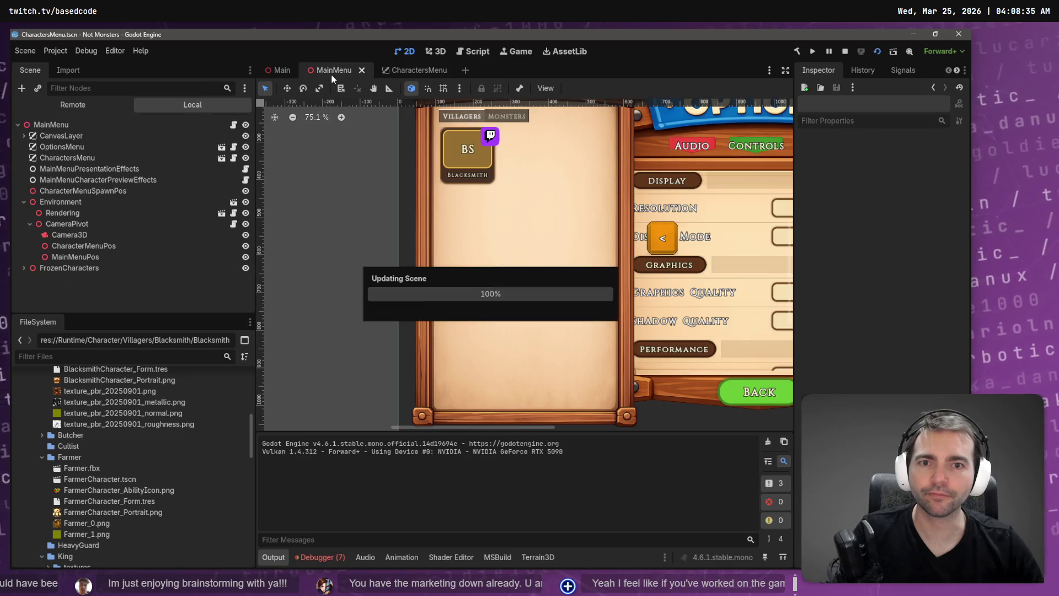
{"action": "key", "text": "F5"}
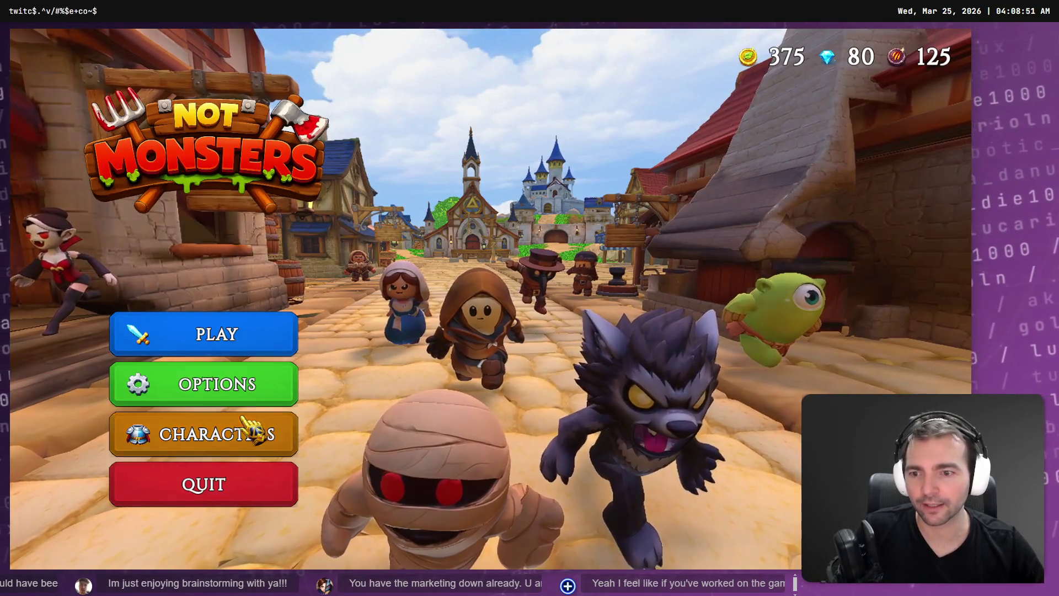
{"action": "left_click", "coordinate": [250, 430]}
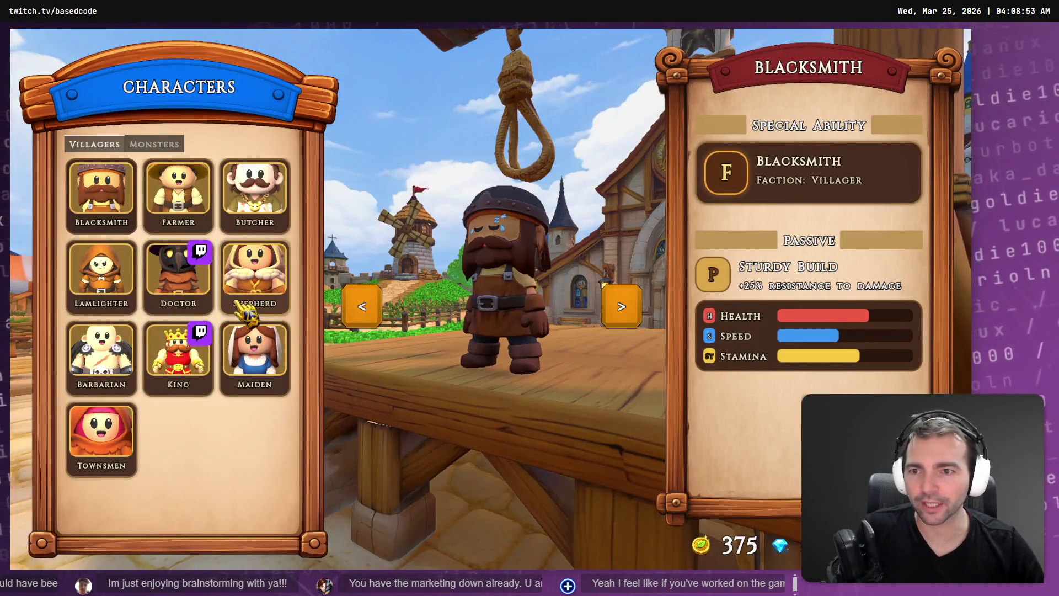
{"action": "left_click", "coordinate": [154, 143]}
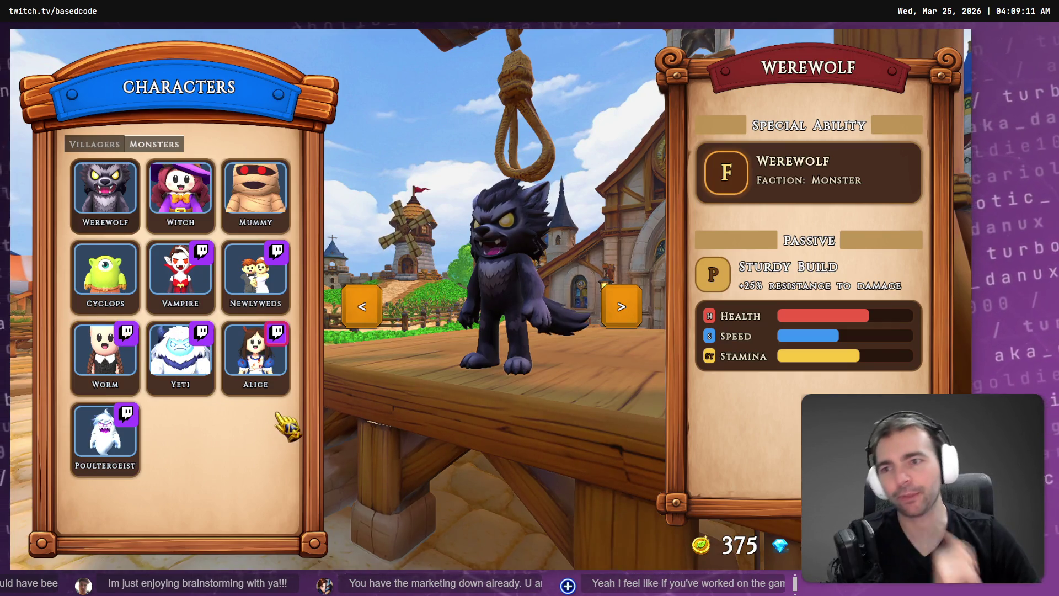
{"action": "key", "text": "alt+F4"}
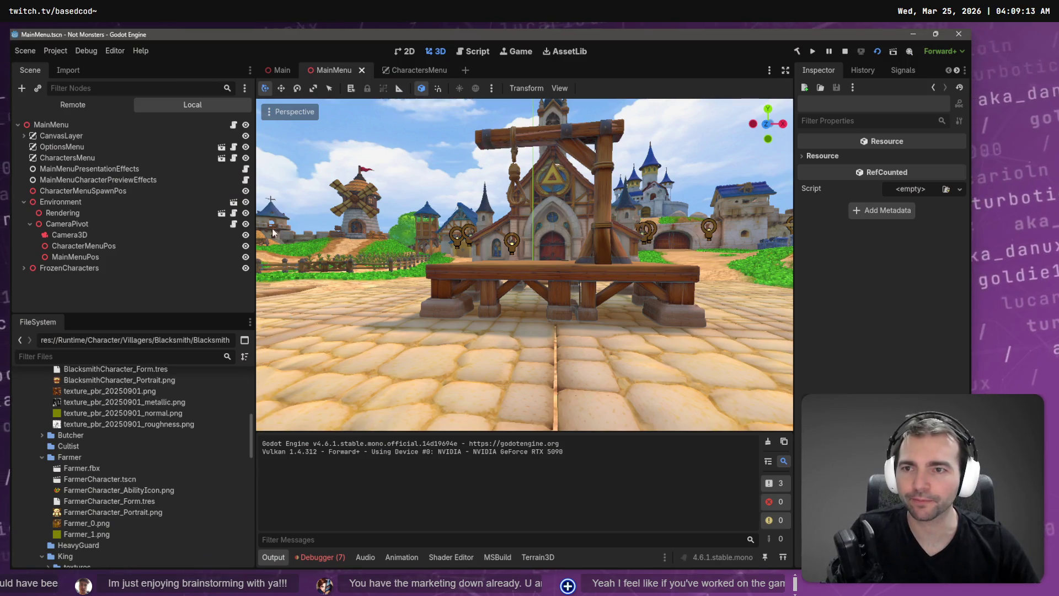
In CharactersMenu, select both portraits' supporter badges and anchor them Bottom Right.
{"action": "left_click", "coordinate": [410, 70]}
{"action": "scroll", "coordinate": [160, 232], "scroll_direction": "up", "scroll_amount": 3}
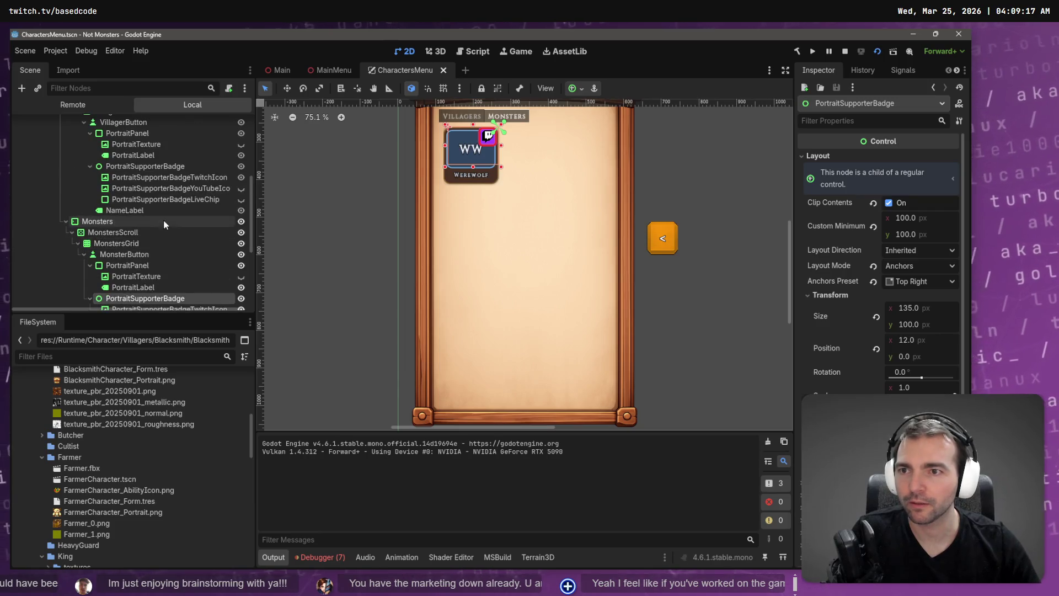
{"action": "left_click", "coordinate": [172, 167], "text": "ctrl"}
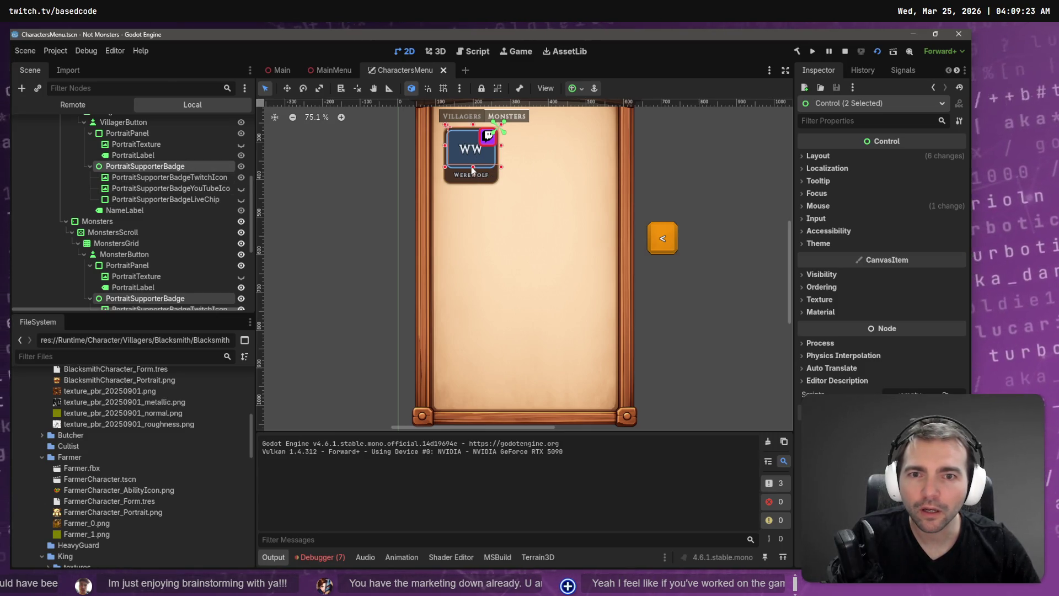
{"action": "left_click", "coordinate": [574, 89]}
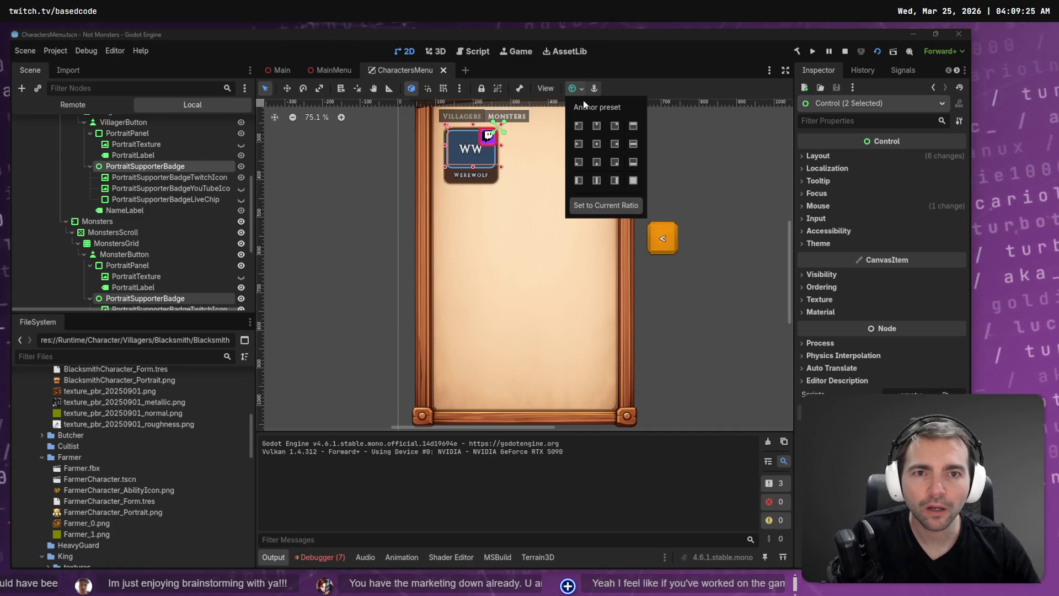
{"action": "left_click", "coordinate": [614, 163]}
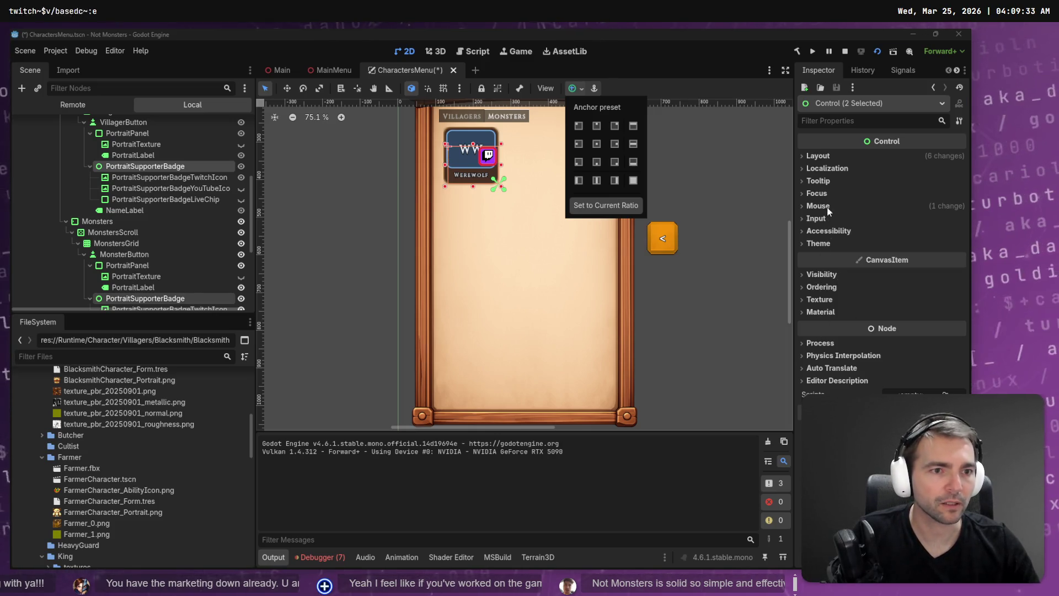
Set the badges' transform Position x and y to 0.
{"action": "left_click", "coordinate": [817, 157]}
{"action": "left_click", "coordinate": [817, 158]}
{"action": "left_click", "coordinate": [829, 261]}
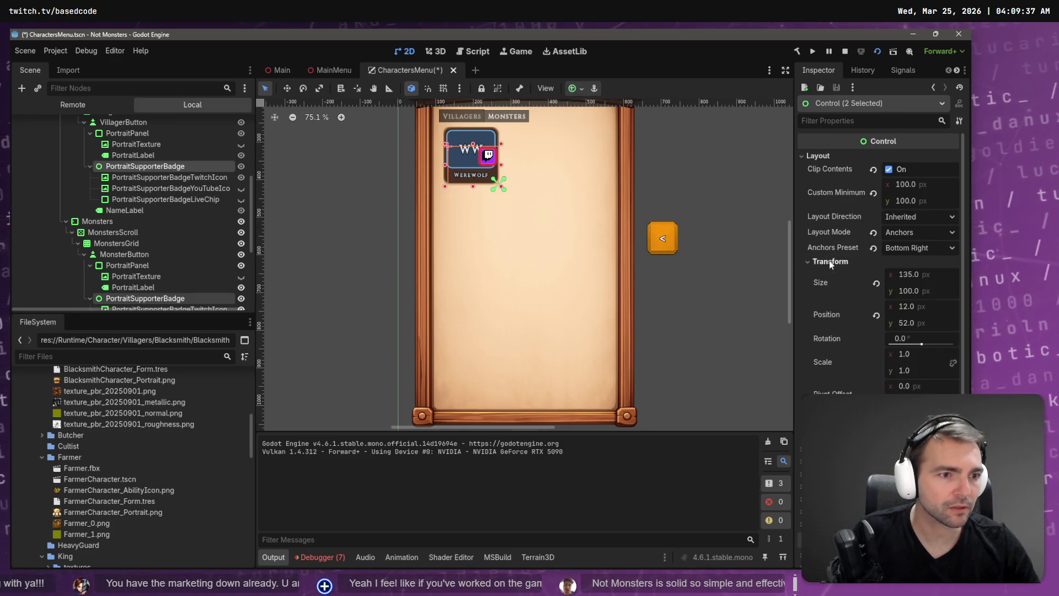
{"action": "left_click_drag", "start_coordinate": [910, 306], "coordinate": [907, 307]}
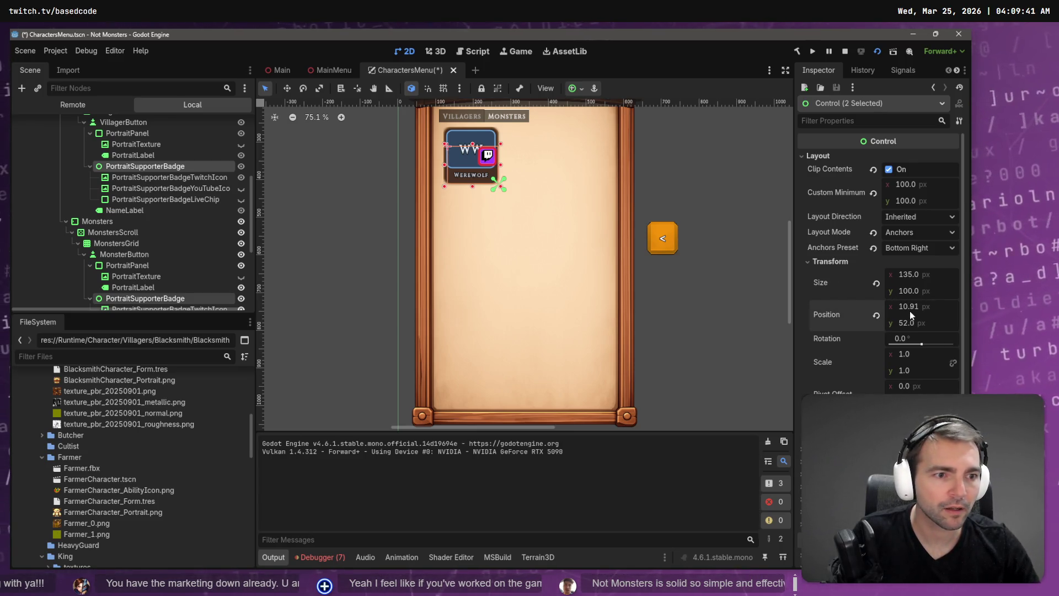
{"action": "key", "text": "Return"}
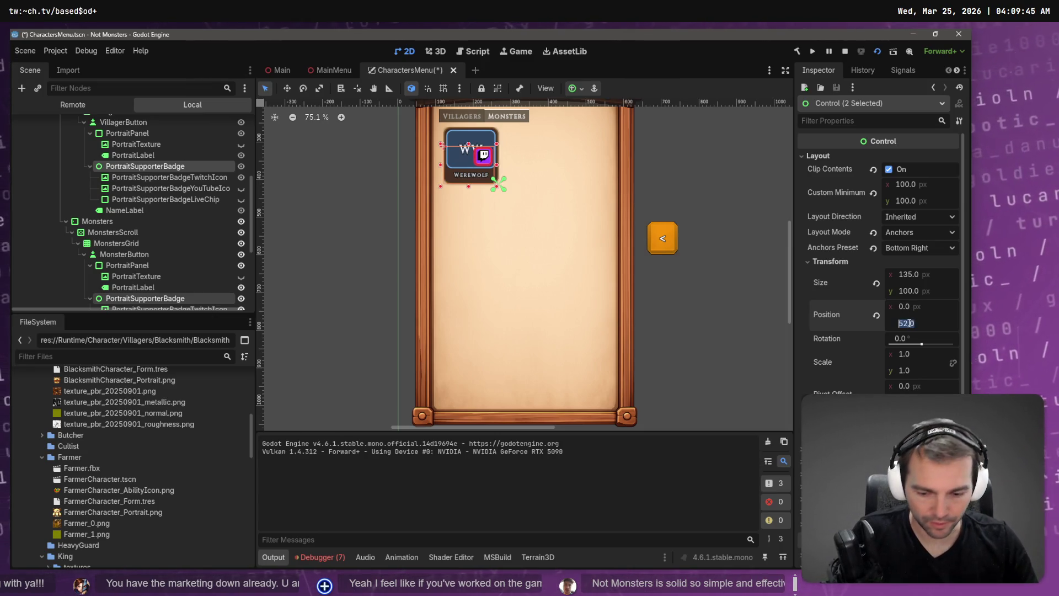
{"action": "type", "text": "0"}
{"action": "key", "text": "Return"}
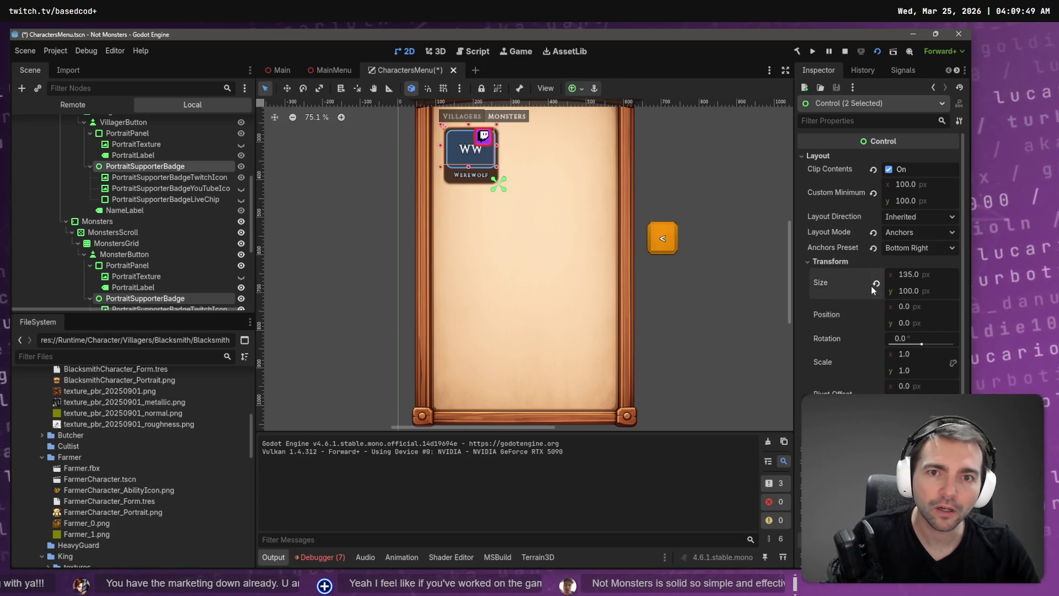
{"action": "left_click", "coordinate": [200, 180]}
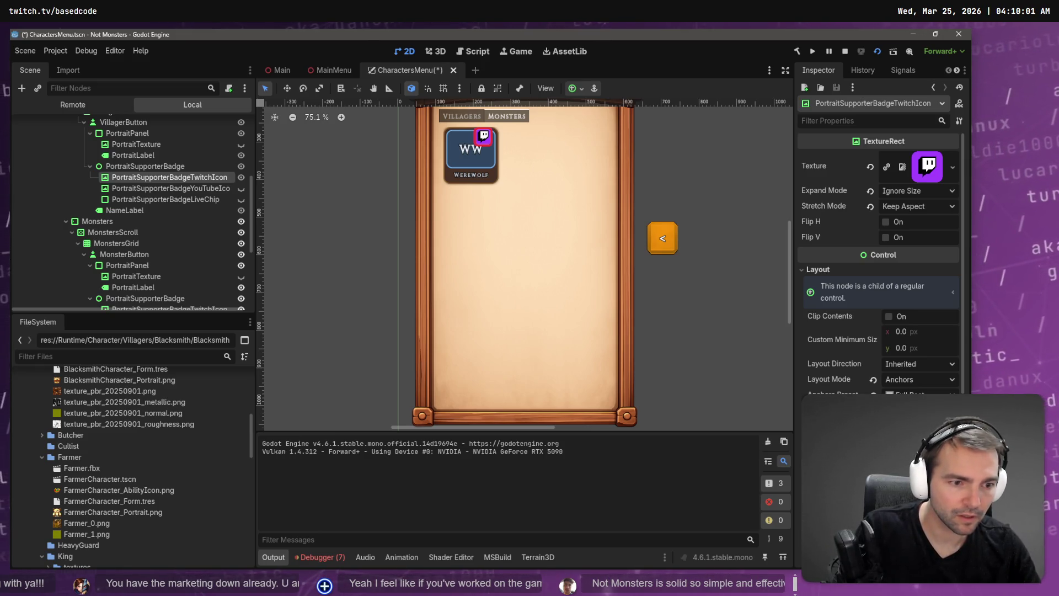
Anchor the Twitch icon to the supporter badge's top-right with the Top Right preset.
{"action": "scroll", "coordinate": [214, 175], "scroll_direction": "up", "scroll_amount": 1}
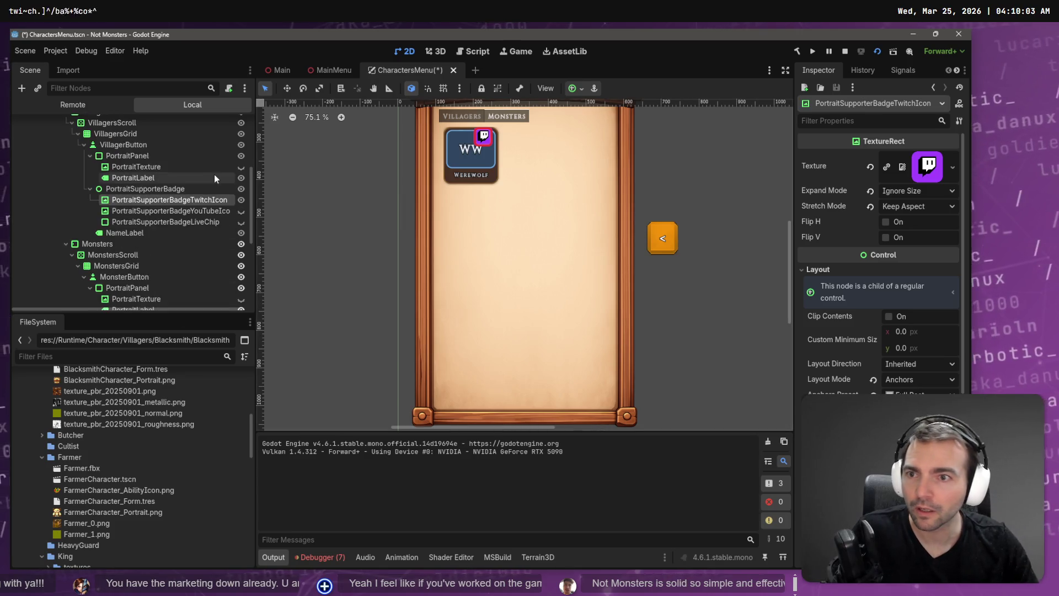
{"action": "scroll", "coordinate": [221, 176], "scroll_direction": "up", "scroll_amount": 2}
{"action": "left_click", "coordinate": [242, 135]}
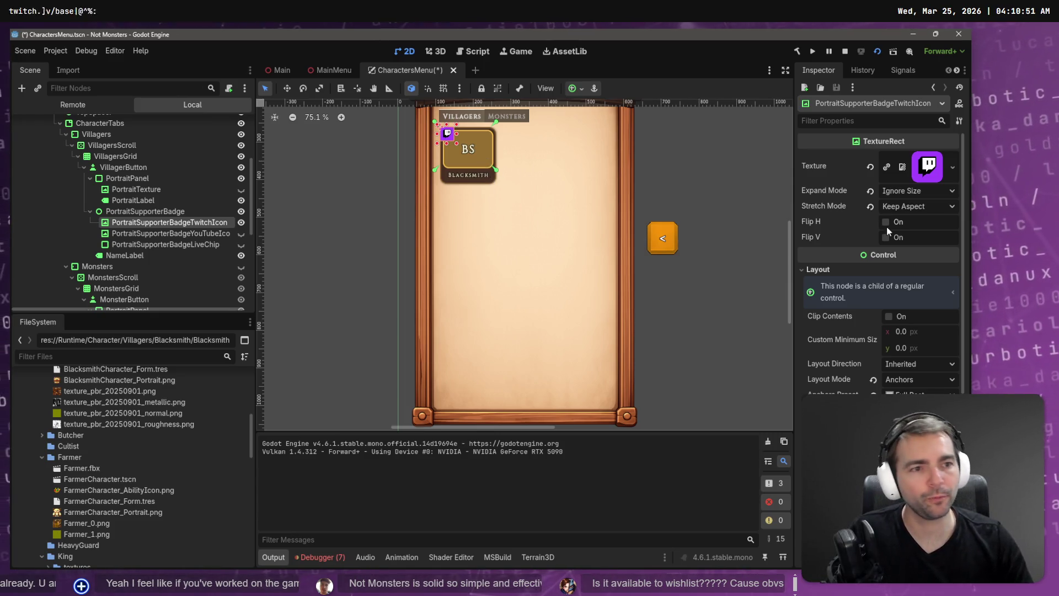
{"action": "left_click", "coordinate": [571, 91]}
{"action": "left_click", "coordinate": [611, 125]}
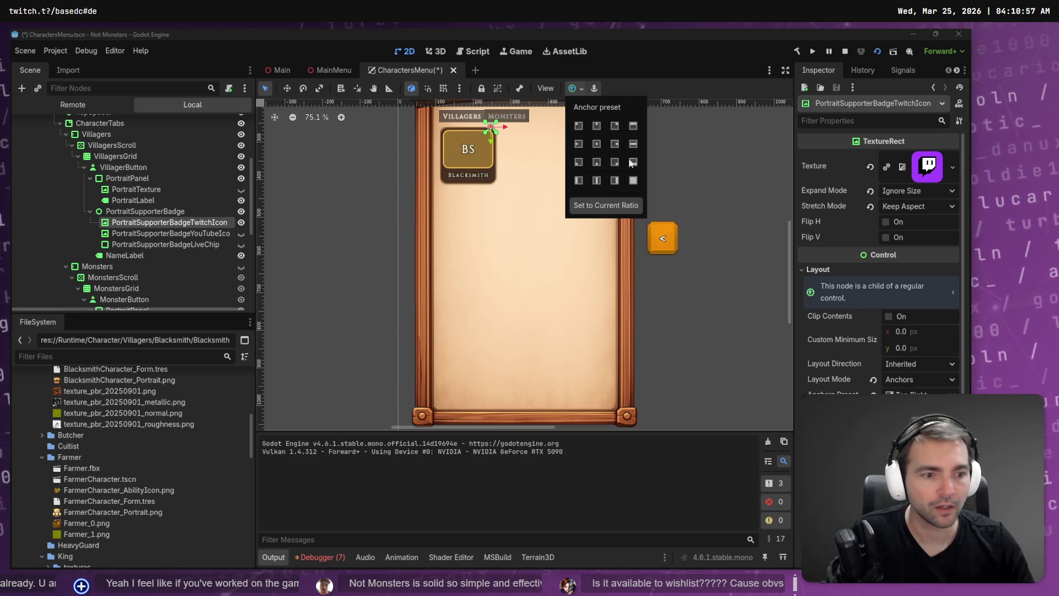
{"action": "key", "text": "Escape"}
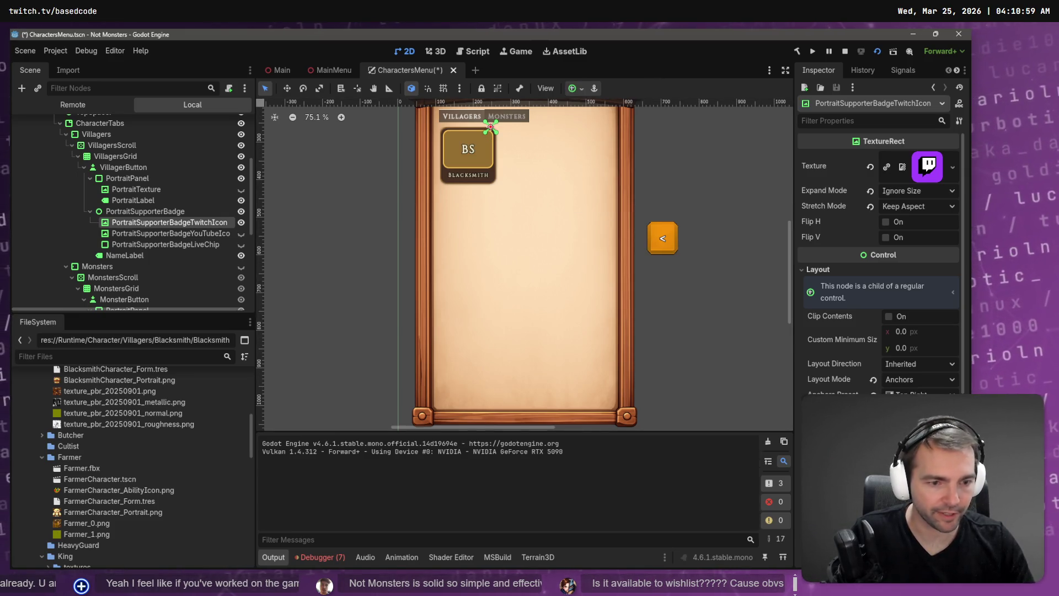
Undo and redo layout changes until the badge sits top-right, then select the badge container.
{"action": "key", "text": "ctrl+z"}
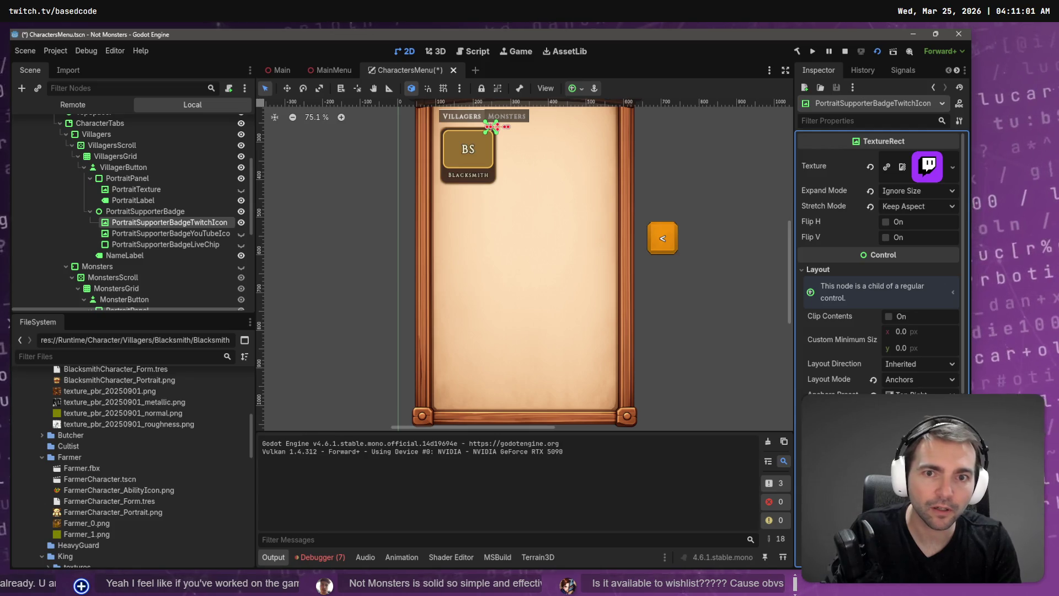
{"action": "key", "text": "ctrl+z"}
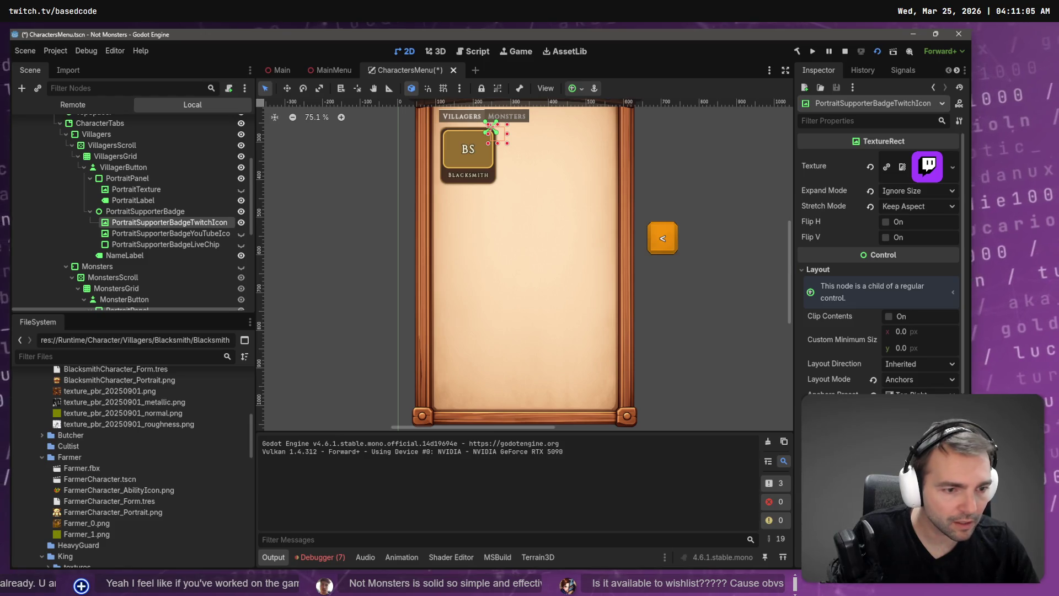
{"action": "key", "text": "ctrl+z"}
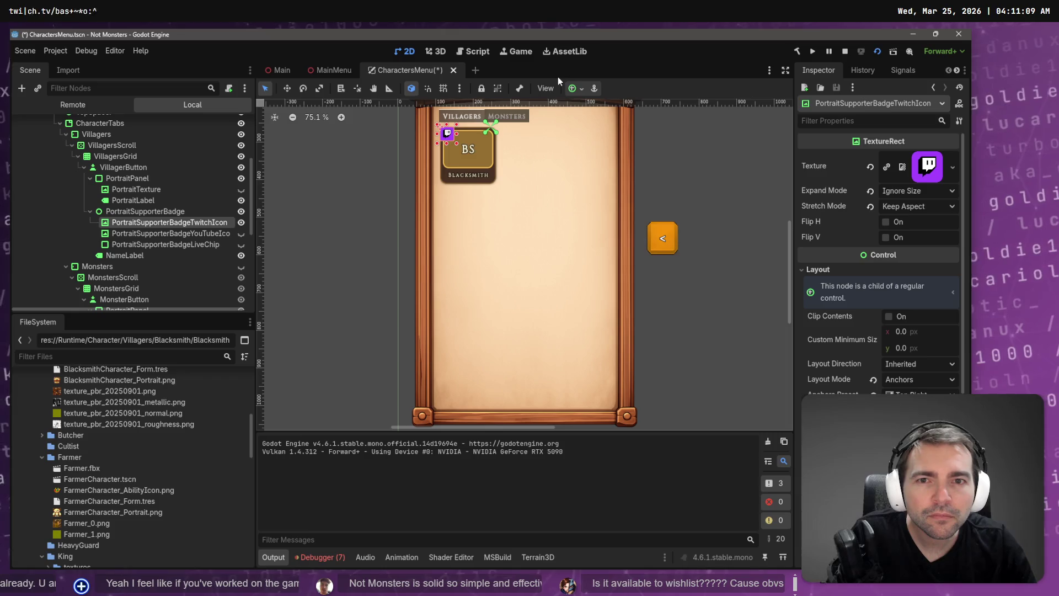
{"action": "mouse_move", "coordinate": [448, 135]}
{"action": "left_mouse_down"}
{"action": "mouse_move", "coordinate": [493, 142]}
{"action": "mouse_move", "coordinate": [487, 177]}
{"action": "mouse_move", "coordinate": [471, 163]}
{"action": "mouse_move", "coordinate": [444, 163]}
{"action": "mouse_move", "coordinate": [444, 141]}
{"action": "mouse_move", "coordinate": [458, 128]}
{"action": "mouse_move", "coordinate": [474, 141]}
{"action": "left_mouse_up"}
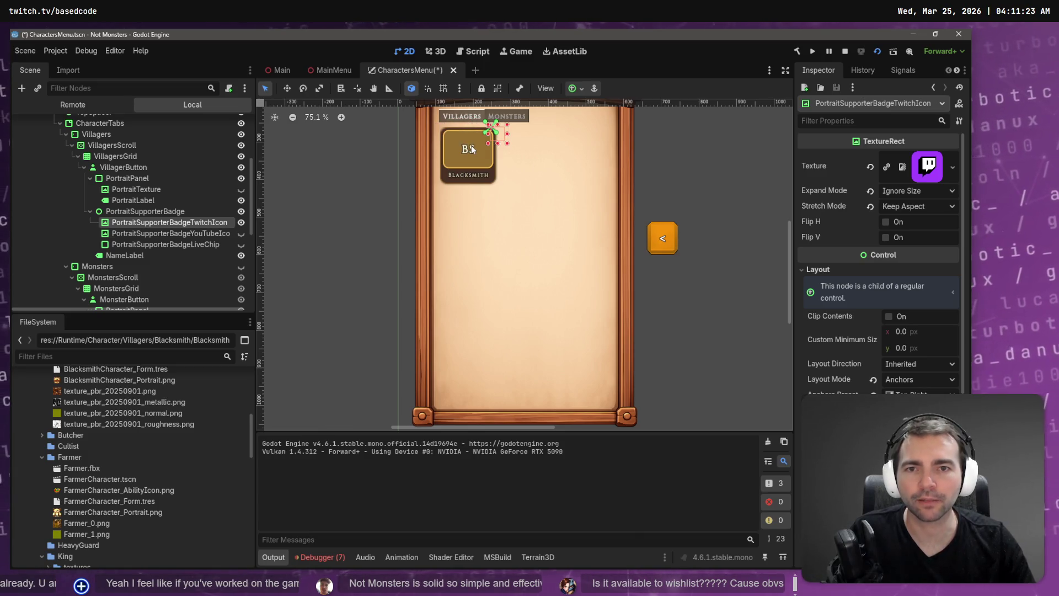
{"action": "key", "text": "ctrl+z"}
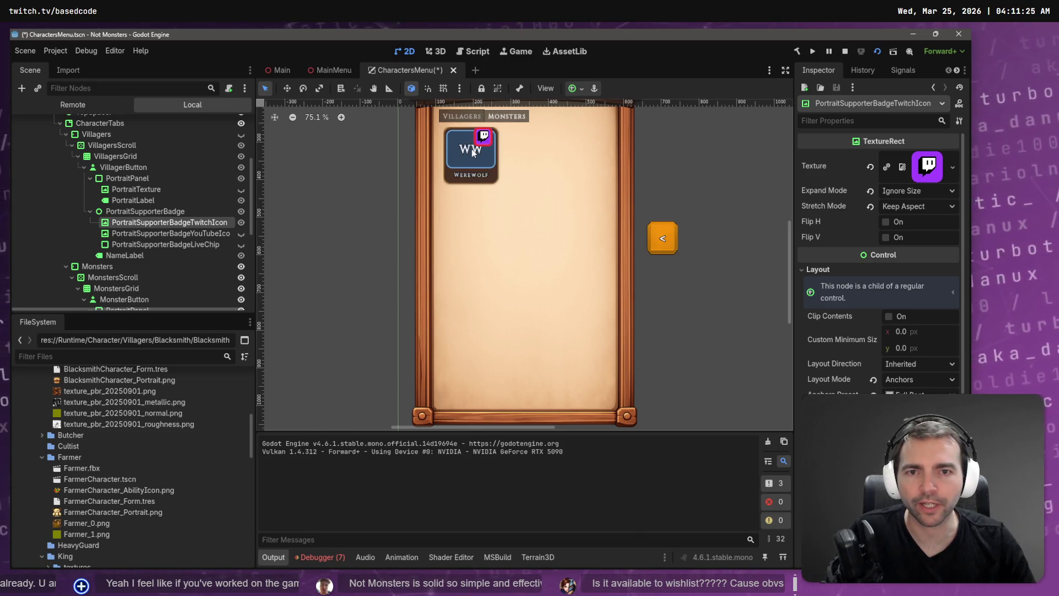
{"action": "key", "text": "ctrl+z"}
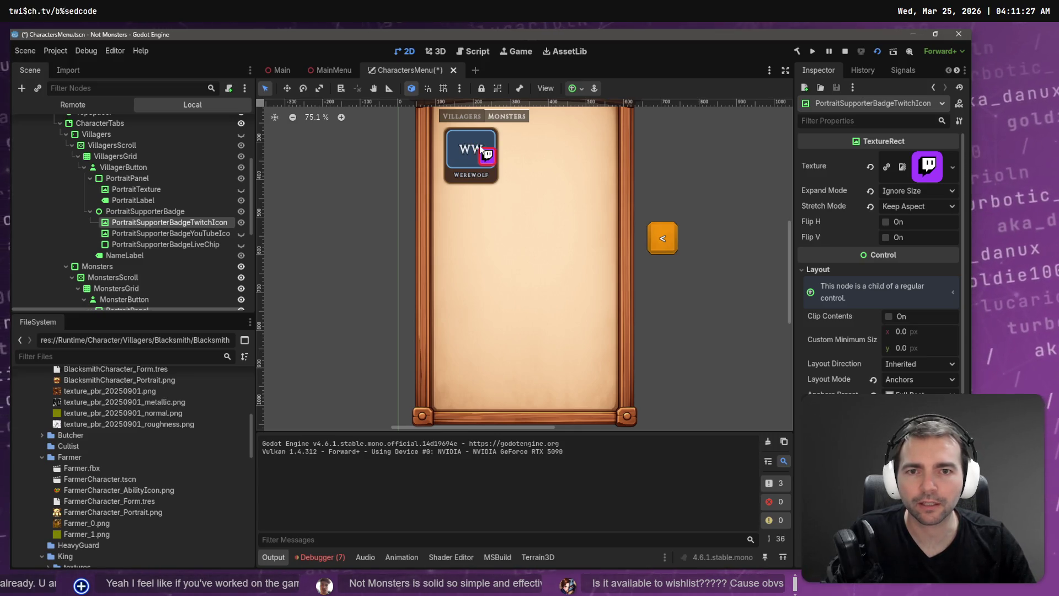
{"action": "key", "text": "ctrl+z"}
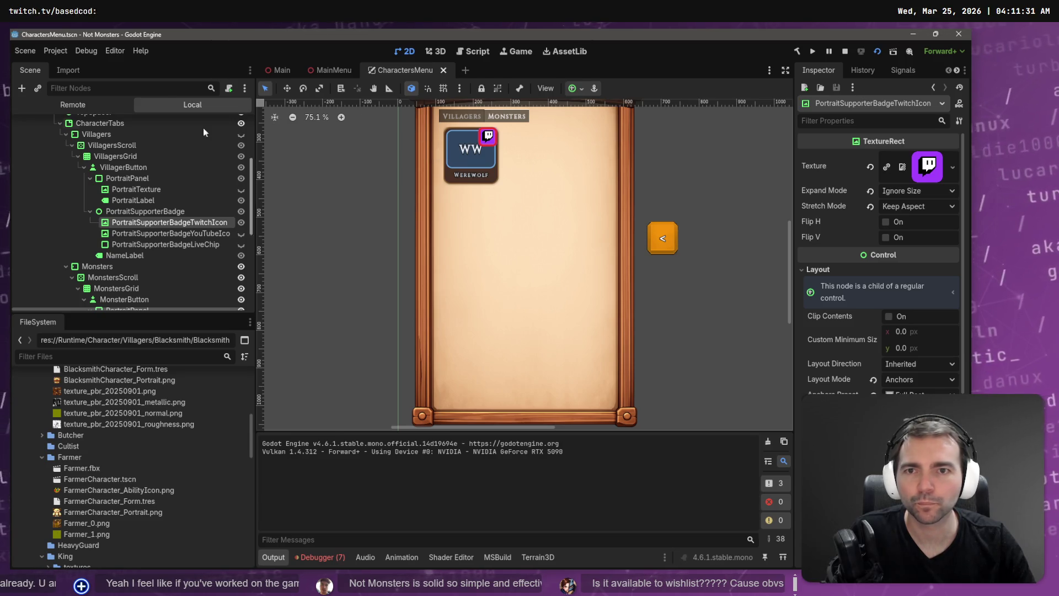
{"action": "left_click", "coordinate": [144, 210]}
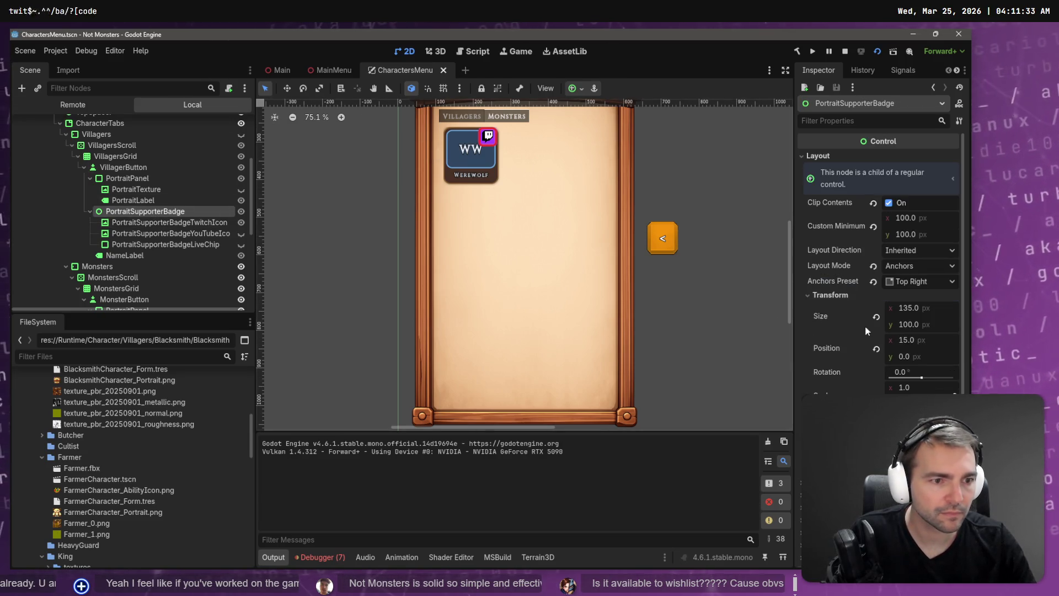
Set the supporter badge's Position x to 0, save CharactersMenu, and run the game with F5.
{"action": "left_click", "coordinate": [906, 340]}
{"action": "type", "text": "0"}
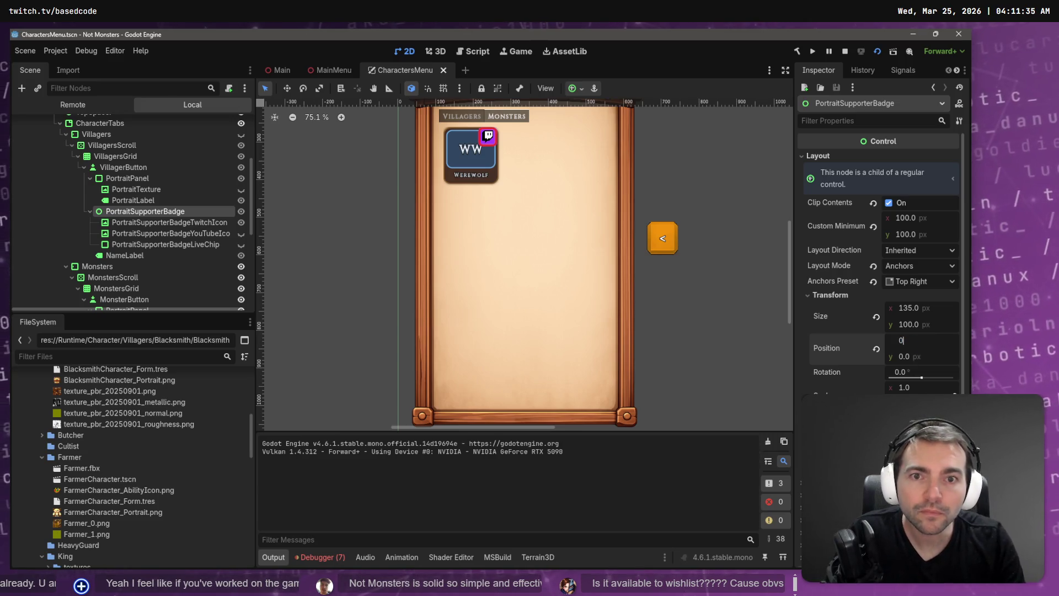
{"action": "key", "text": "Tab"}
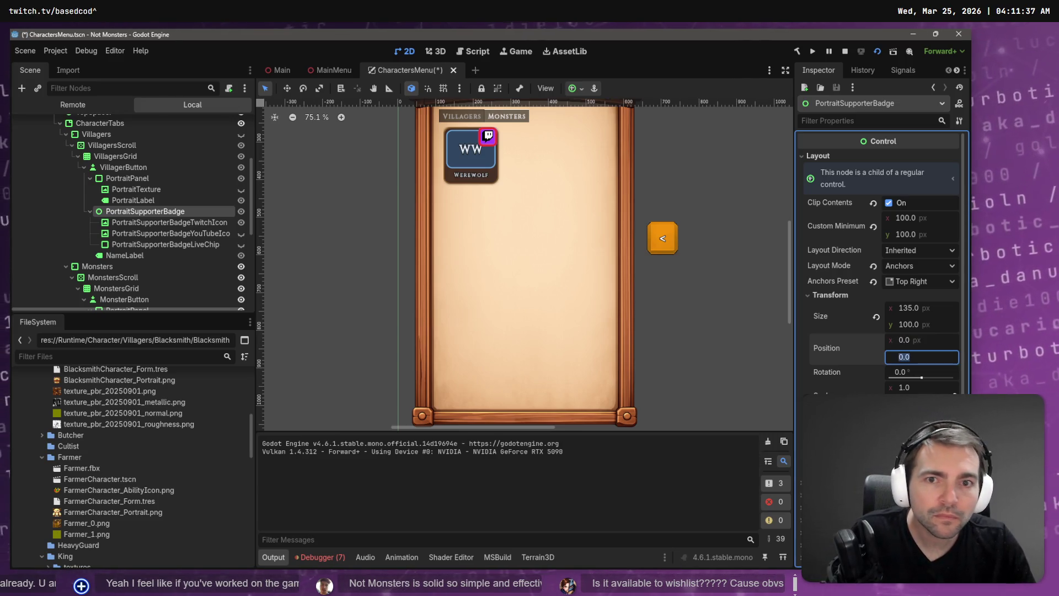
{"action": "left_click", "coordinate": [163, 223]}
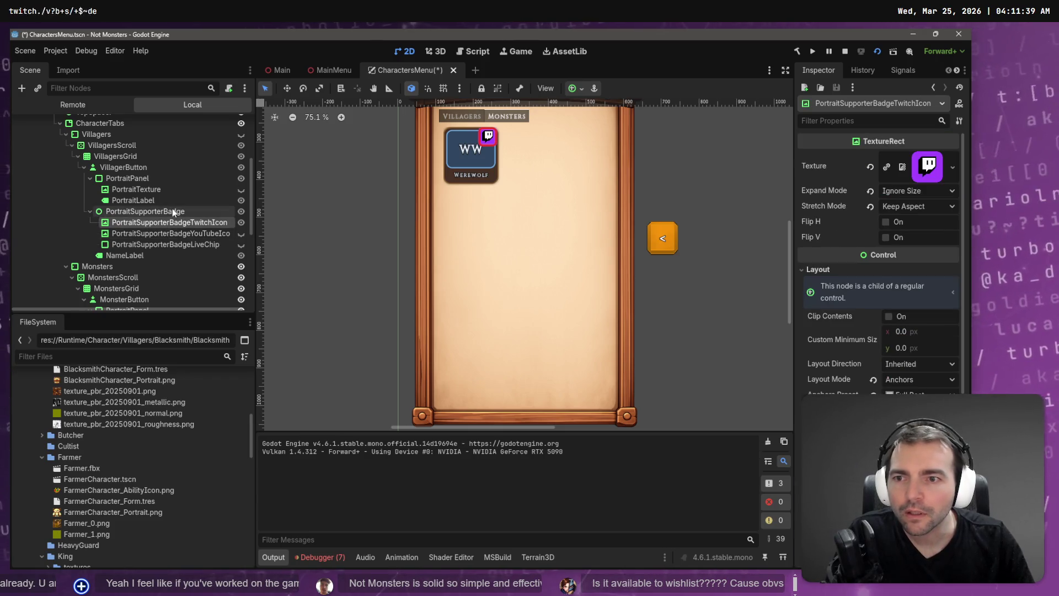
{"action": "left_click", "coordinate": [172, 210]}
{"action": "key", "text": "ctrl+s"}
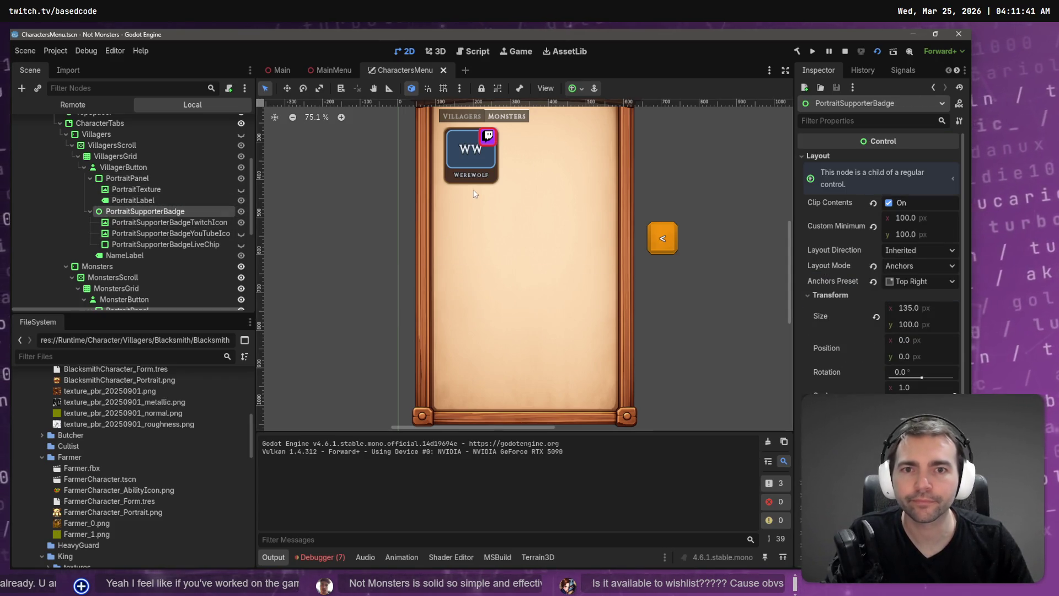
{"action": "key", "text": "F5"}
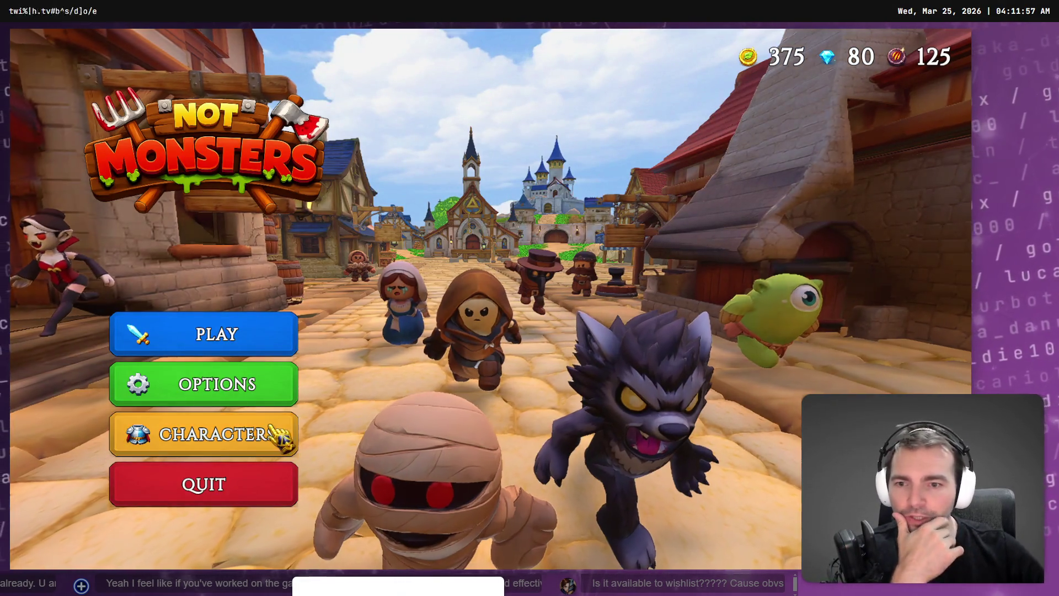
Open Characters, compare badges on the Monsters and Villagers tabs, view Alice, then close the game.
{"action": "left_click", "coordinate": [197, 451]}
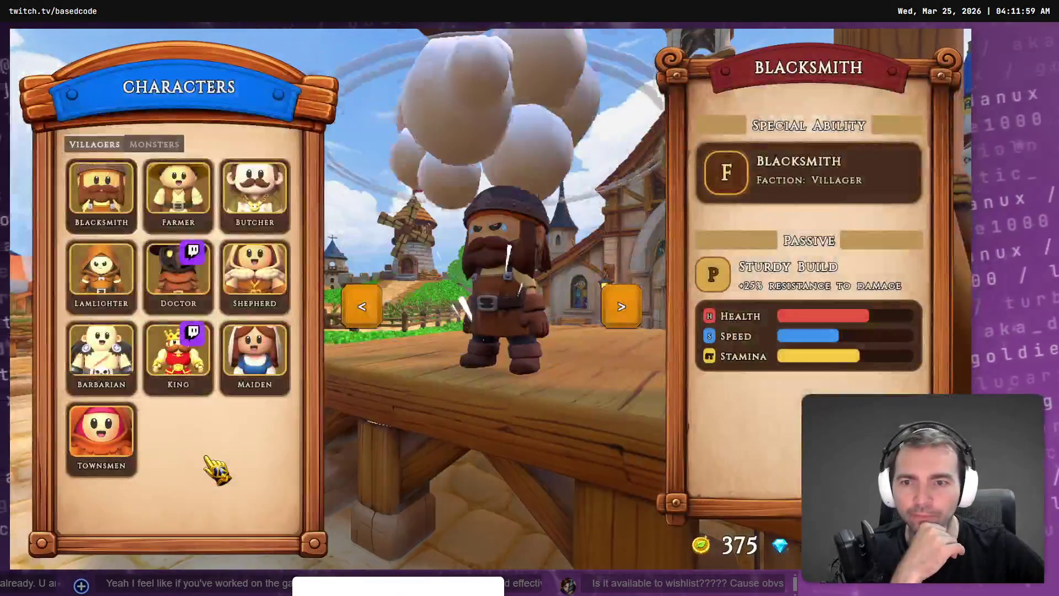
{"action": "left_click", "coordinate": [160, 144]}
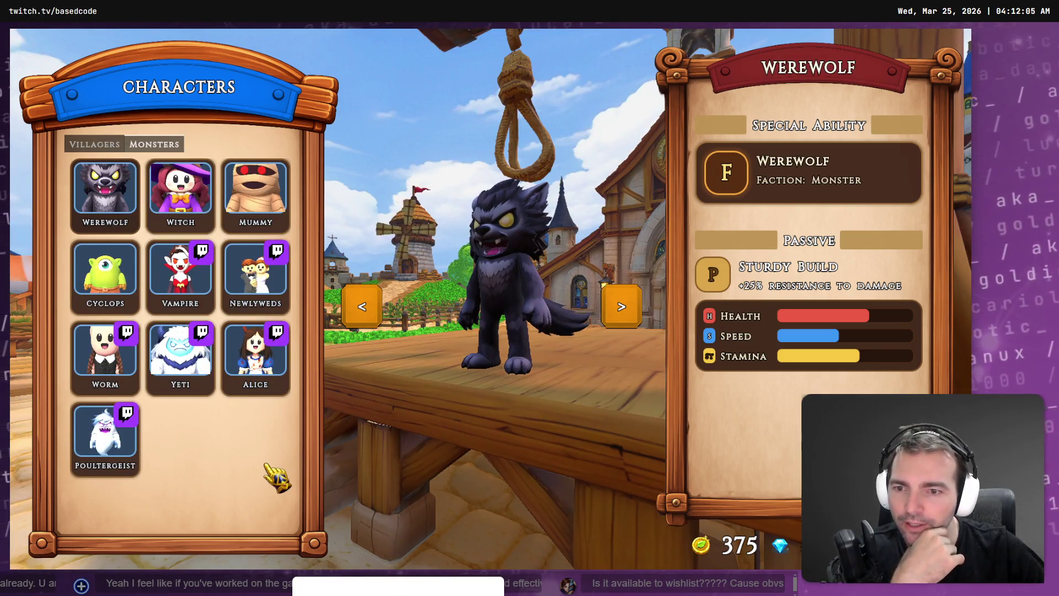
{"action": "left_click", "coordinate": [274, 384]}
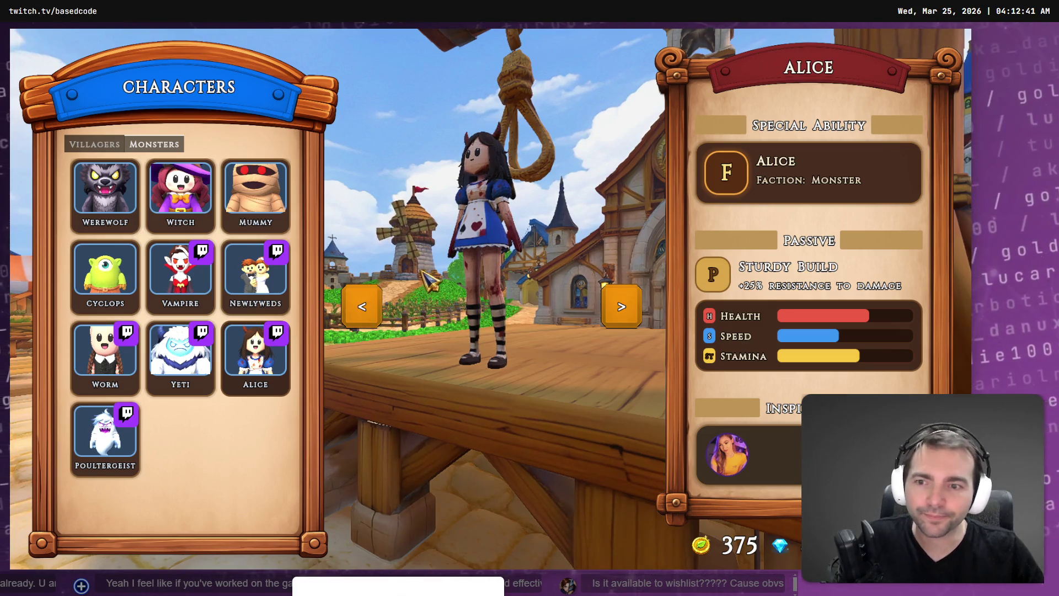
{"action": "left_click", "coordinate": [117, 145]}
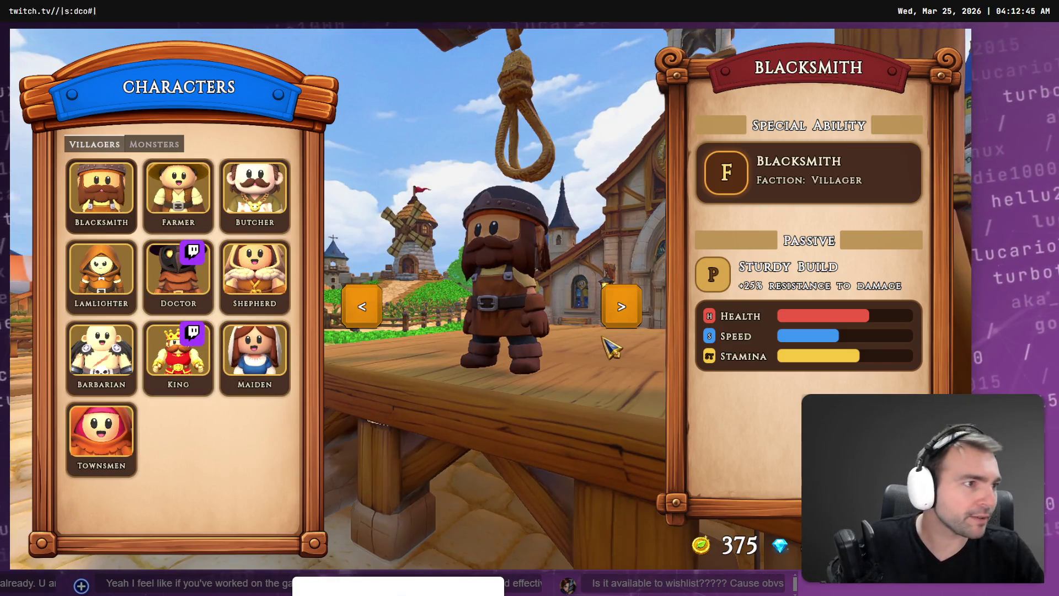
{"action": "key", "text": "alt+F4"}
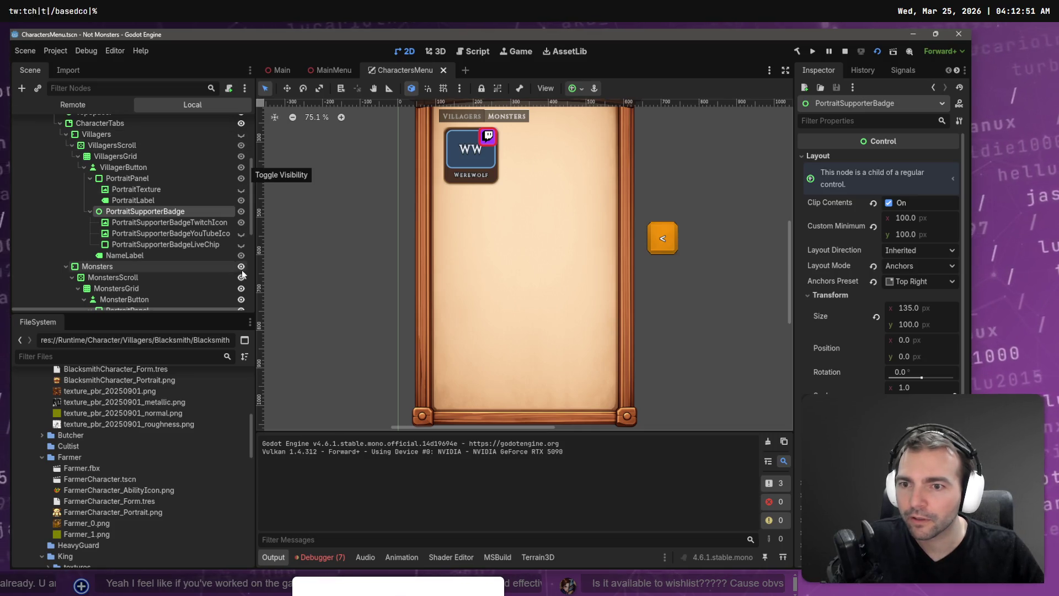
Anchor the supporter badge to the portrait's top-right with the Top Right preset.
{"action": "left_click", "coordinate": [242, 136]}
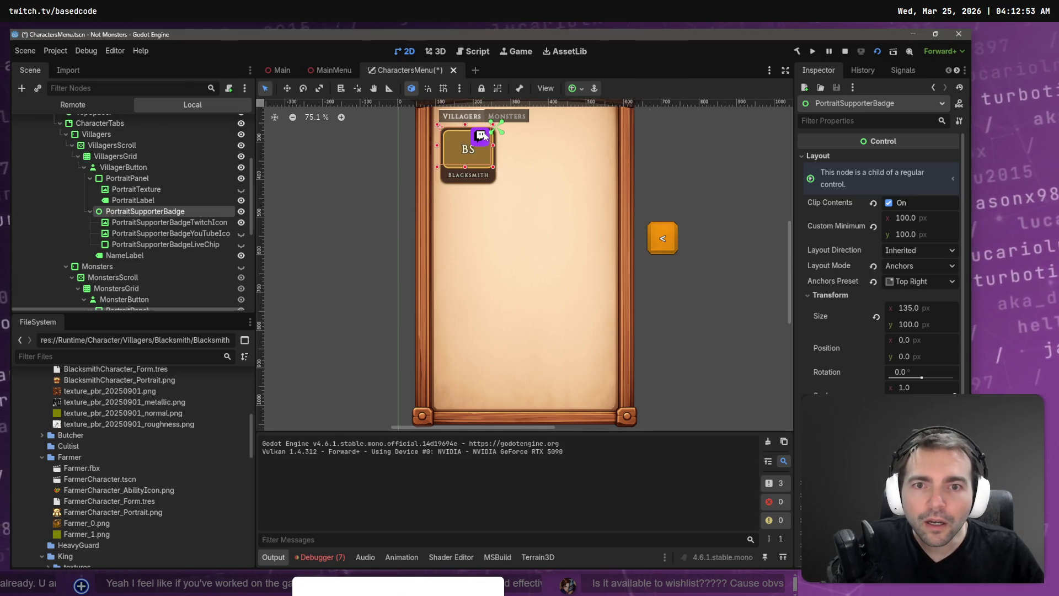
{"action": "left_click", "coordinate": [580, 90]}
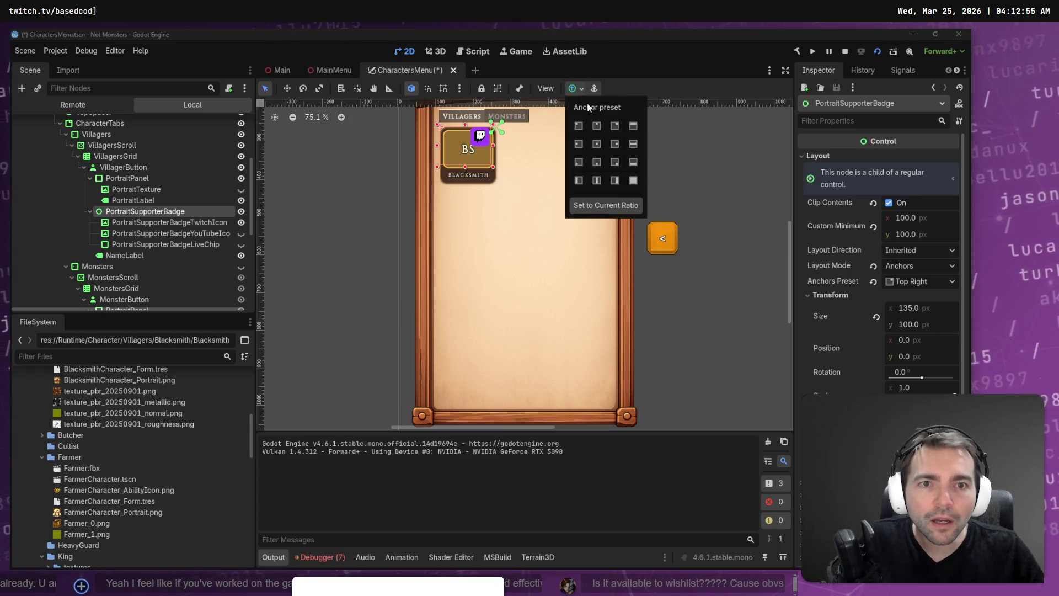
{"action": "left_click", "coordinate": [615, 130]}
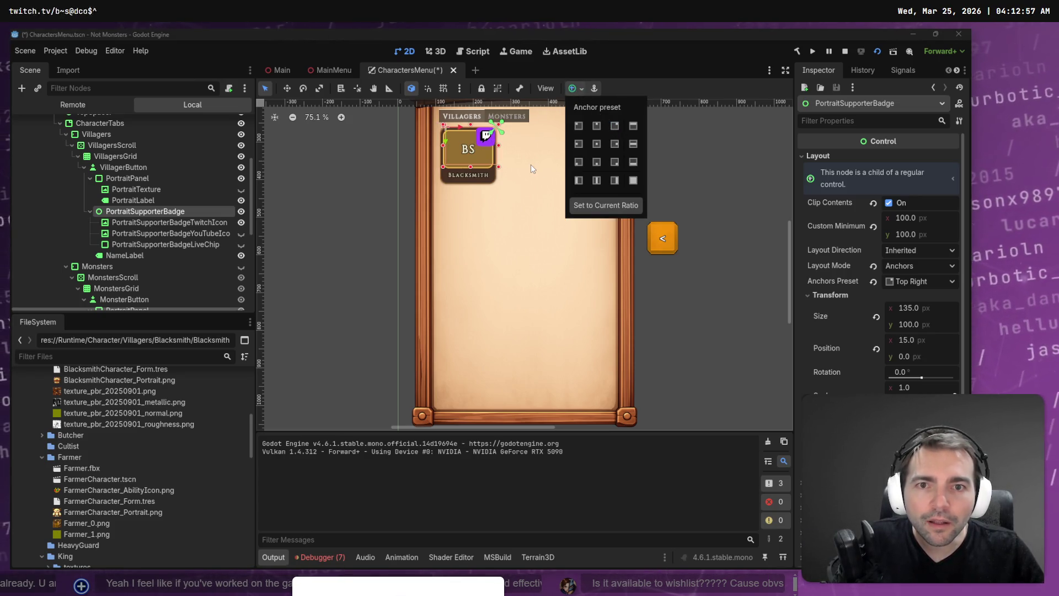
{"action": "left_click", "coordinate": [517, 78]}
Save CharactersMenu, launch the game with F5, and switch to the MainMenu scene.
{"action": "key", "text": "ctrl+s"}
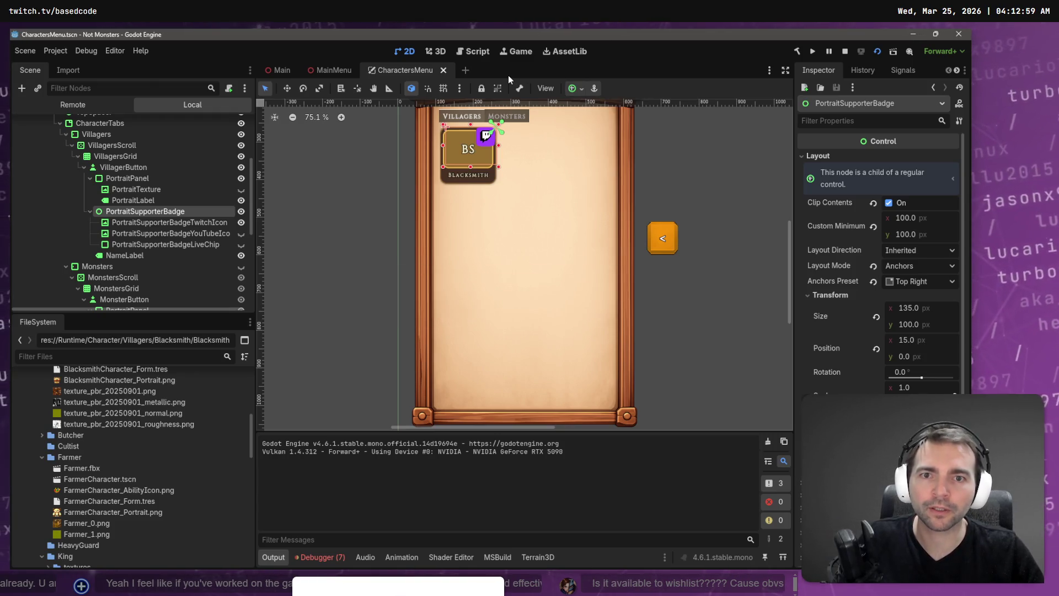
{"action": "key", "text": "F5"}
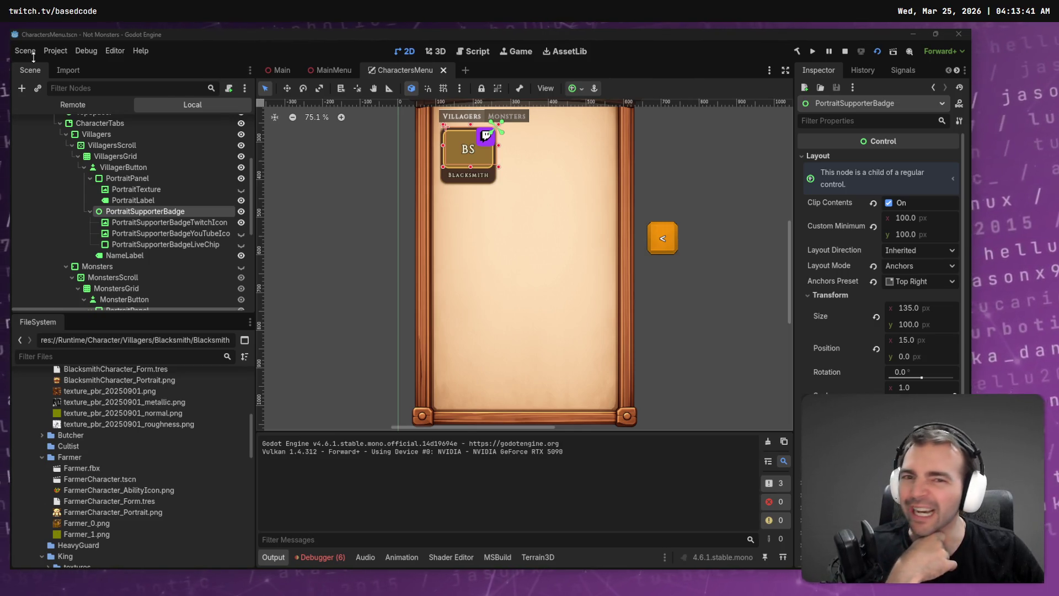
{"action": "left_click", "coordinate": [319, 67]}
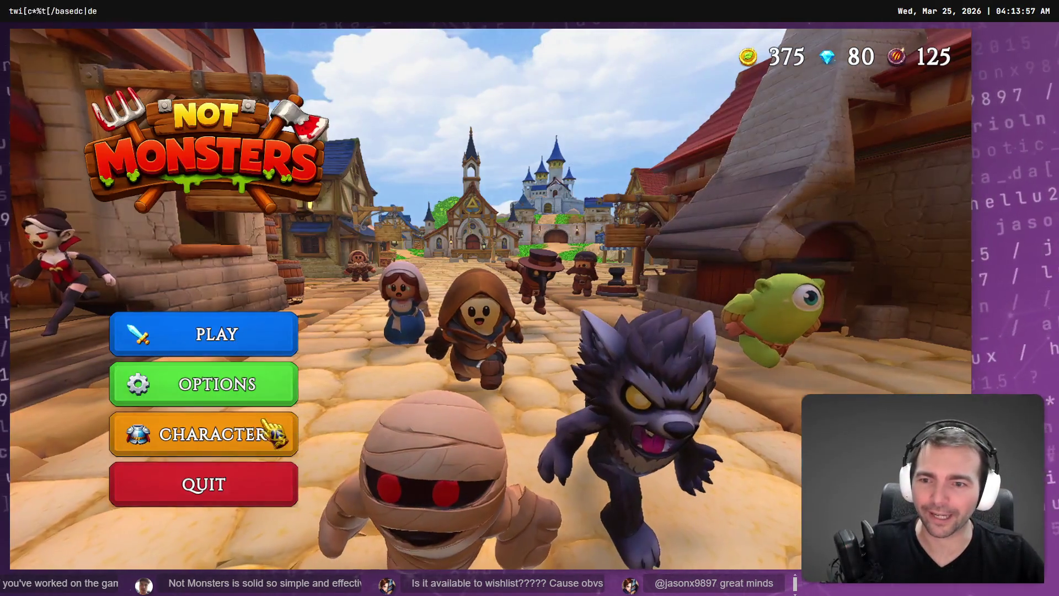
On the Characters Monsters tab, view Alice, Poultergeist, Worm and Vampire, then return to Codex.
{"action": "left_click", "coordinate": [268, 433]}
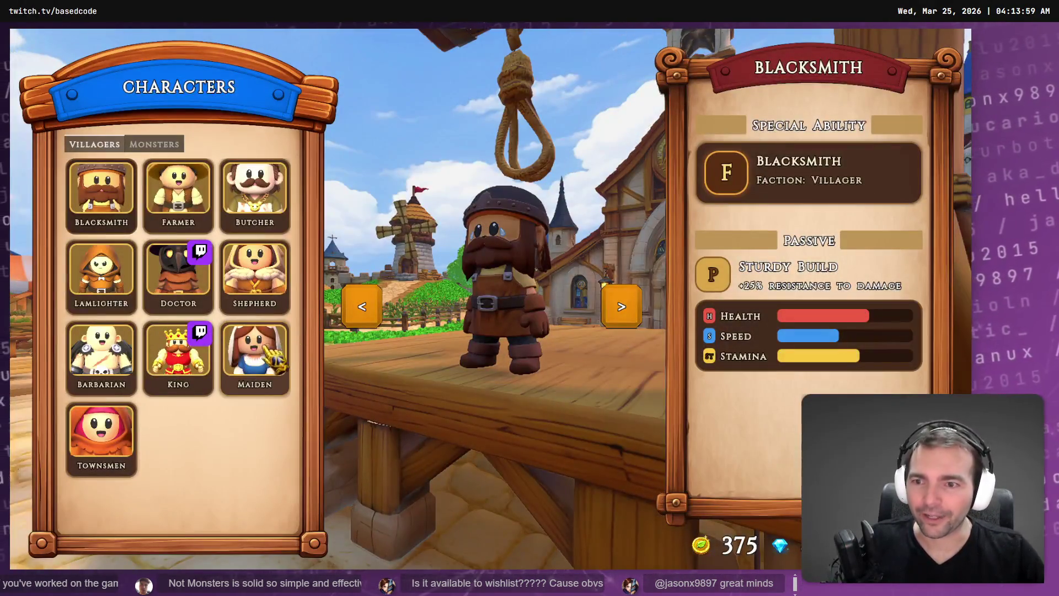
{"action": "left_click", "coordinate": [160, 146]}
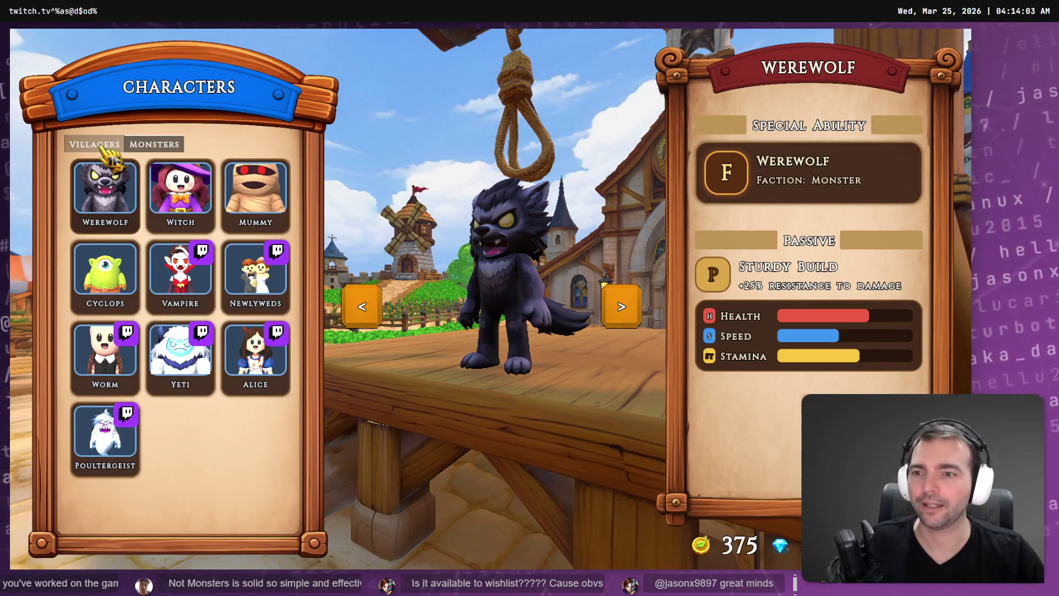
{"action": "left_click", "coordinate": [102, 146]}
{"action": "left_click", "coordinate": [157, 144]}
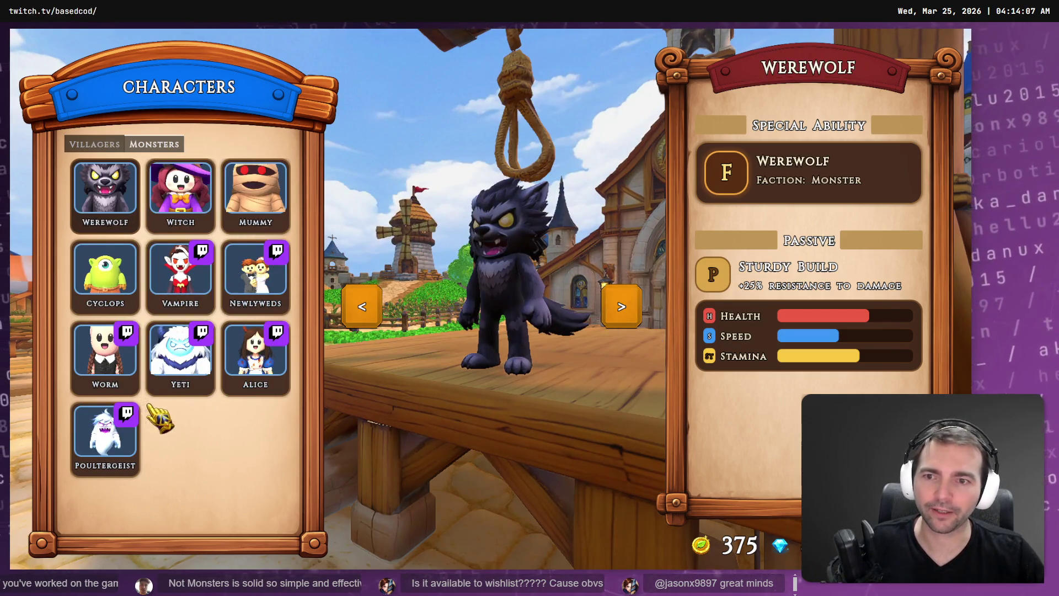
{"action": "left_click", "coordinate": [253, 353]}
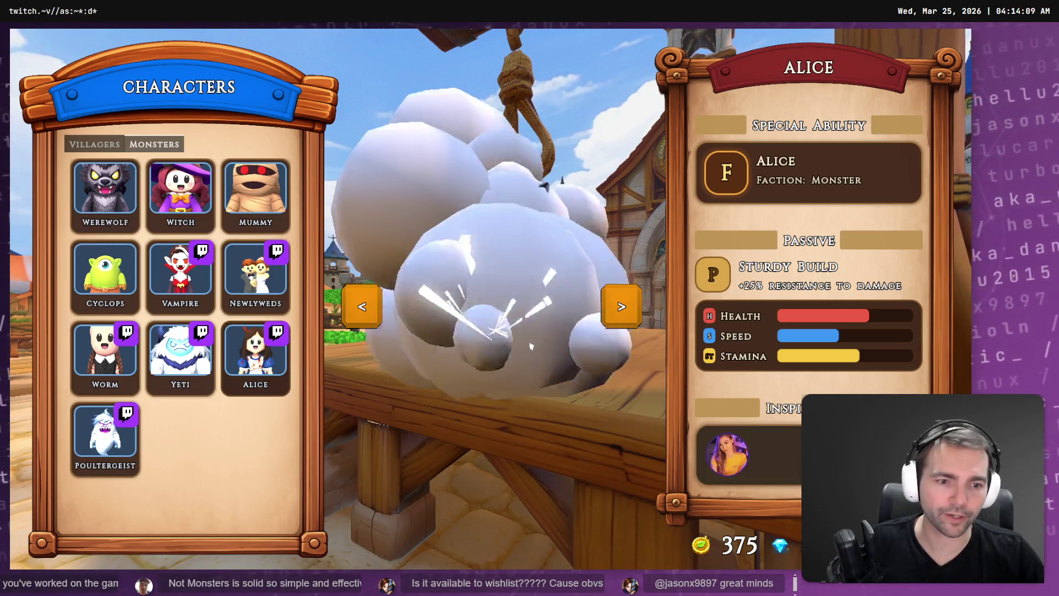
{"action": "left_click", "coordinate": [112, 458]}
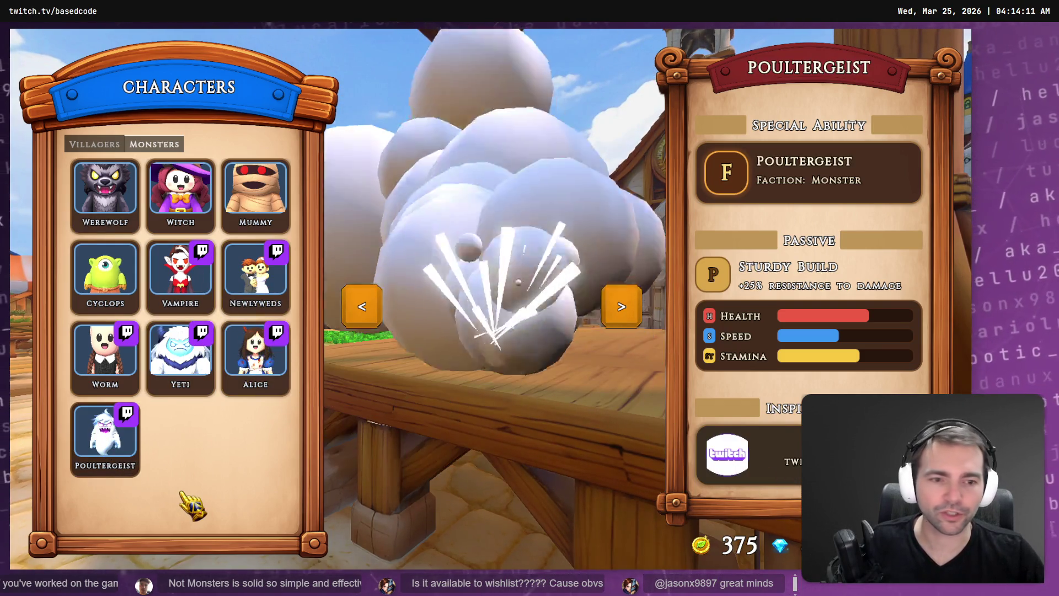
{"action": "left_click", "coordinate": [135, 356]}
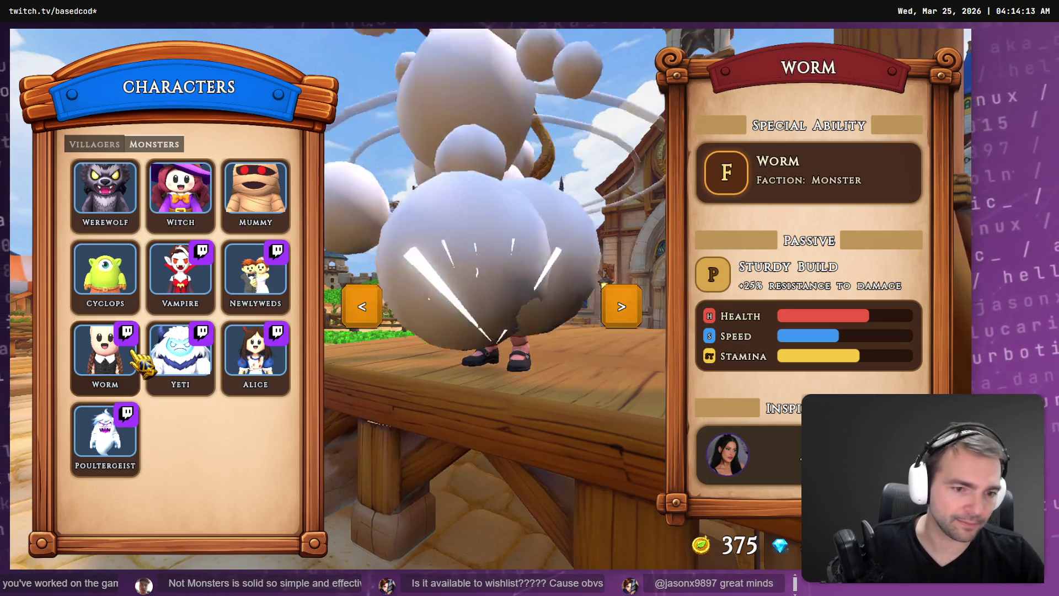
{"action": "left_click", "coordinate": [201, 276]}
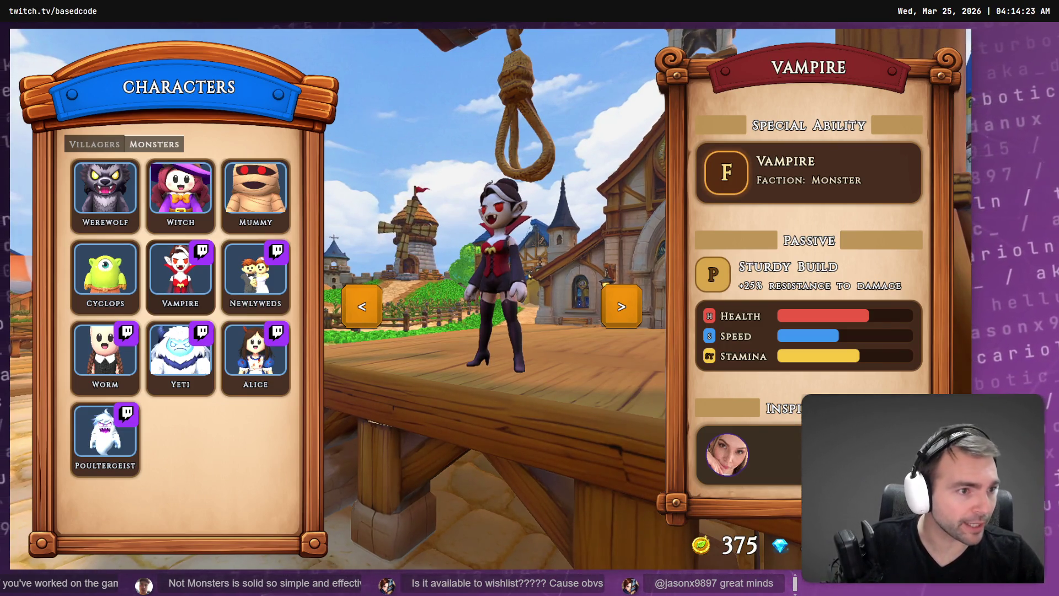
{"action": "key", "text": "alt+Tab"}
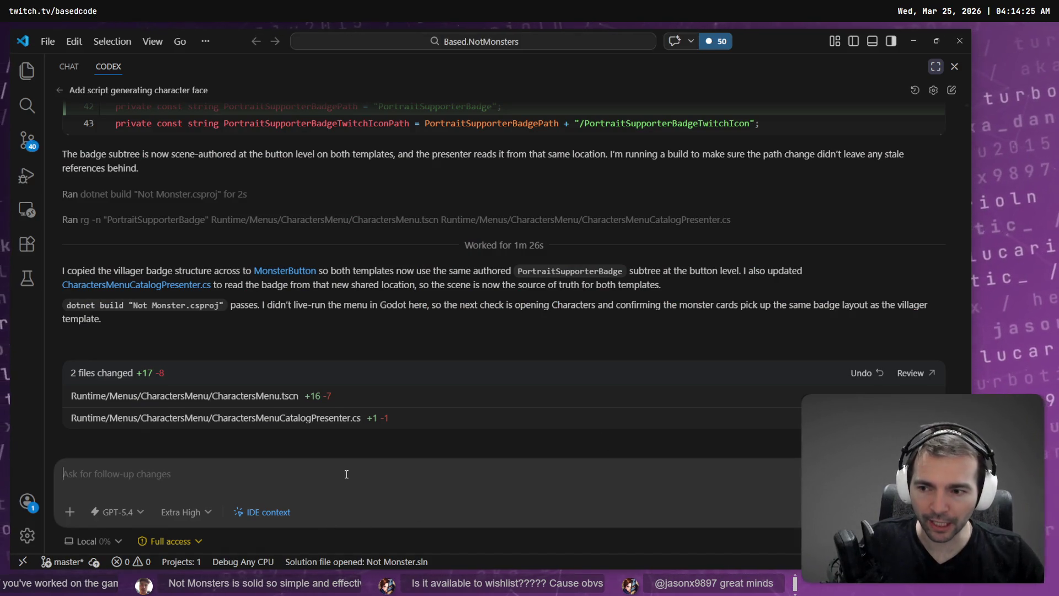
Dictate a Codex follow-up noting many recently added files show in git status.
{"action": "key", "text": "super+h"}
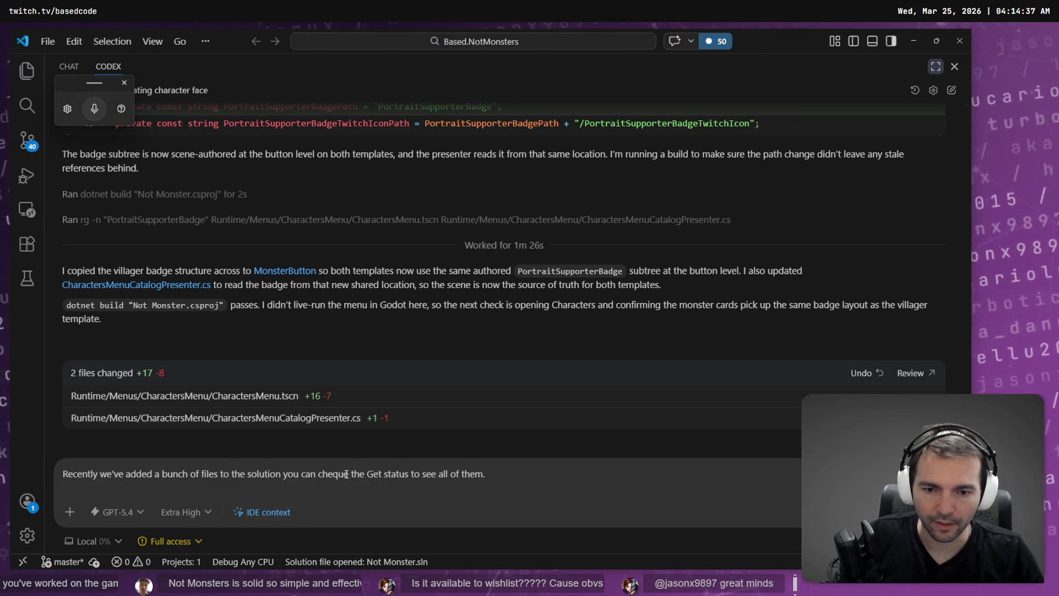
{"action": "key", "text": "alt+Tab"}
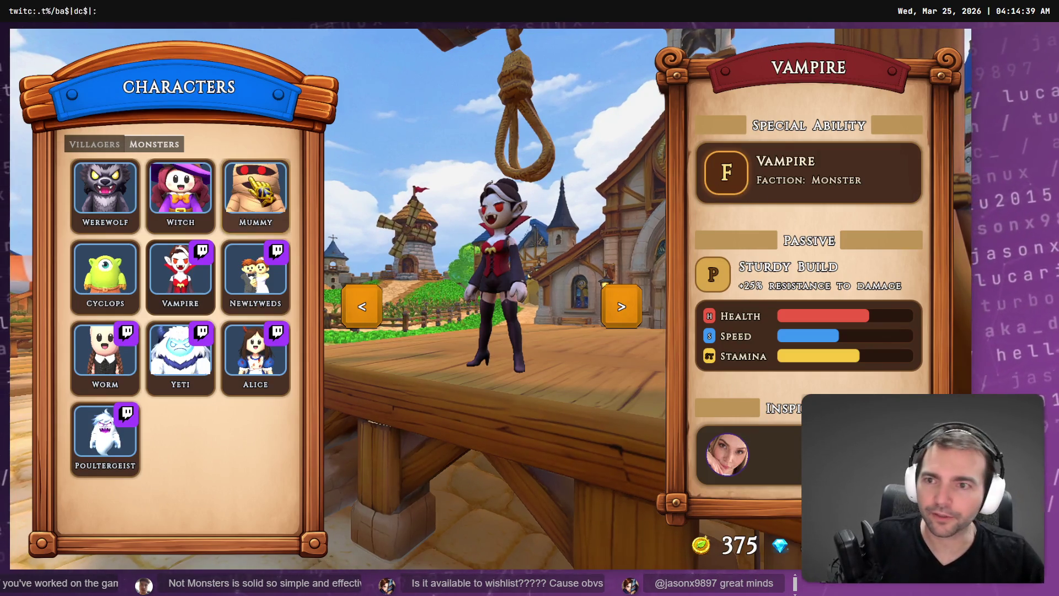
Toggle the villager and monster tabs, close the game with F8, and open CharactersMenu.
{"action": "left_click", "coordinate": [108, 148]}
{"action": "left_click", "coordinate": [150, 144]}
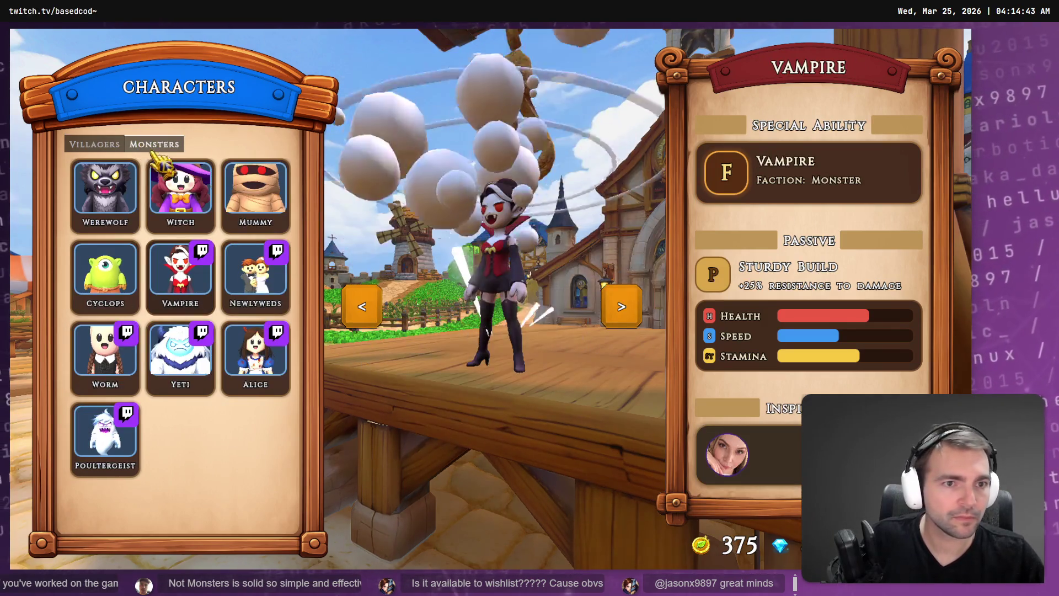
{"action": "key", "text": "F8"}
{"action": "left_click", "coordinate": [404, 70]}
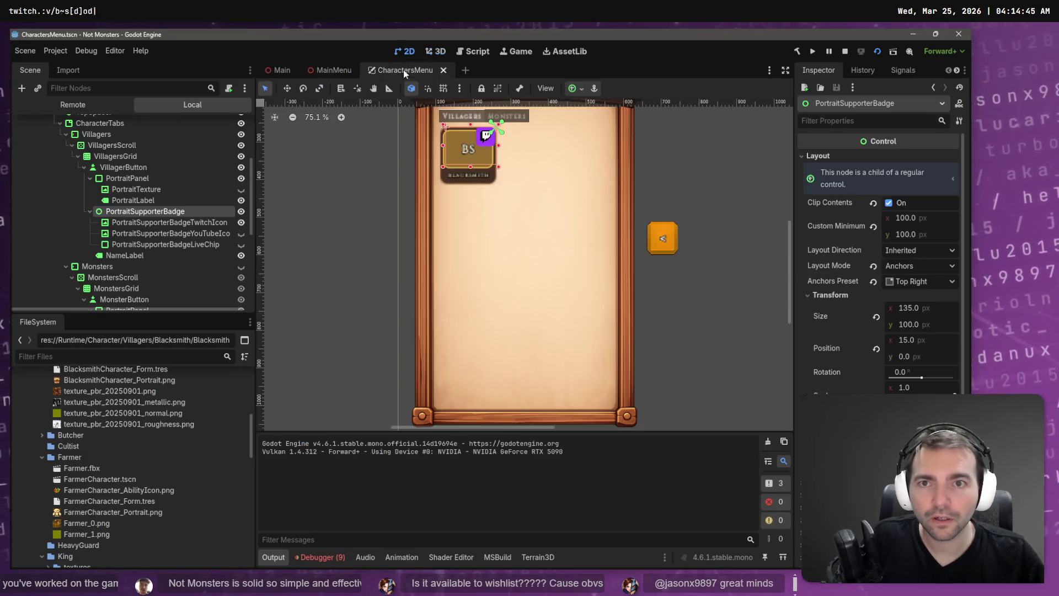
Inspect the Overlay and InspirationTextColumn nodes, then collapse the InspirationPanel branch.
{"action": "scroll", "coordinate": [610, 233], "scroll_direction": "right", "scroll_amount": 10}
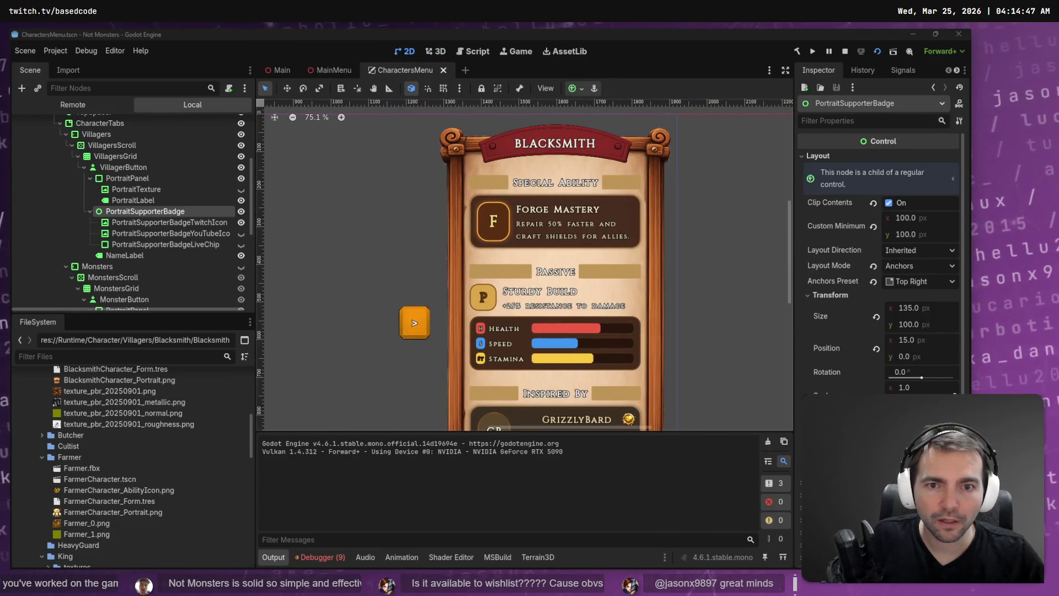
{"action": "left_click", "coordinate": [468, 162]}
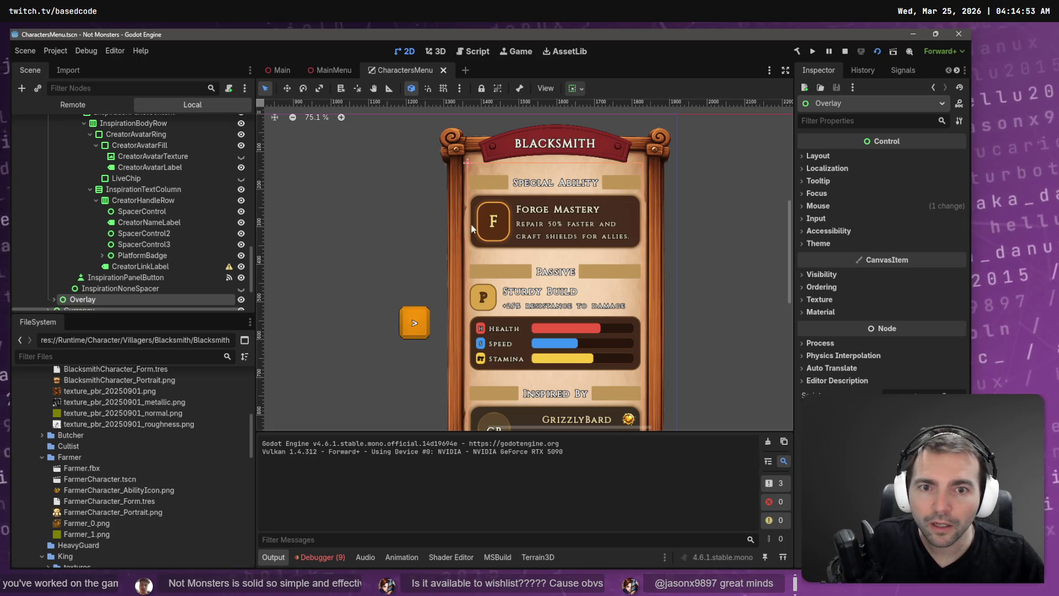
{"action": "scroll", "coordinate": [143, 279], "scroll_direction": "down", "scroll_amount": 2}
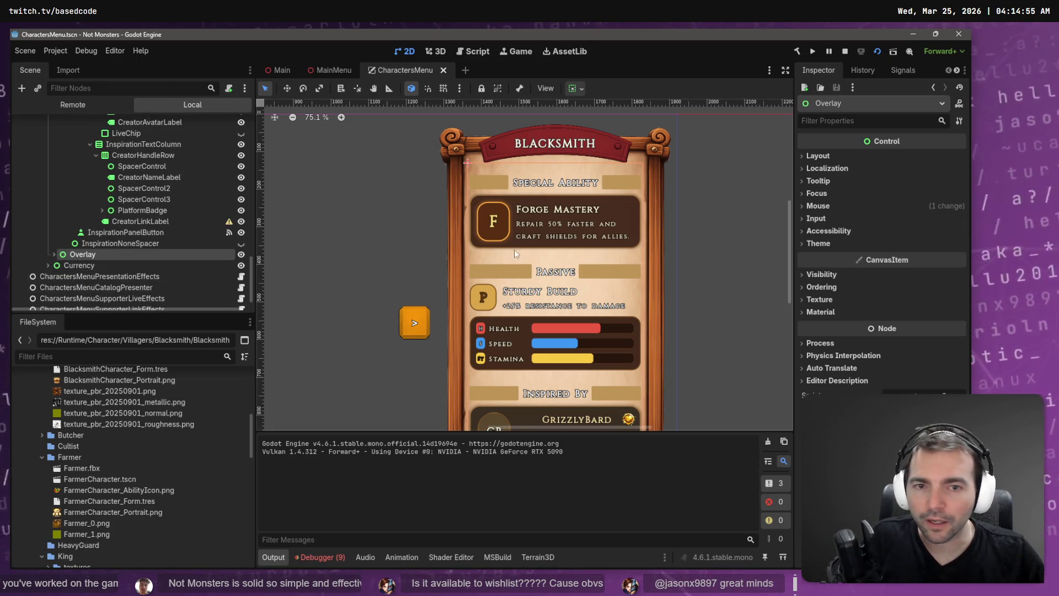
{"action": "scroll", "coordinate": [226, 222], "scroll_direction": "up", "scroll_amount": 3}
{"action": "scroll", "coordinate": [258, 228], "scroll_direction": "up", "scroll_amount": 1}
{"action": "left_click", "coordinate": [166, 212]}
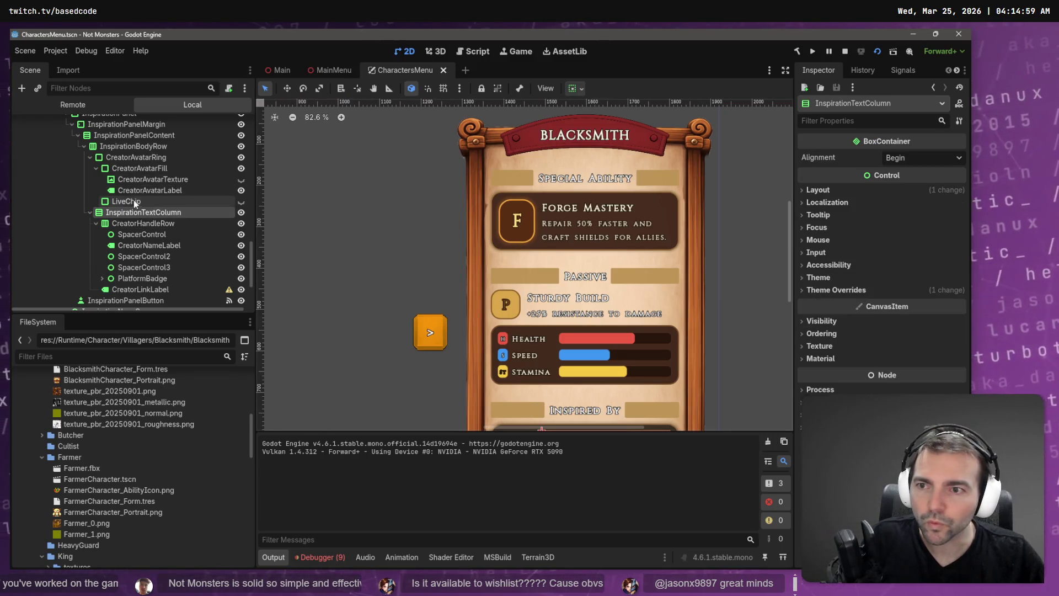
{"action": "scroll", "coordinate": [82, 149], "scroll_direction": "up", "scroll_amount": 2}
{"action": "left_click", "coordinate": [64, 160]}
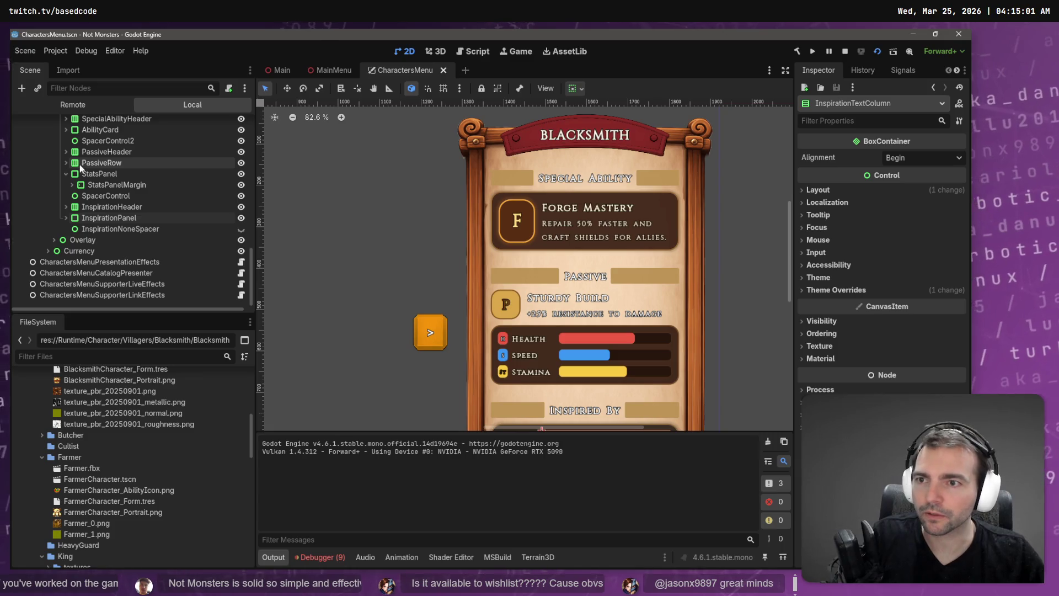
Expand RightPanel > RightPanelContent and select its SpecialAbilityHeader node.
{"action": "left_click", "coordinate": [126, 237]}
{"action": "key", "text": "Up"}
{"action": "key", "text": "Left"}
{"action": "key", "text": "Left"}
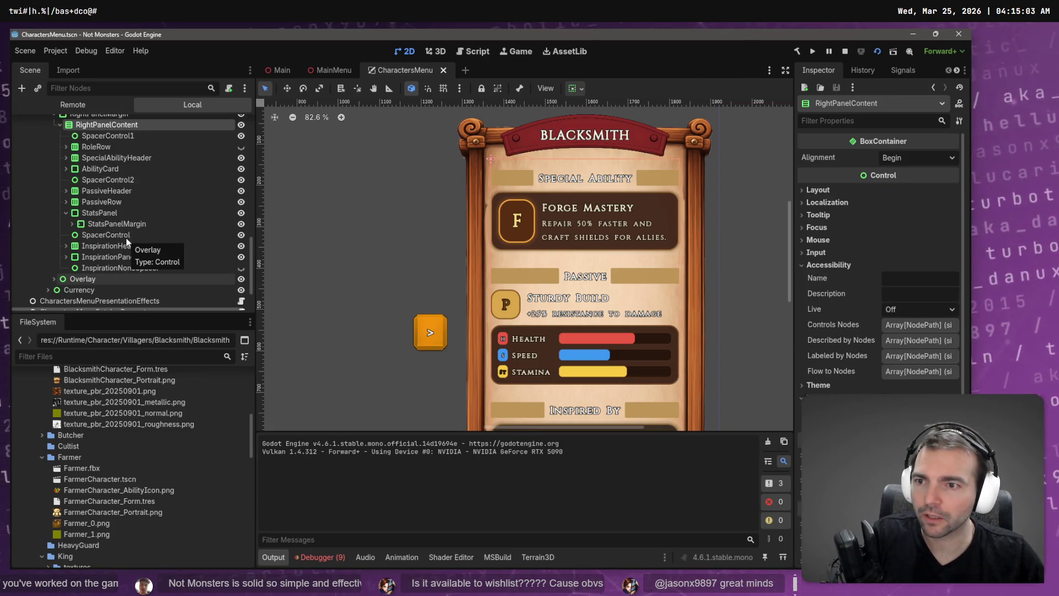
{"action": "key", "text": "Right"}
{"action": "key", "text": "Down"}
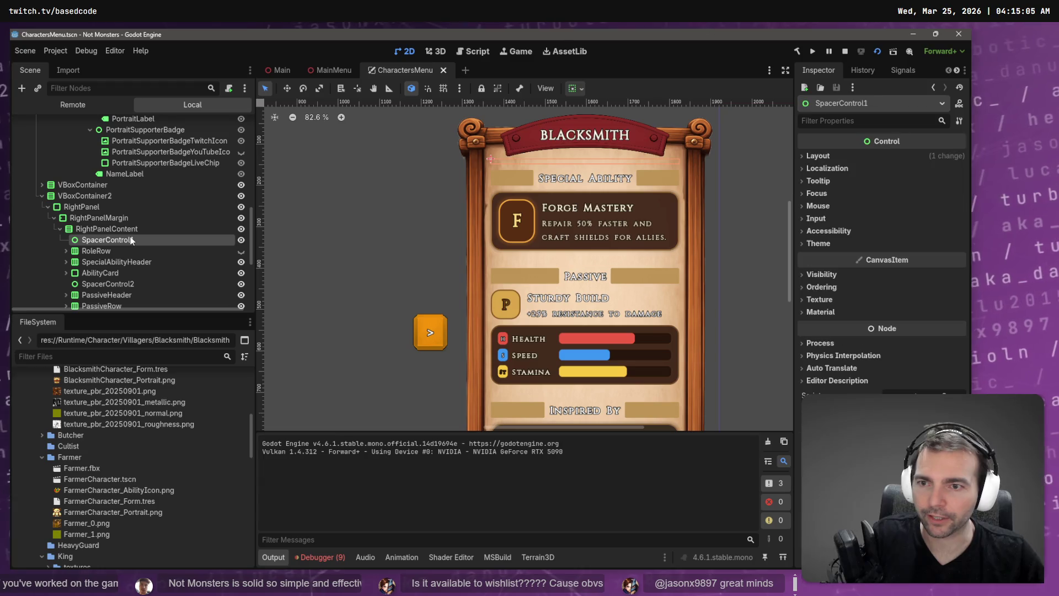
{"action": "left_click", "coordinate": [517, 226]}
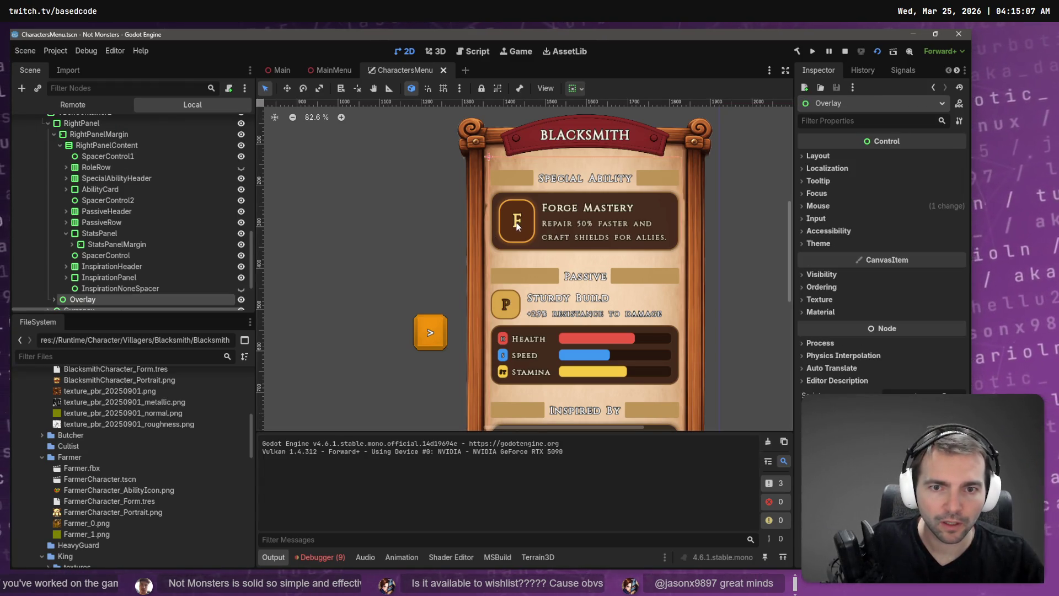
{"action": "left_click", "coordinate": [125, 178]}
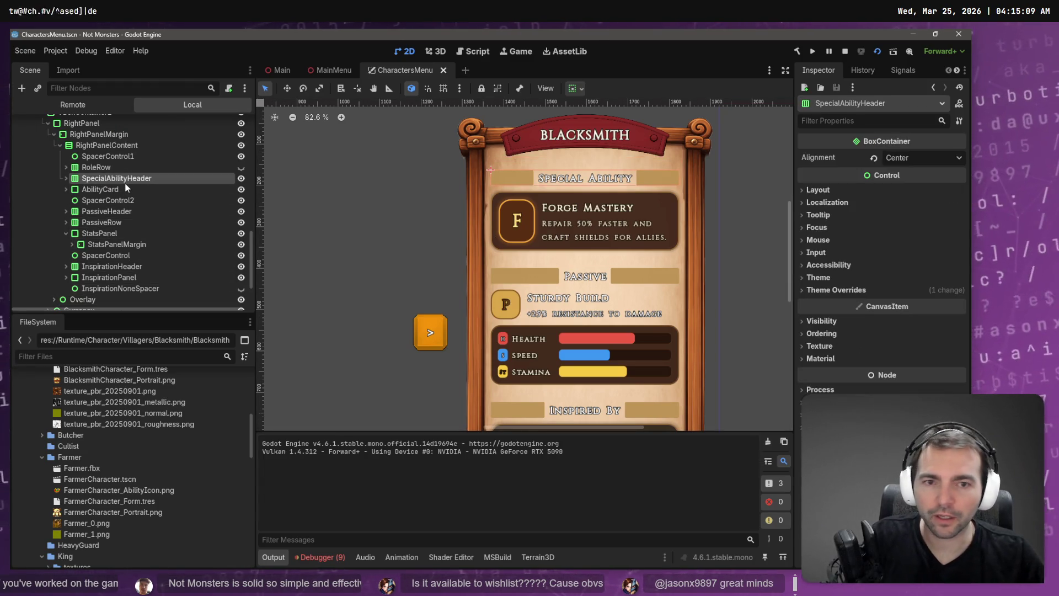
Expand AbilityCard > AbilityCardContent and inspect the AbilityIcon and AbilityIconLabel nodes.
{"action": "left_click", "coordinate": [127, 189]}
{"action": "key", "text": "Right"}
{"action": "left_click", "coordinate": [139, 203]}
{"action": "left_click", "coordinate": [140, 211]}
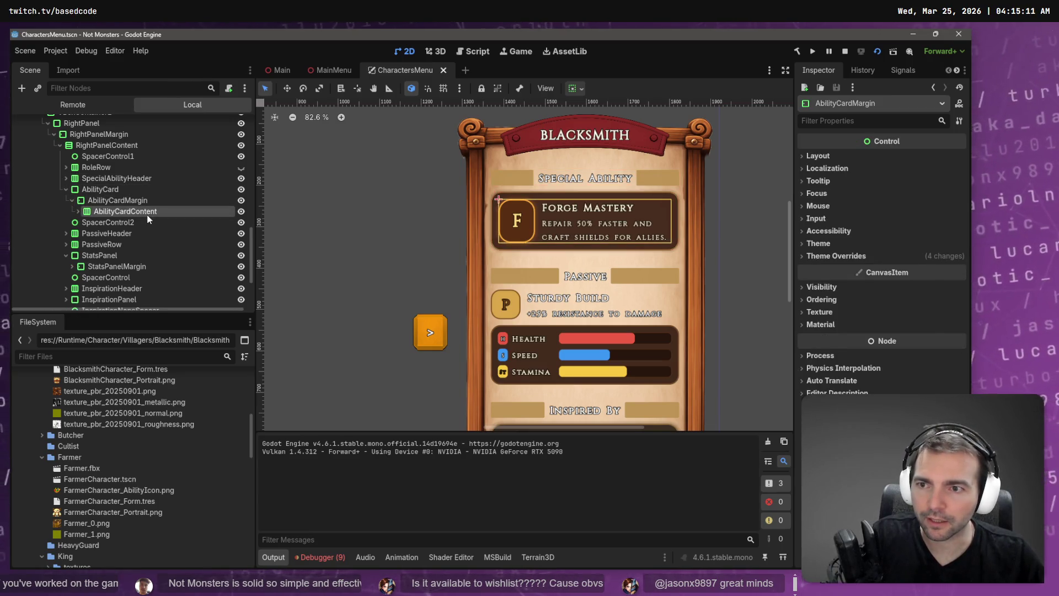
{"action": "left_click", "coordinate": [155, 223]}
{"action": "left_click", "coordinate": [157, 233]}
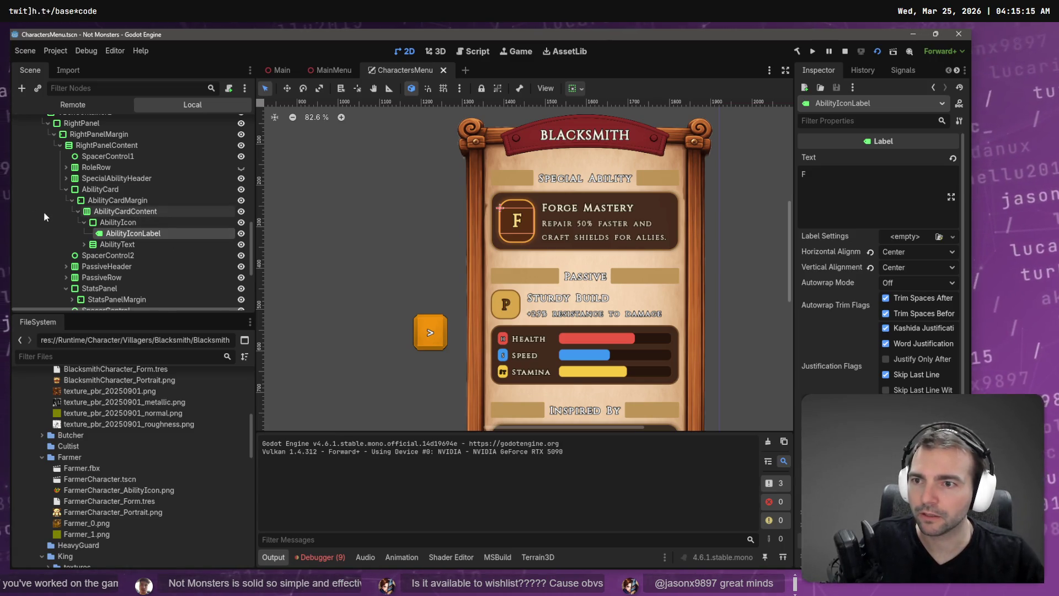
{"action": "left_click", "coordinate": [78, 211]}
{"action": "left_click", "coordinate": [77, 211]}
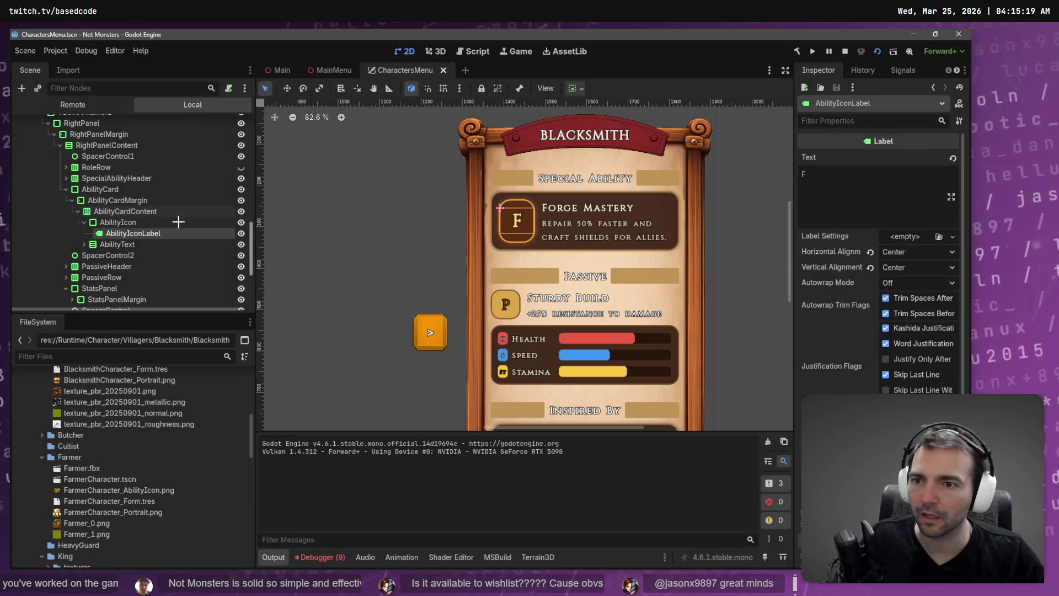
{"action": "left_click", "coordinate": [187, 222]}
{"action": "left_click", "coordinate": [203, 232]}
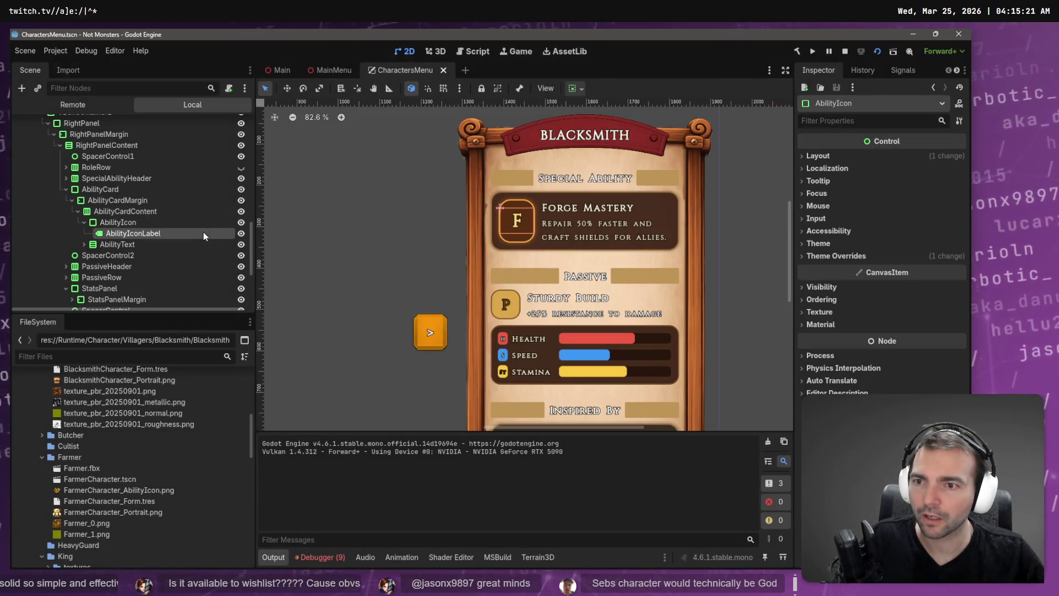
Snip the Scene dock hierarchy around the AbilityIcon nodes and return to VS Code.
{"action": "key", "text": "super+shift+s"}
{"action": "mouse_move", "coordinate": [238, 241]}
{"action": "left_mouse_down"}
{"action": "mouse_move", "coordinate": [61, 186]}
{"action": "mouse_move", "coordinate": [62, 163]}
{"action": "left_mouse_up"}
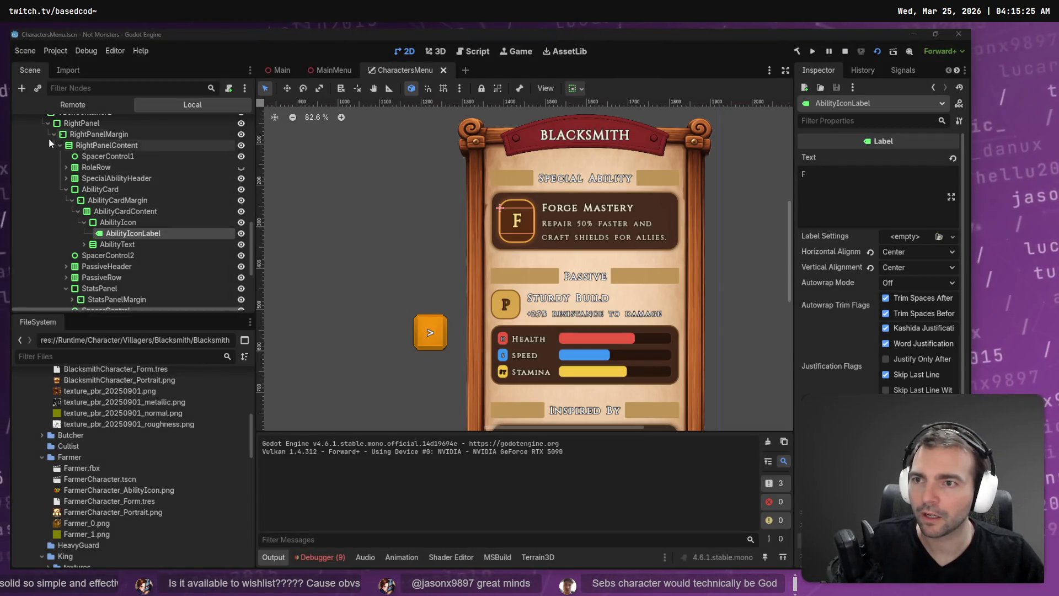
{"action": "key", "text": "super+shift+s"}
{"action": "mouse_move", "coordinate": [40, 117]}
{"action": "left_mouse_down"}
{"action": "mouse_move", "coordinate": [227, 271]}
{"action": "mouse_move", "coordinate": [237, 245]}
{"action": "left_mouse_up"}
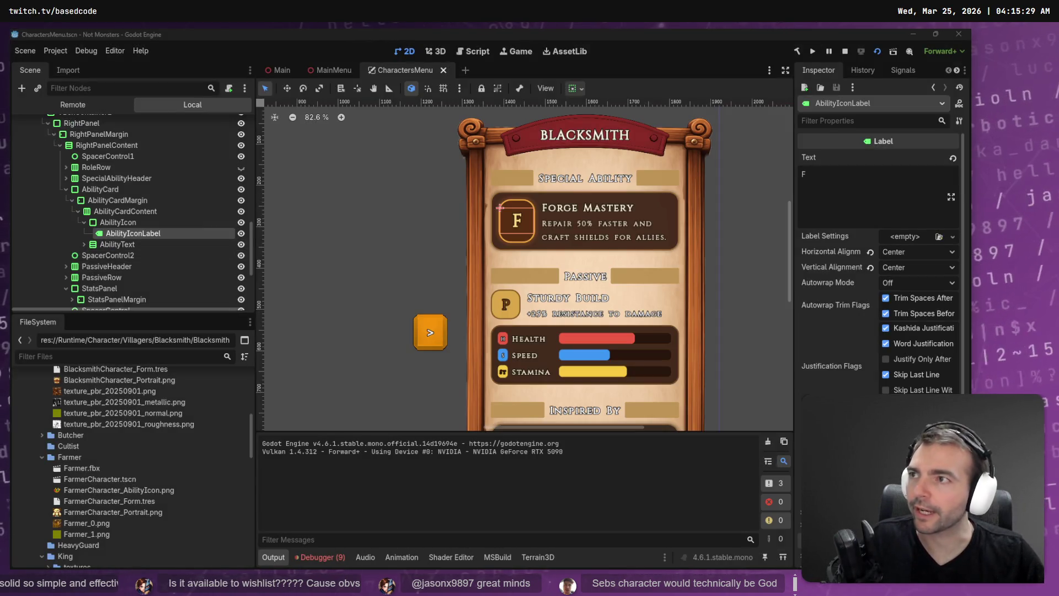
{"action": "key", "text": "alt+Tab"}
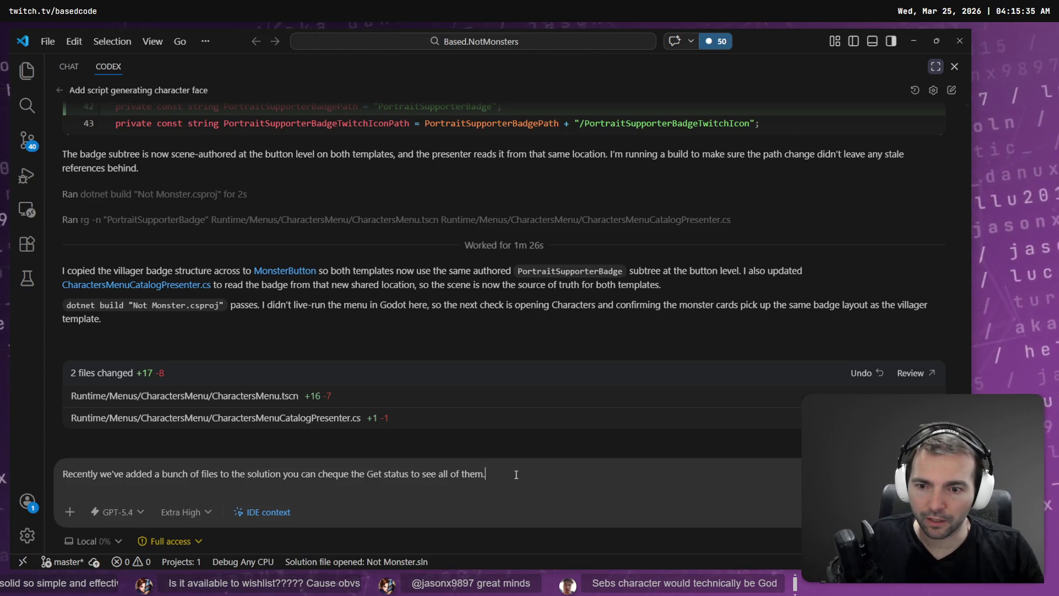
Correct the Codex draft: end the sentence after 'solution', capitalise 'You', change 'Get' to 'git'.
{"action": "key", "text": "ctrl+shift+Left"}
{"action": "key", "text": "ctrl+shift+Left"}
{"action": "key", "text": "ctrl+shift+Left"}
{"action": "key", "text": "ctrl+Left"}
{"action": "key", "text": "ctrl+Left"}
{"action": "key", "text": "ctrl+Left"}
{"action": "key", "text": "BackSpace"}
{"action": "type", "text": "."}
{"action": "key", "text": "Delete"}
{"action": "type", "text": "Y"}
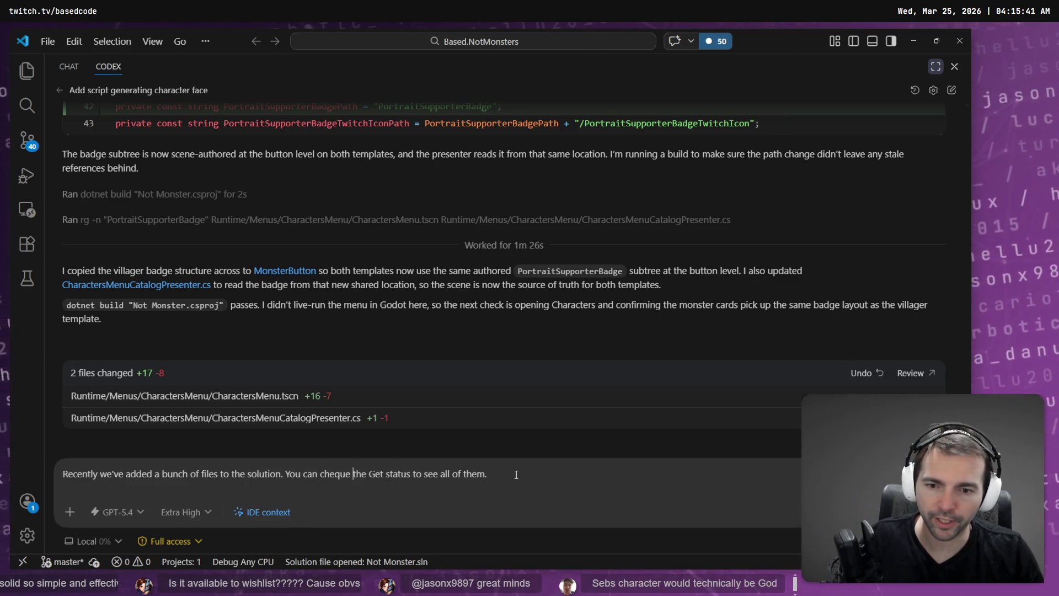
{"action": "key", "text": "ctrl+shift+Left"}
{"action": "type", "text": "git"}
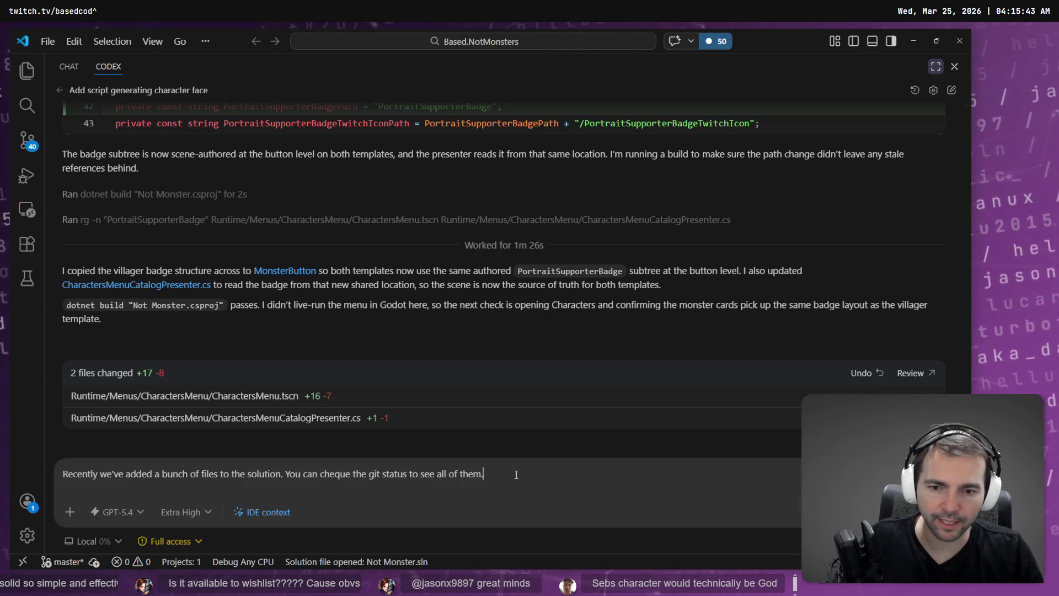
Paste the scene-tree screenshot and dictate that new ability images should fill existing placeholders.
{"action": "key", "text": "ctrl+v"}
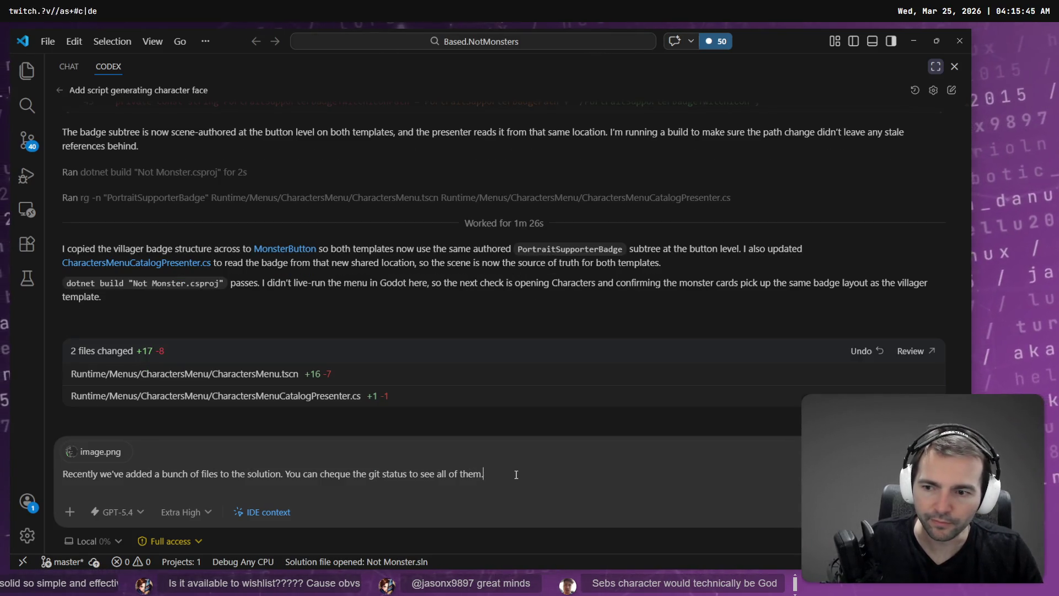
{"action": "key", "text": "super+h"}
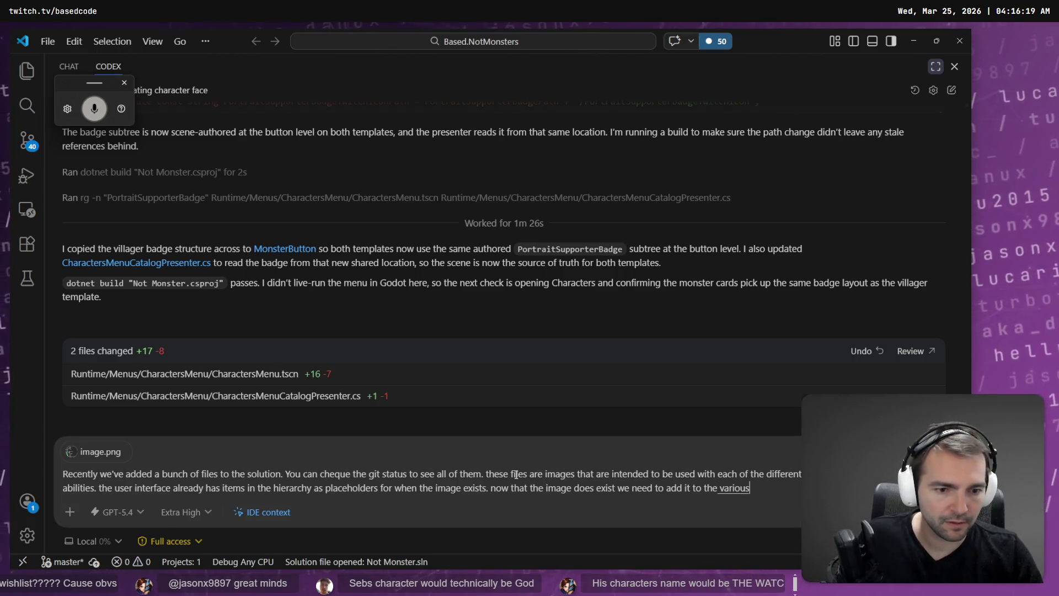
{"action": "key", "text": "super+h"}
{"action": "key", "text": "alt+Tab"}
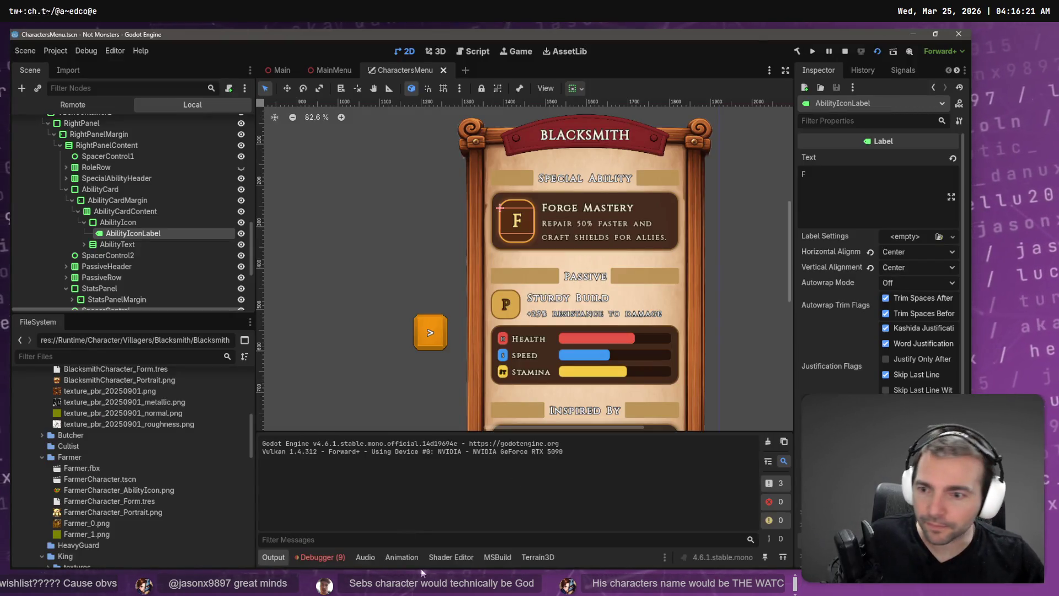
Open FarmerCharacter_Form.tres to inspect the Farmer's Villager form and check its file name.
{"action": "left_click", "coordinate": [135, 502]}
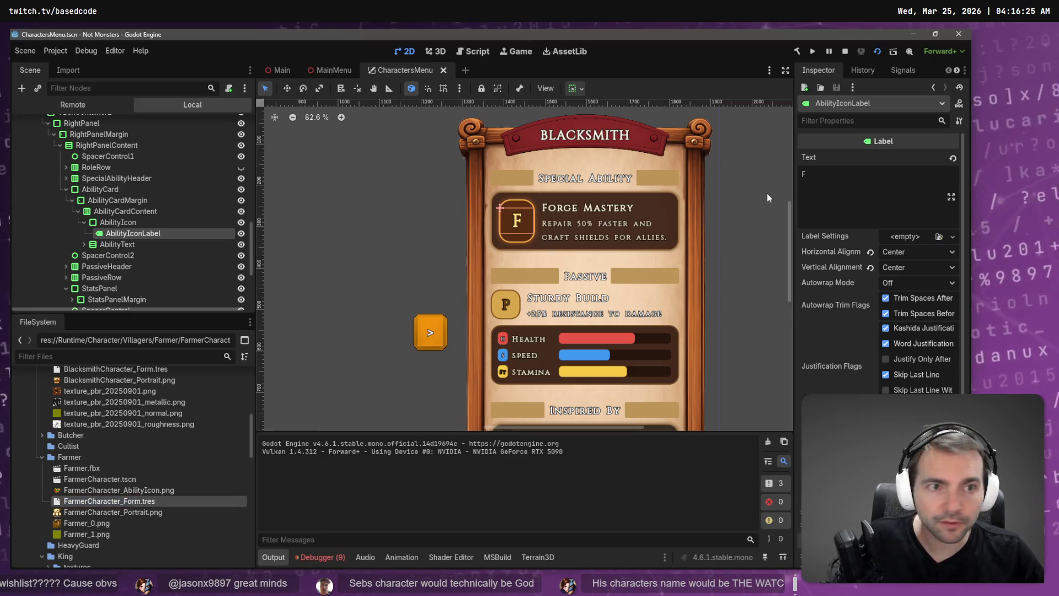
{"action": "double_click", "coordinate": [90, 504]}
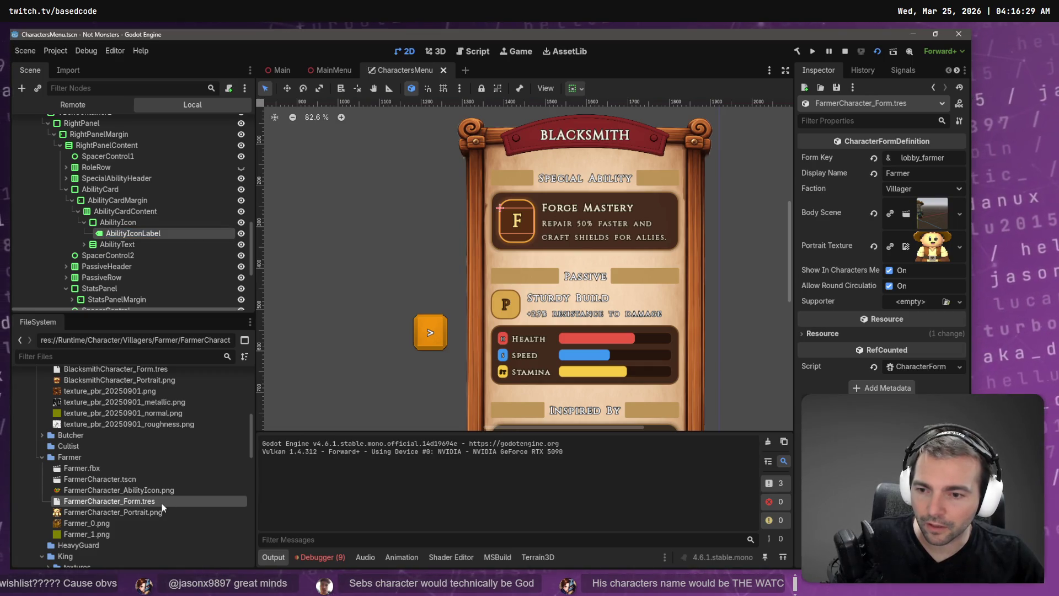
{"action": "key", "text": "F2"}
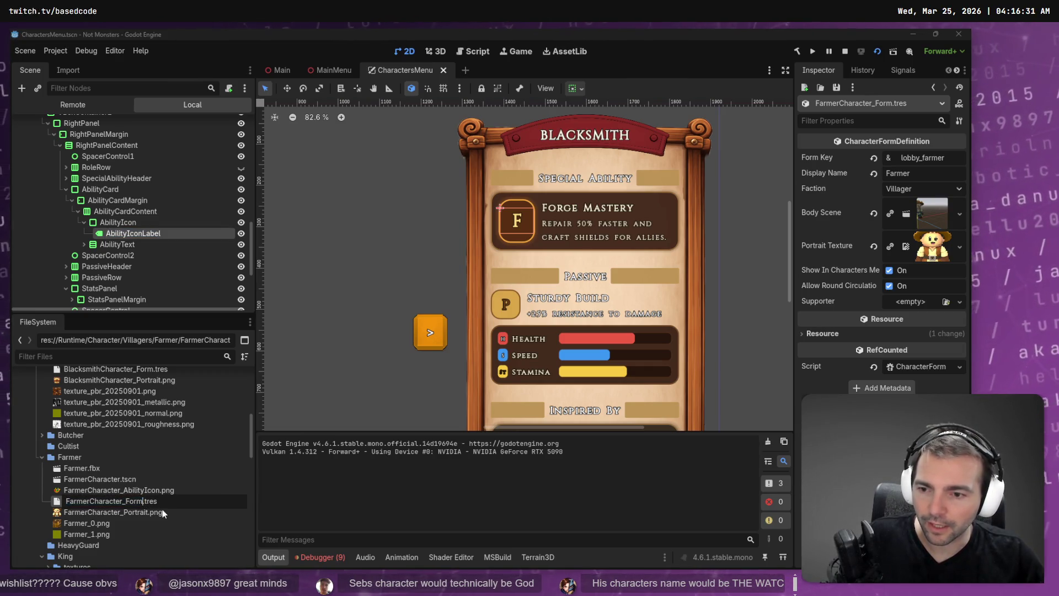
{"action": "key", "text": "Escape"}
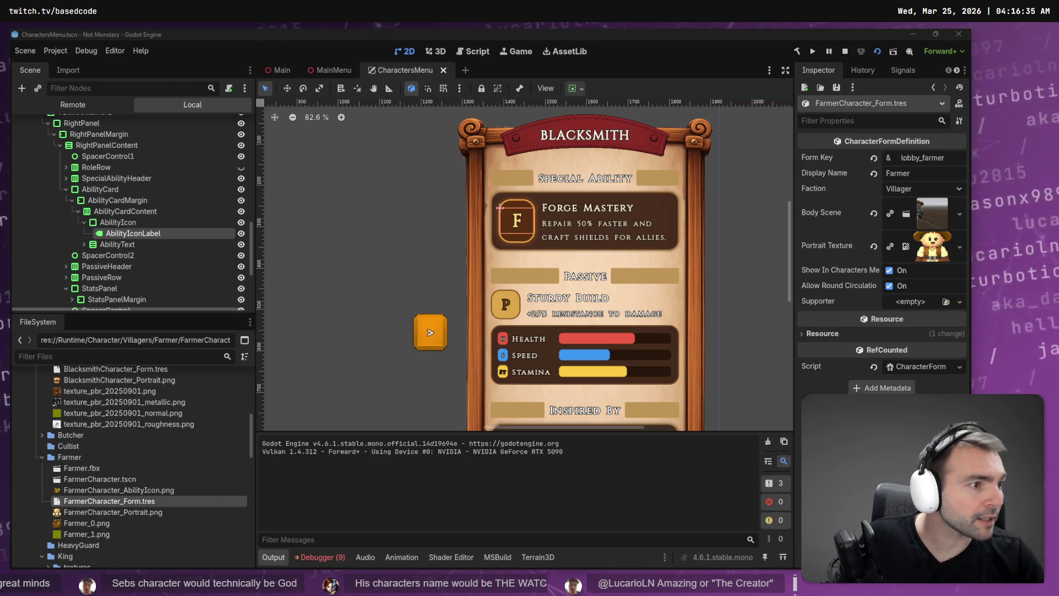
{"action": "key", "text": "alt+Tab"}
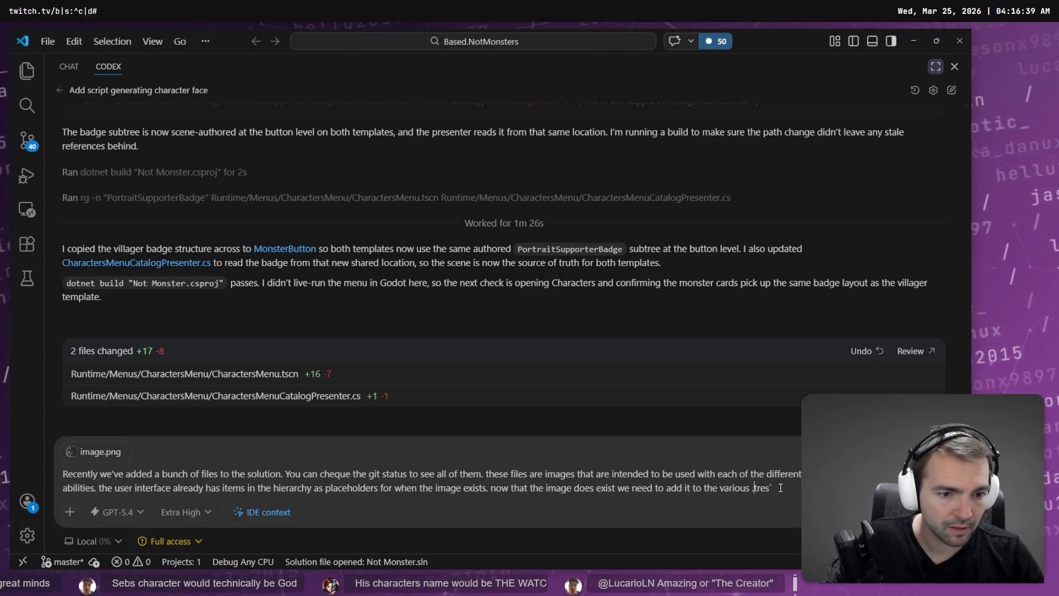
Dictate the rest of the ability-icon prompt, keeping the current model and reasoning effort.
{"action": "key", "text": "super+h"}
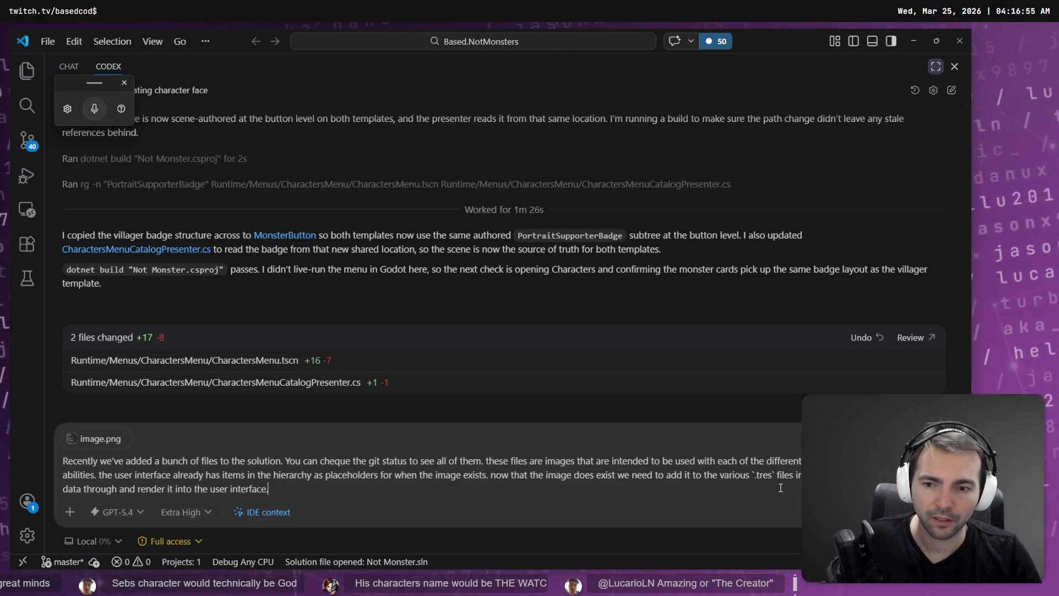
{"action": "key", "text": "shift+Return"}
{"action": "key", "text": "shift+Return"}
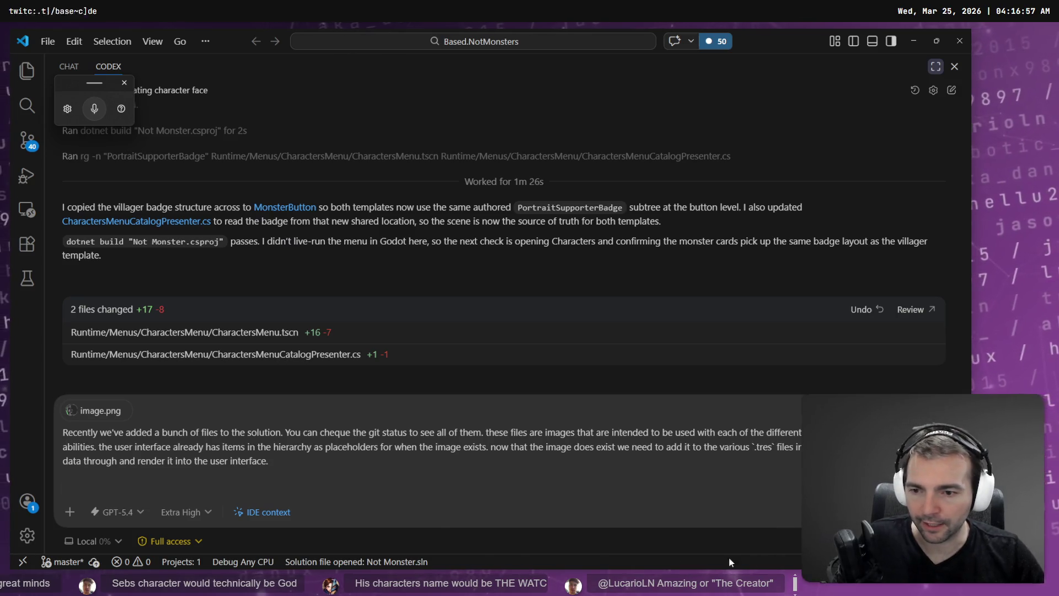
{"action": "left_click", "coordinate": [185, 512]}
{"action": "left_click", "coordinate": [340, 475]}
{"action": "left_click", "coordinate": [116, 512]}
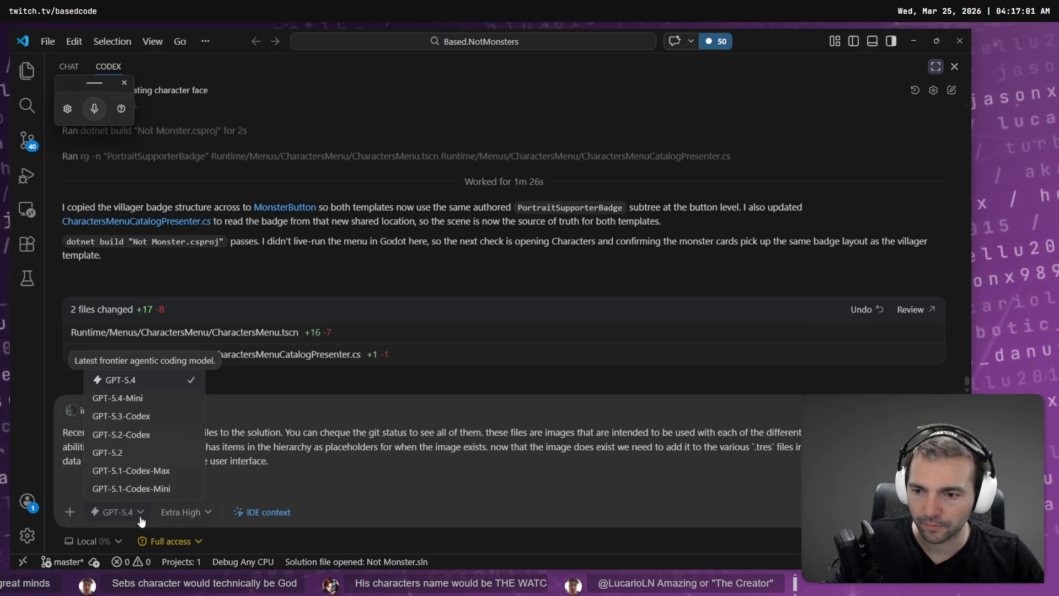
Switch Codex to Plan mode, add 'ask me any open questions you have before implementing', and send.
{"action": "left_click", "coordinate": [70, 512]}
{"action": "left_click", "coordinate": [110, 471]}
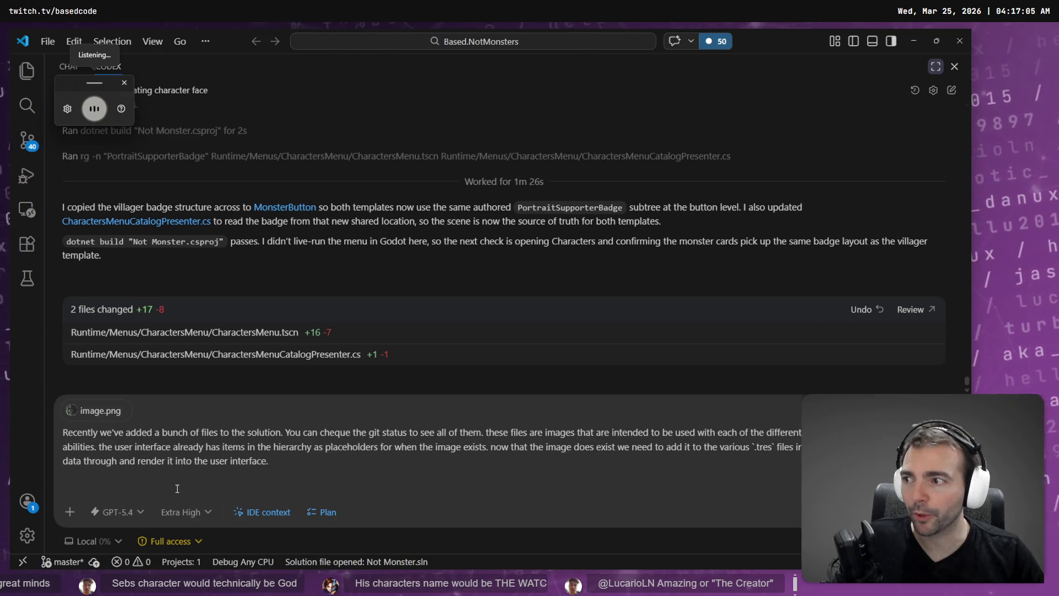
{"action": "type", "text": "ask me any open questions you have before implementing then let's go ahead and"}
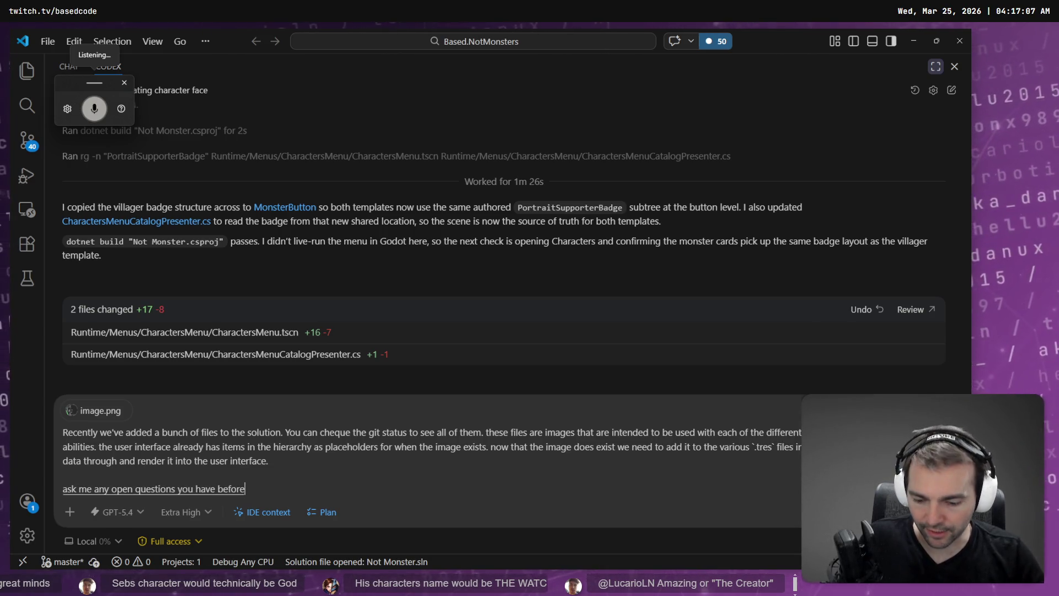
{"action": "type", "text": " get that icon in the UI"}
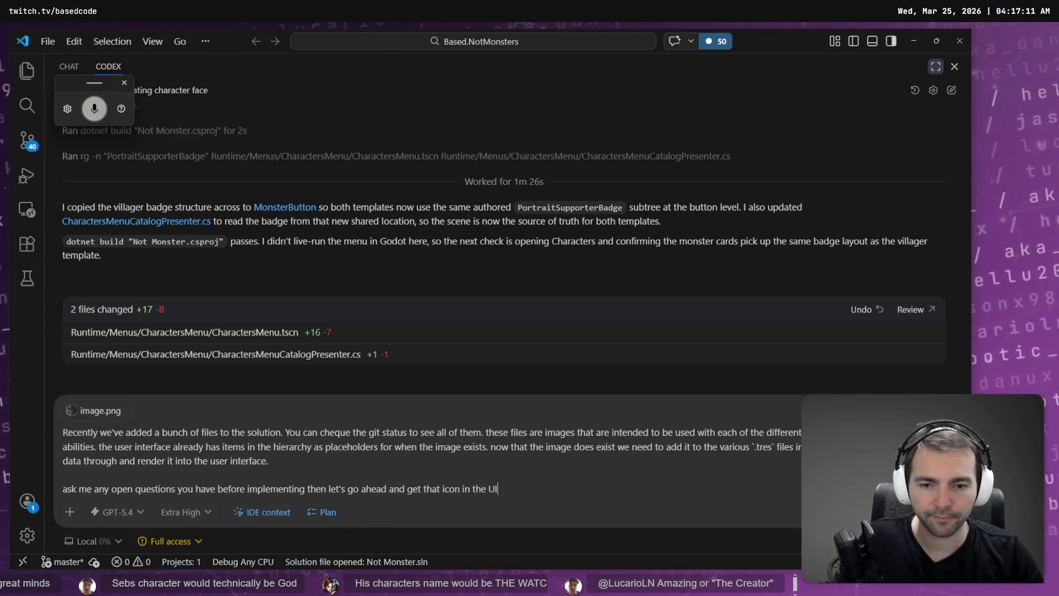
{"action": "key", "text": "Return"}
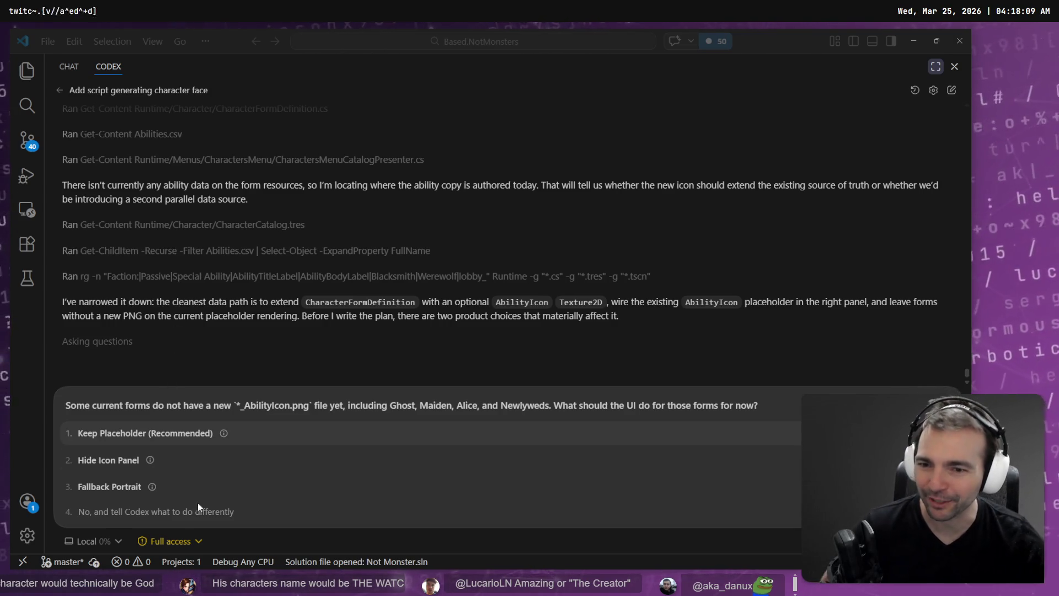
Pick option 4 and submit a dictated custom answer about characters missing an ability icon.
{"action": "mouse_move", "coordinate": [229, 433]}
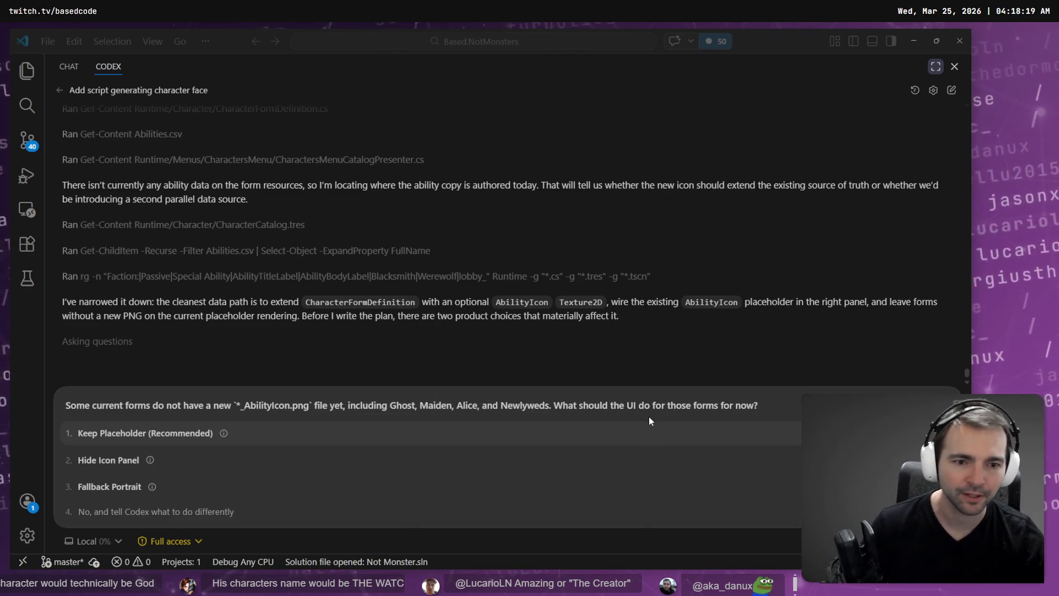
{"action": "left_click", "coordinate": [226, 517]}
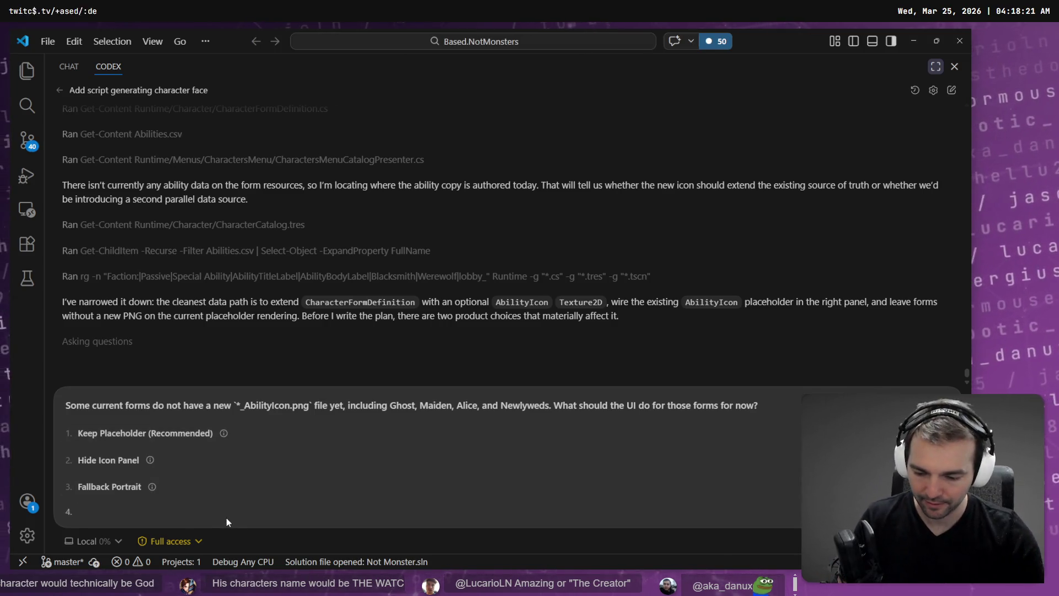
{"action": "key", "text": "super+h"}
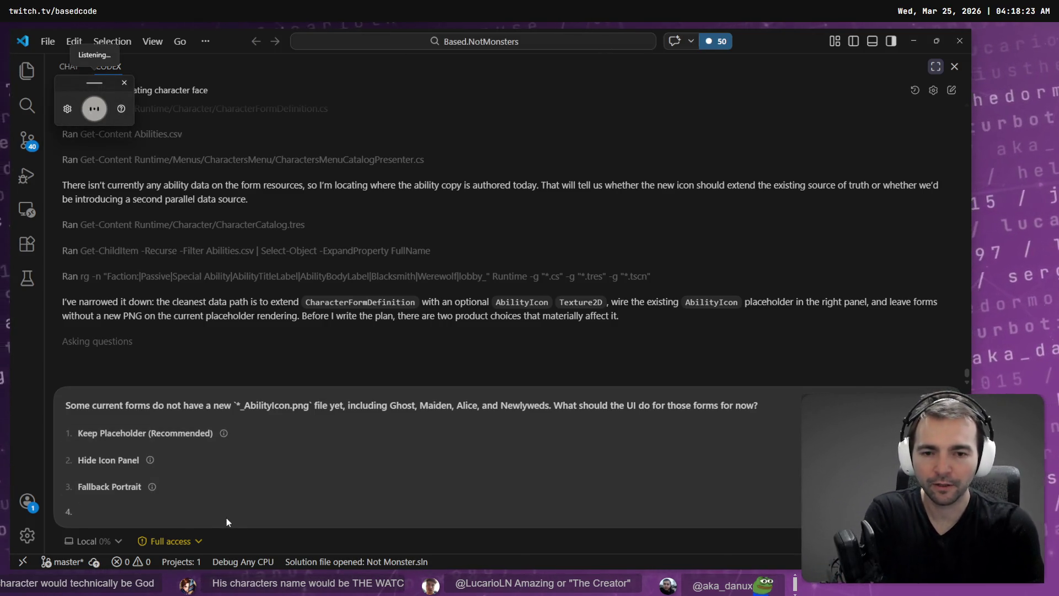
{"action": "key", "text": "Escape"}
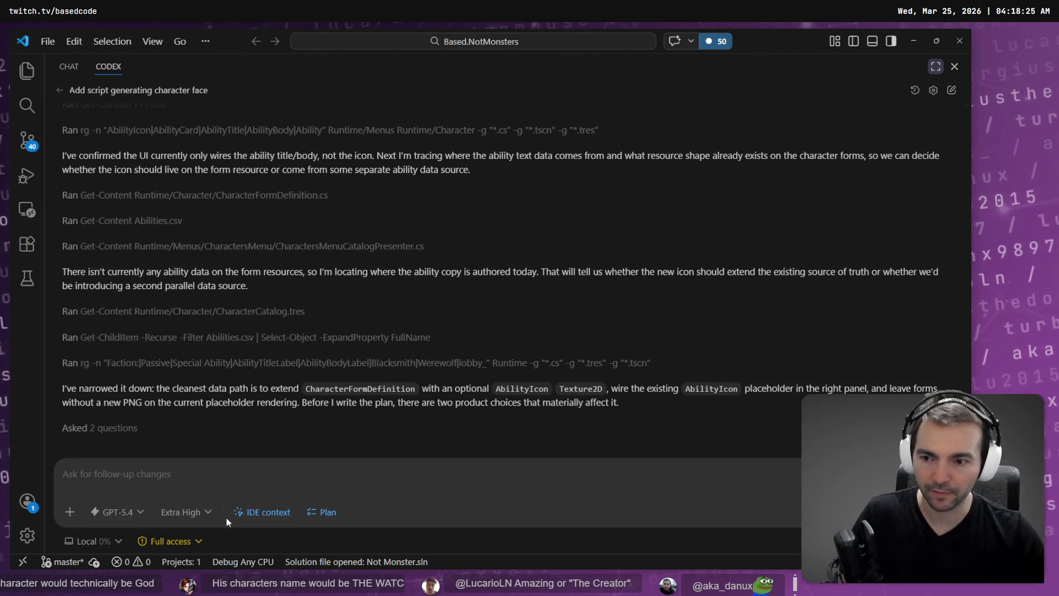